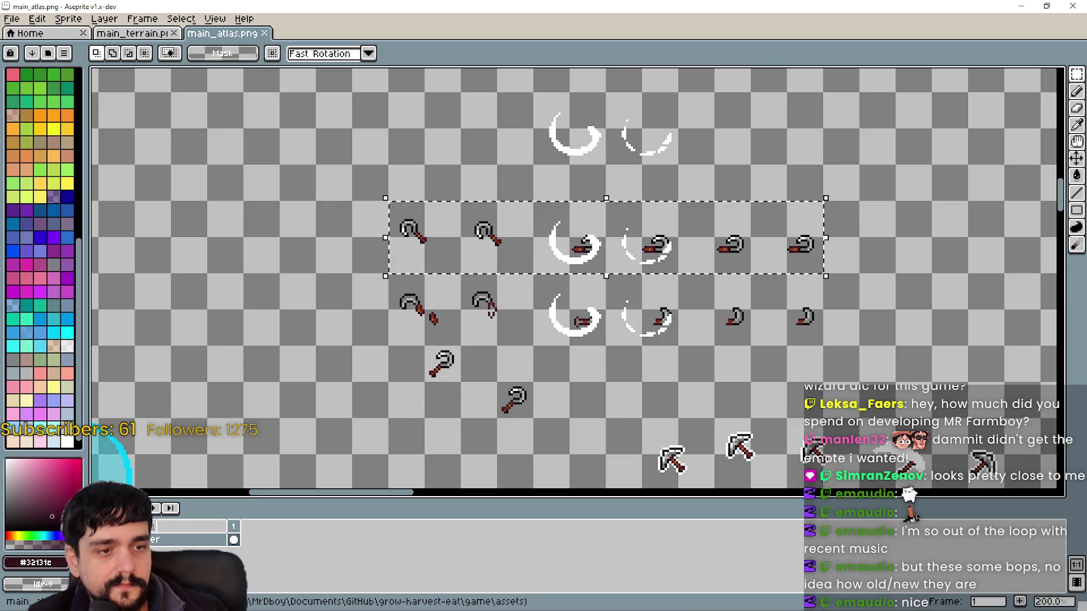
Leave the main_atlas sprite sheet and return to the Godot editor.
{"action": "key", "text": "alt+Tab"}
{"action": "scroll", "coordinate": [659, 281], "scroll_direction": "down", "scroll_amount": 6}
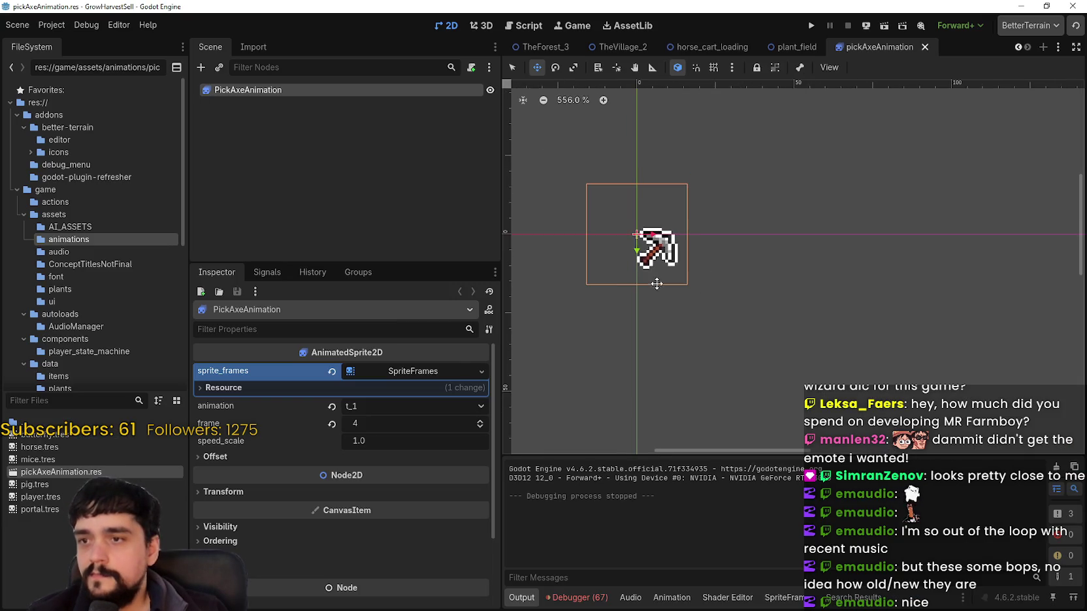
Duplicate pickAxeAnimation.res under the name SycleAnimation.res, then view the Sickle sprite folder in Explorer.
{"action": "right_click", "coordinate": [79, 467]}
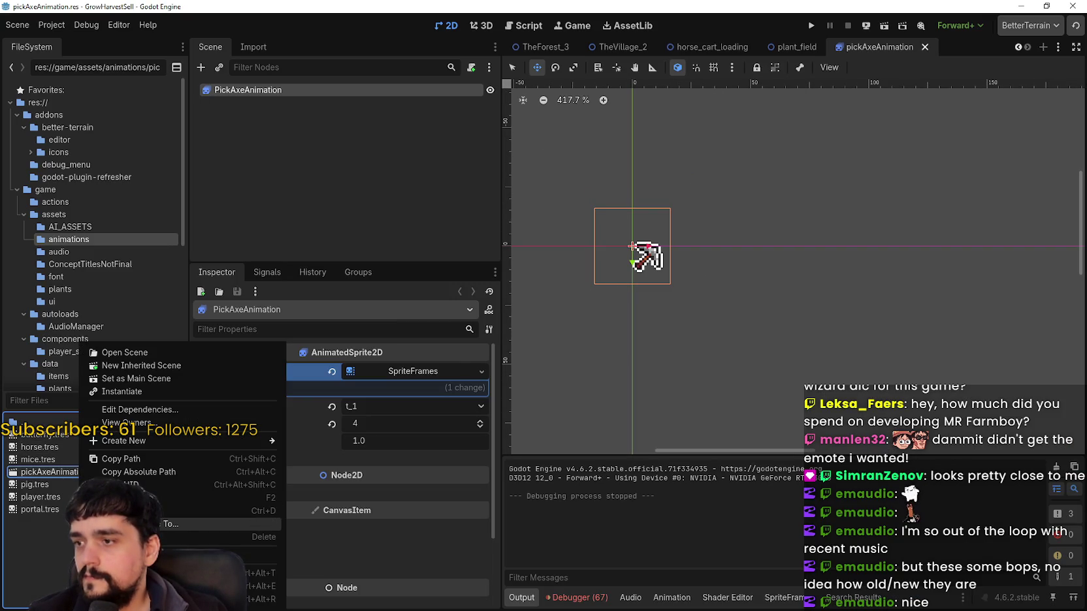
{"action": "left_click", "coordinate": [131, 511]}
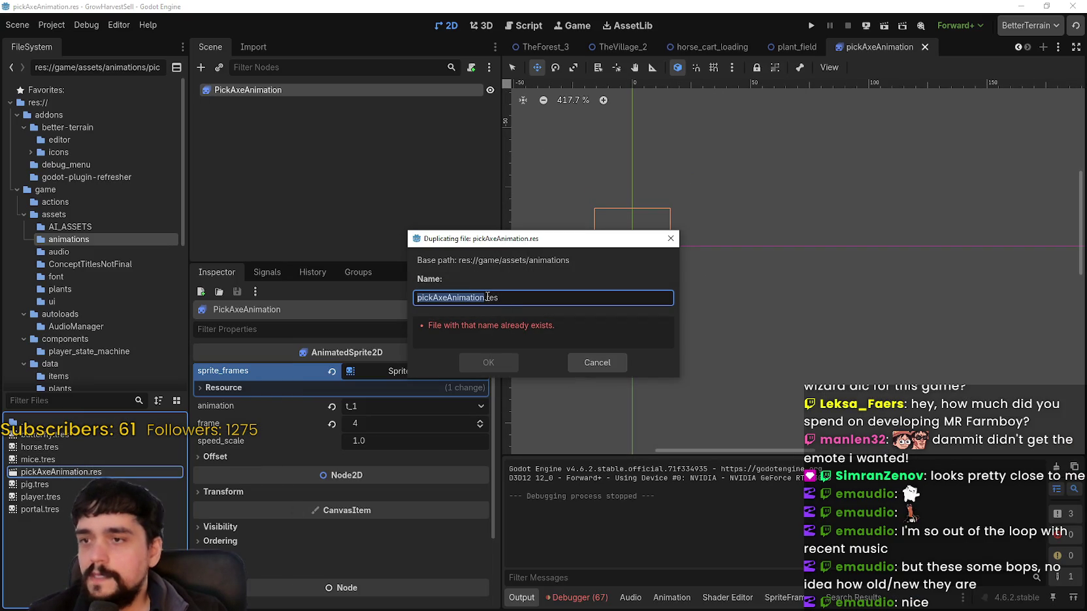
{"action": "left_click", "coordinate": [428, 297]}
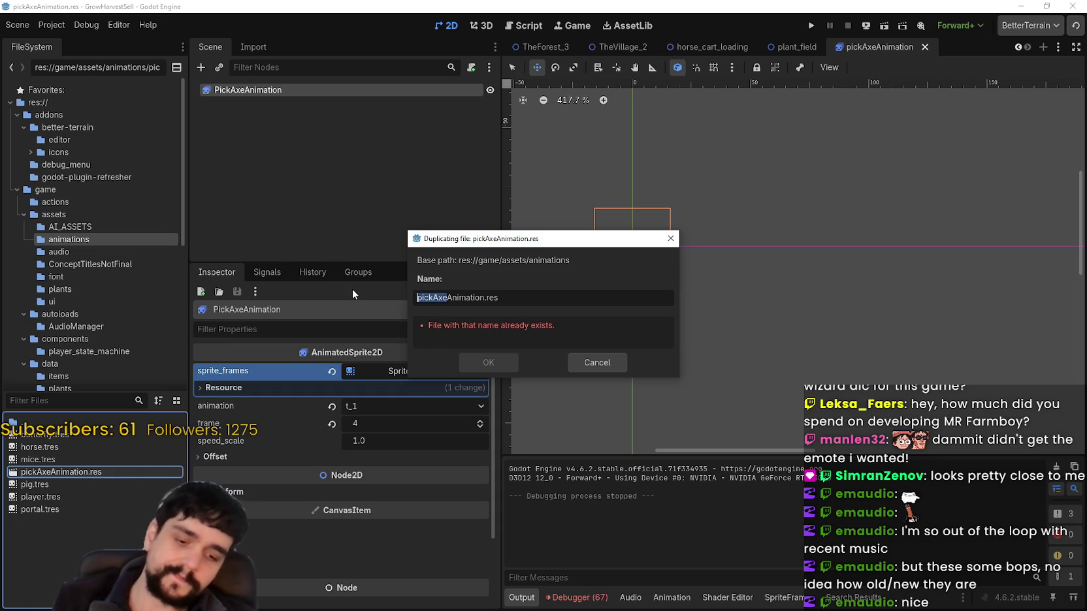
{"action": "type", "text": "Sycle"}
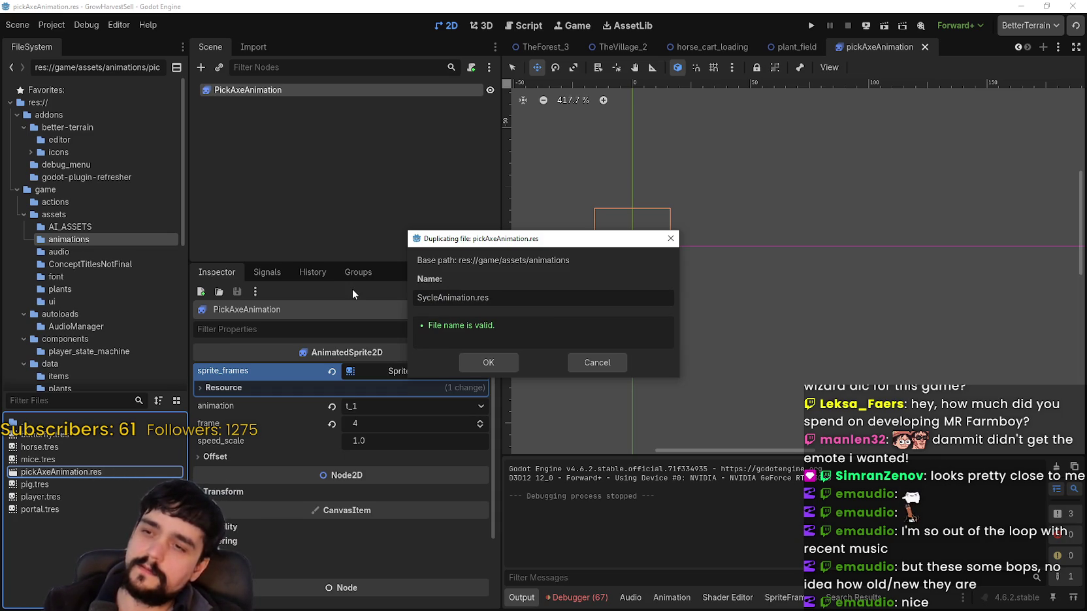
{"action": "key", "text": "alt+Tab"}
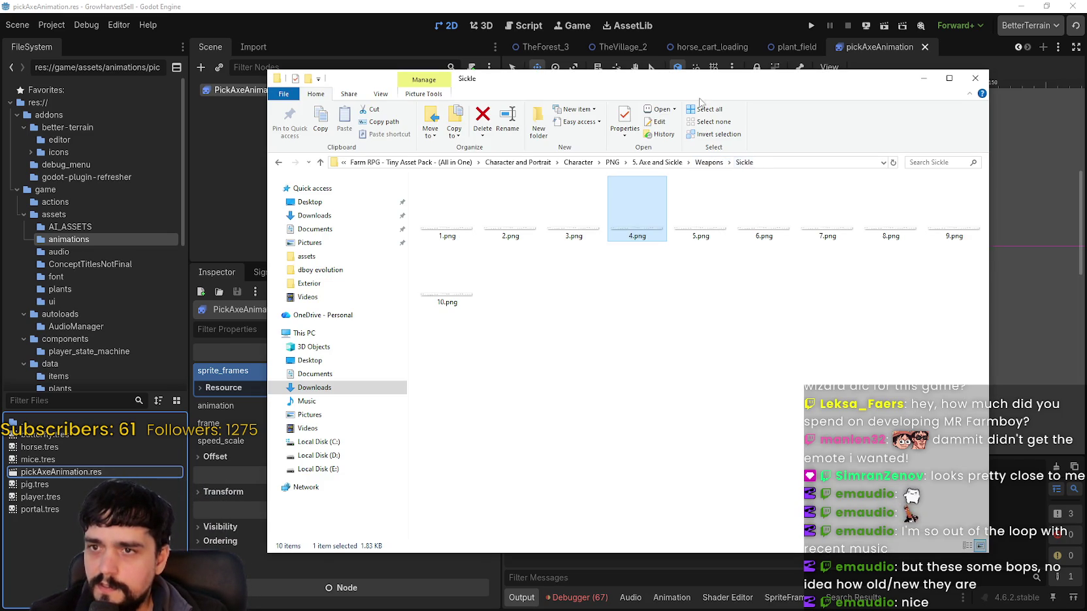
Insert a 'k' so the duplicate is named SyckleAnimation.res.
{"action": "key", "text": "alt+Tab"}
{"action": "left_click", "coordinate": [433, 297]}
{"action": "type", "text": "kleAnimation.res"}
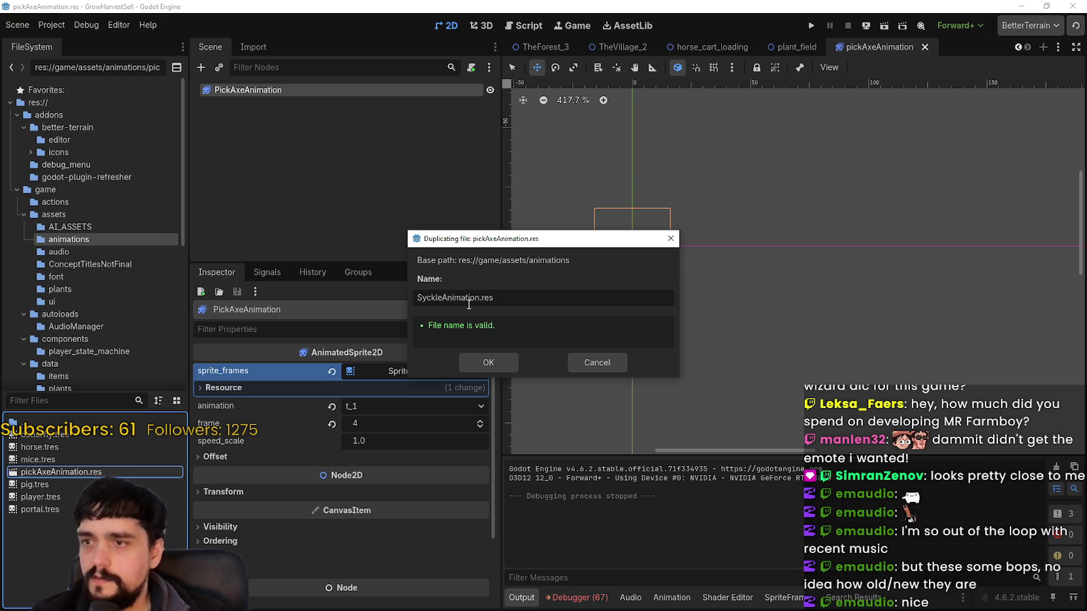
Create SyckleAnimation.res, open it as a scene and zoom in, then switch to main_atlas in Aseprite.
{"action": "left_click", "coordinate": [476, 362]}
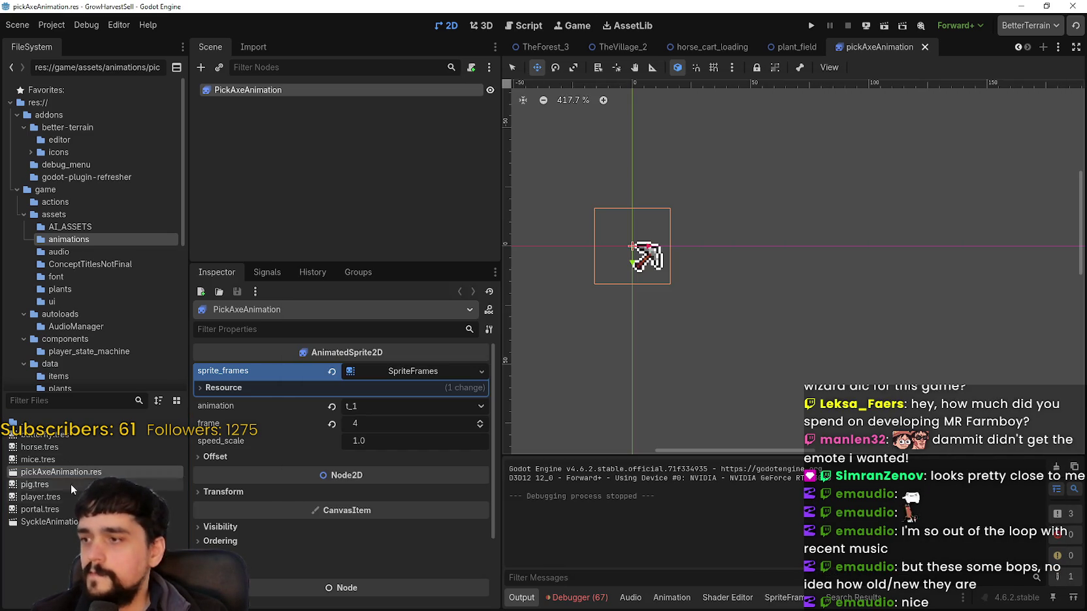
{"action": "double_click", "coordinate": [61, 523]}
{"action": "scroll", "coordinate": [645, 247], "scroll_direction": "up", "scroll_amount": 6}
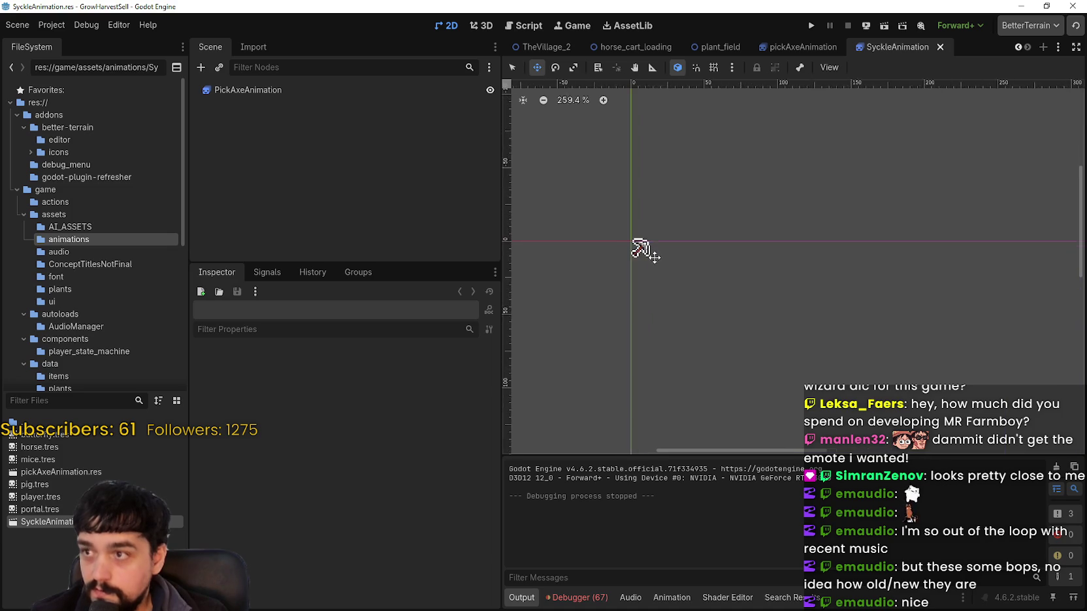
{"action": "scroll", "coordinate": [673, 259], "scroll_direction": "up", "scroll_amount": 3}
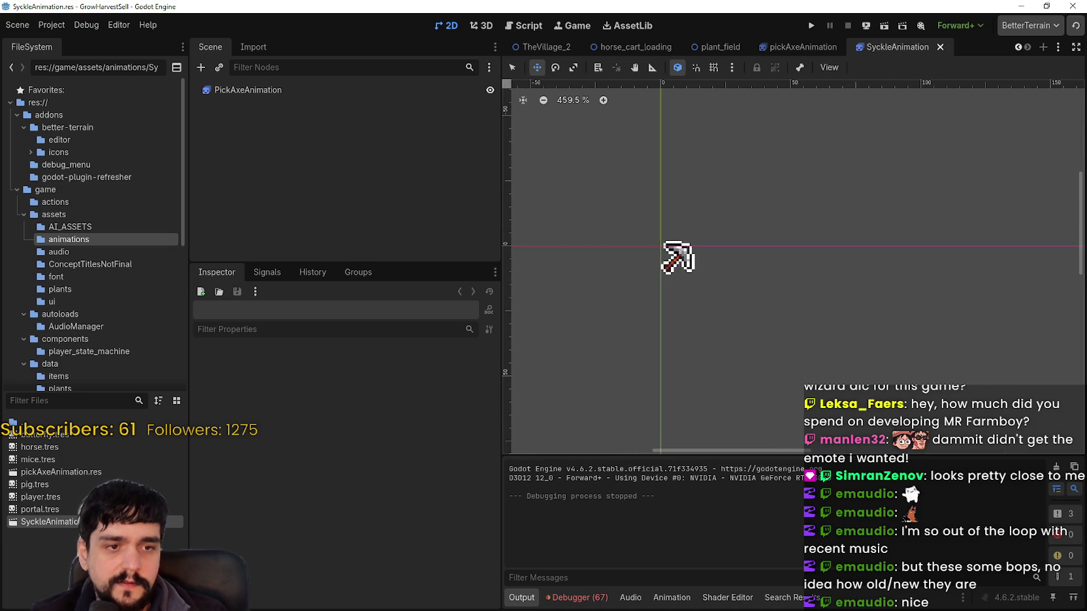
{"action": "key", "text": "alt+Tab"}
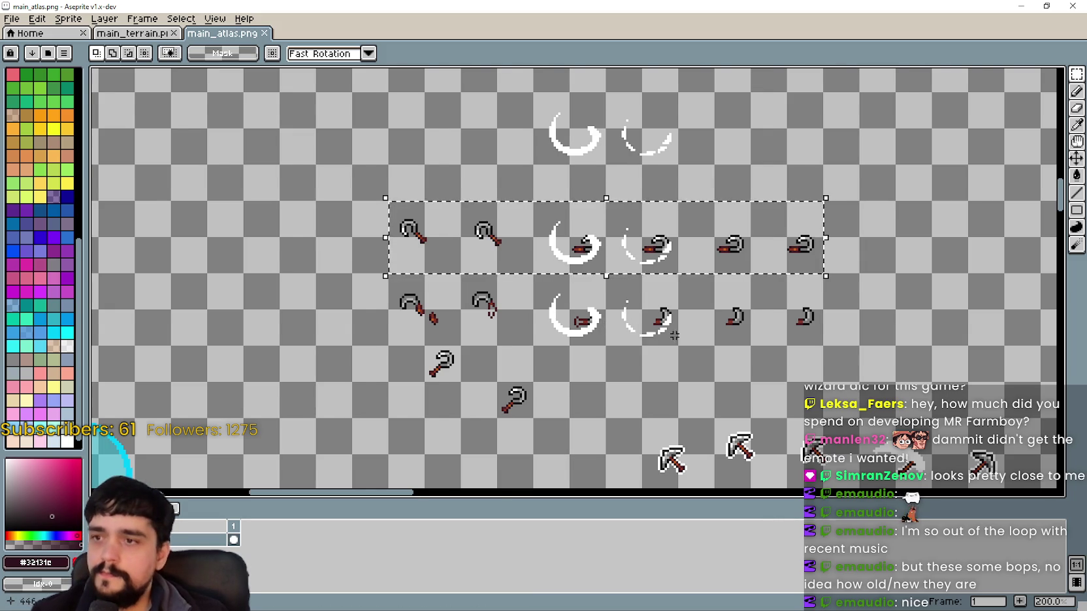
Erase the upper white slash sprites from main_atlas.
{"action": "scroll", "coordinate": [631, 340], "scroll_direction": "down", "scroll_amount": 1}
{"action": "scroll", "coordinate": [614, 324], "scroll_direction": "up", "scroll_amount": 1}
{"action": "left_click_drag", "start_coordinate": [517, 237], "coordinate": [670, 189]}
{"action": "key", "text": "Delete"}
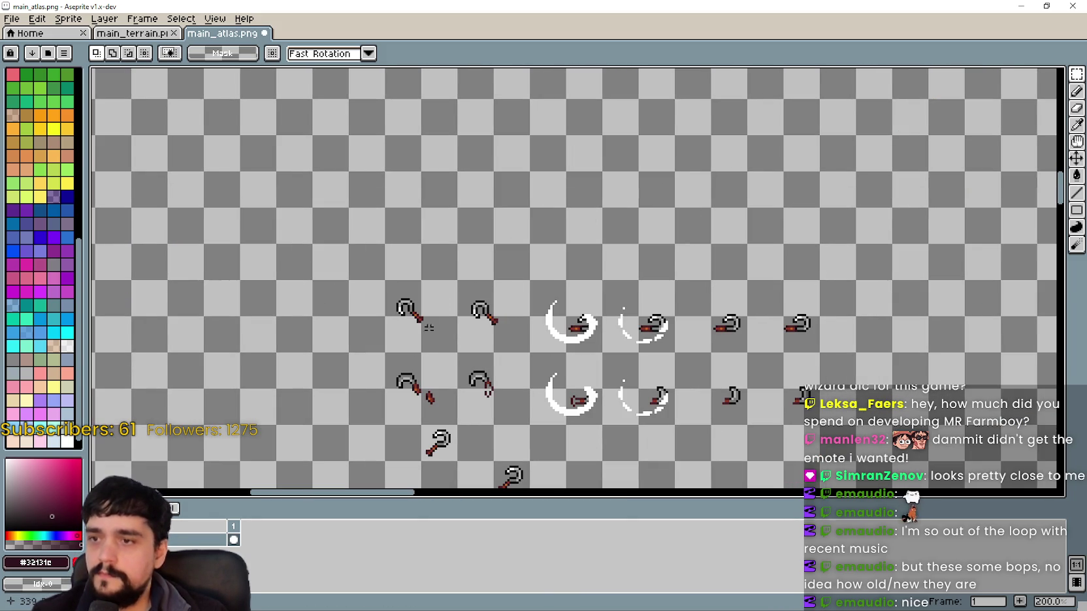
Copy the top sickle row and place the duplicate one row higher.
{"action": "mouse_move", "coordinate": [422, 344]}
{"action": "left_mouse_down"}
{"action": "mouse_move", "coordinate": [846, 284]}
{"action": "mouse_move", "coordinate": [412, 340]}
{"action": "mouse_move", "coordinate": [669, 287]}
{"action": "mouse_move", "coordinate": [791, 290]}
{"action": "left_mouse_up"}
{"action": "key", "text": "ctrl+c"}
{"action": "key", "text": "ctrl+v"}
{"action": "left_click_drag", "start_coordinate": [657, 351], "coordinate": [617, 237]}
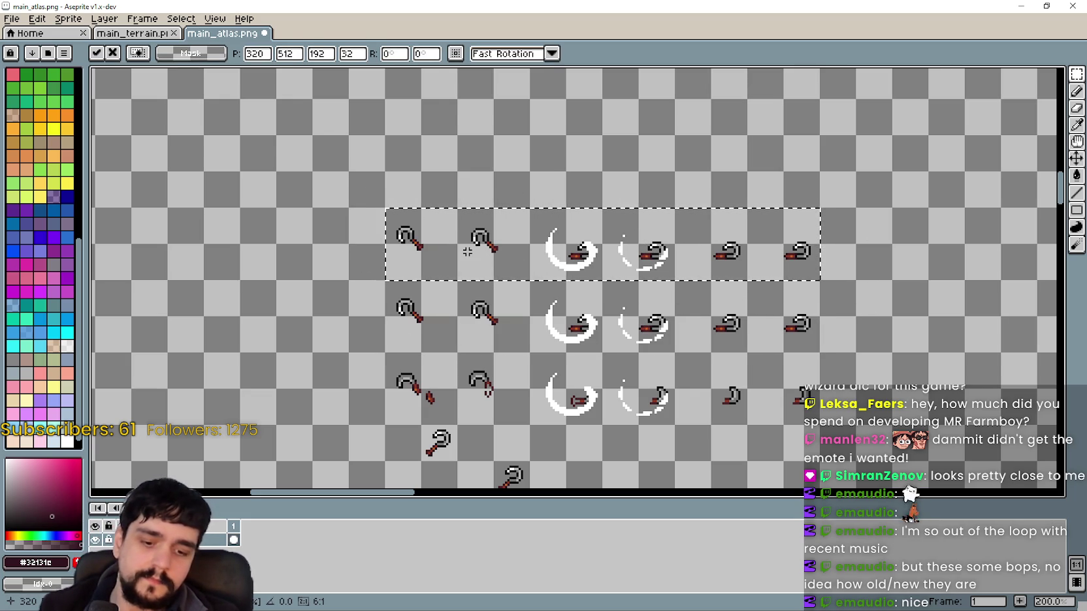
Give the pasted sickle row a white outline.
{"action": "key", "text": "shift+o"}
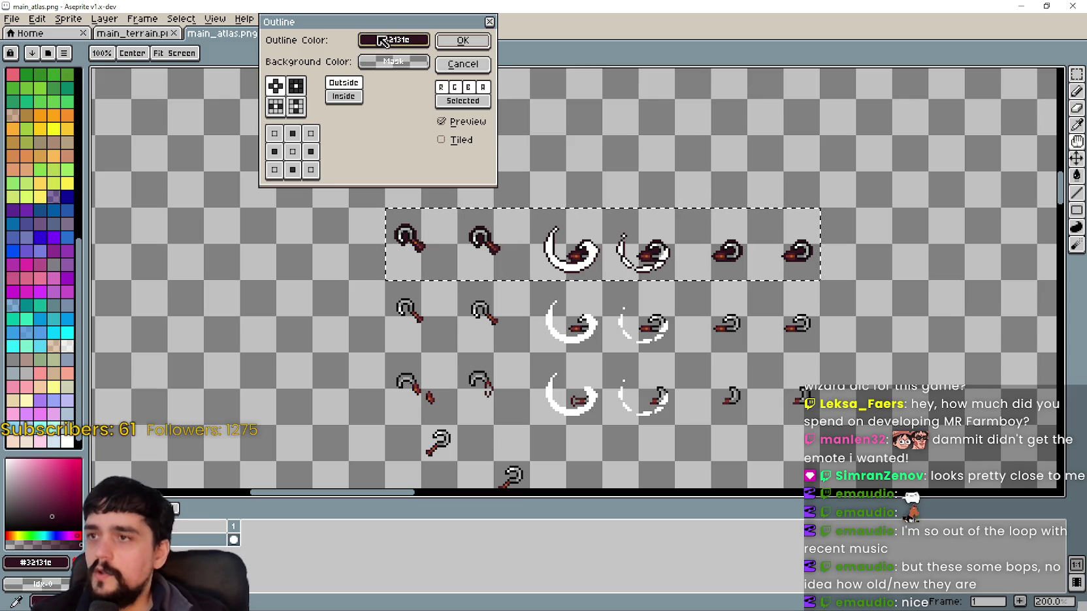
{"action": "left_click", "coordinate": [394, 40]}
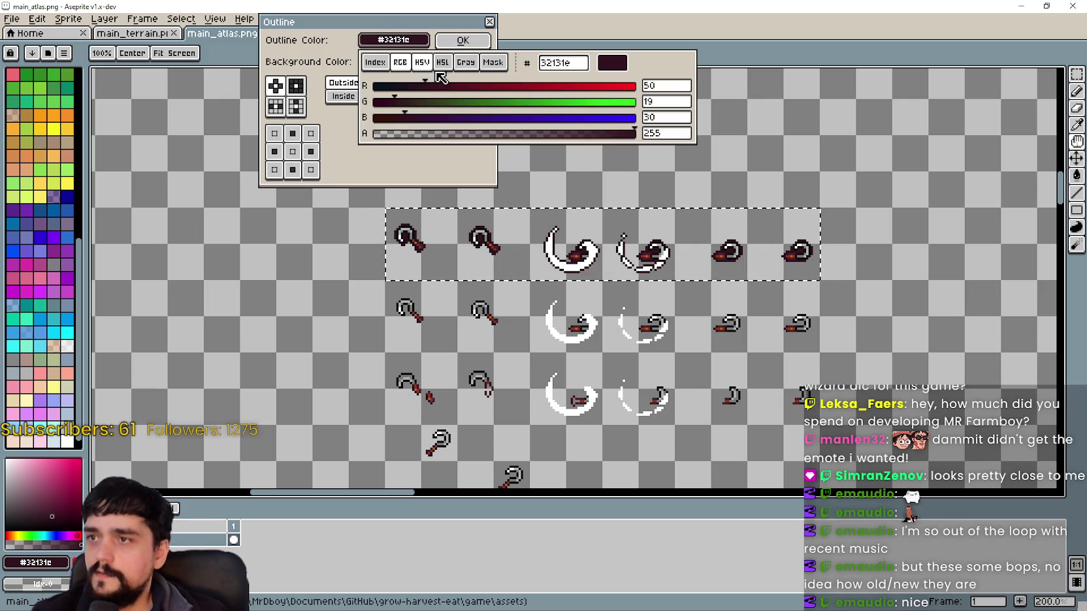
{"action": "left_click", "coordinate": [390, 65]}
{"action": "left_click", "coordinate": [517, 134]}
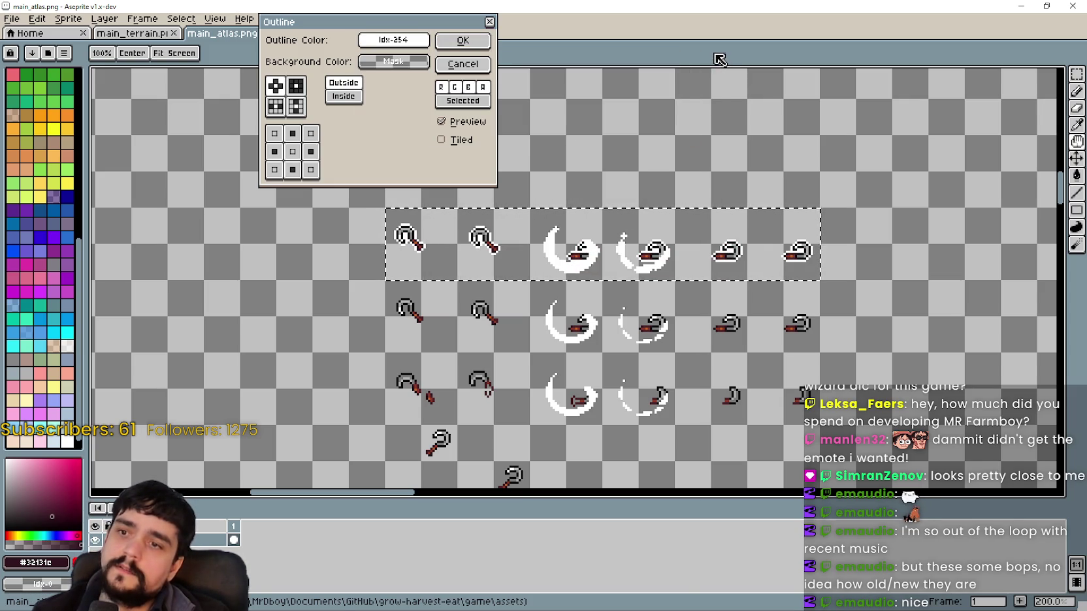
{"action": "left_click", "coordinate": [463, 39]}
Save main_atlas.png and select the PickAxeAnimation node back in Godot.
{"action": "scroll", "coordinate": [602, 302], "scroll_direction": "down", "scroll_amount": 2}
{"action": "scroll", "coordinate": [602, 301], "scroll_direction": "up", "scroll_amount": 2}
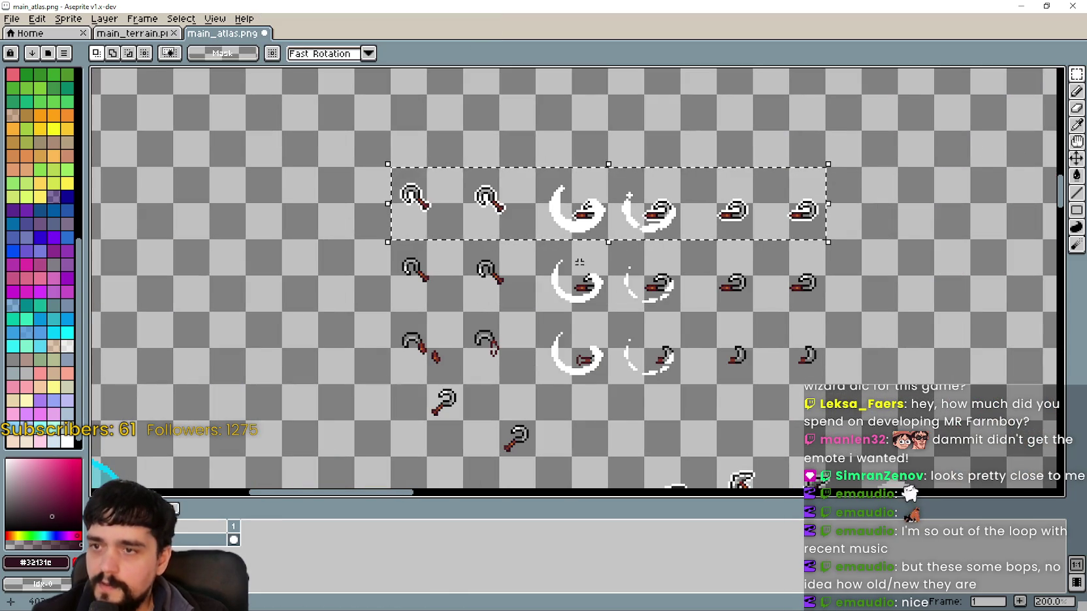
{"action": "key", "text": "ctrl+s"}
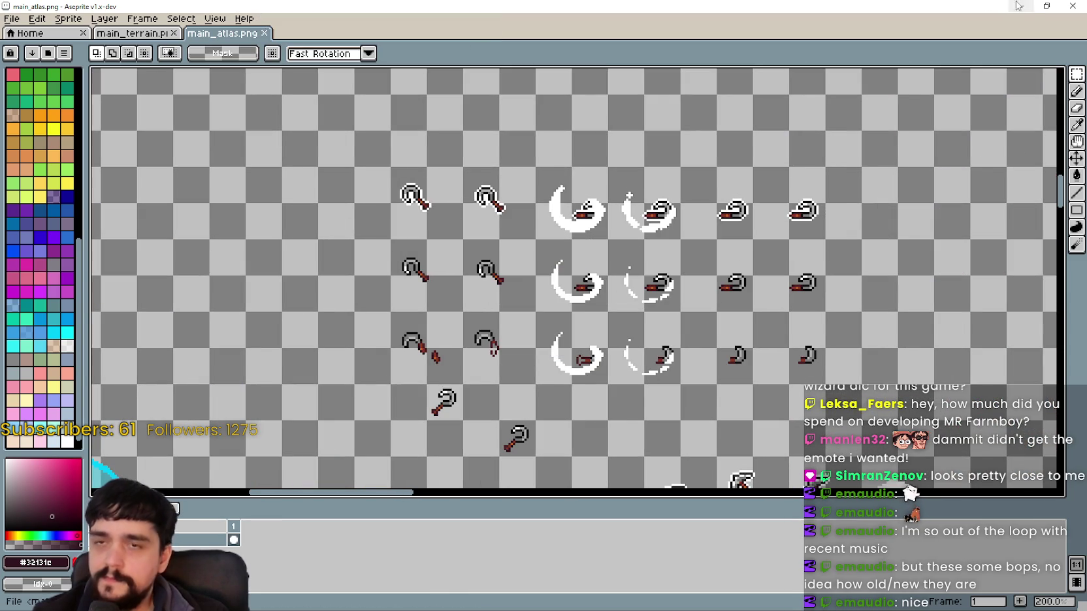
{"action": "key", "text": "alt+Tab"}
{"action": "left_click", "coordinate": [247, 90]}
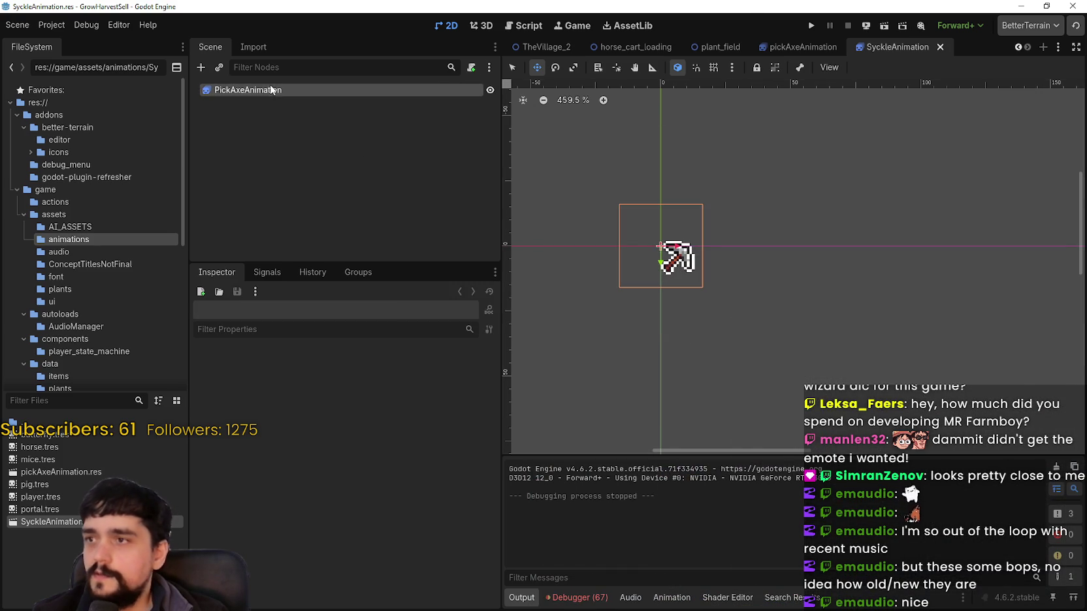
Rename the node to SickleAnimation, delete all old pickaxe frames, and save the scene.
{"action": "type", "text": "Sickle"}
{"action": "key", "text": "Return"}
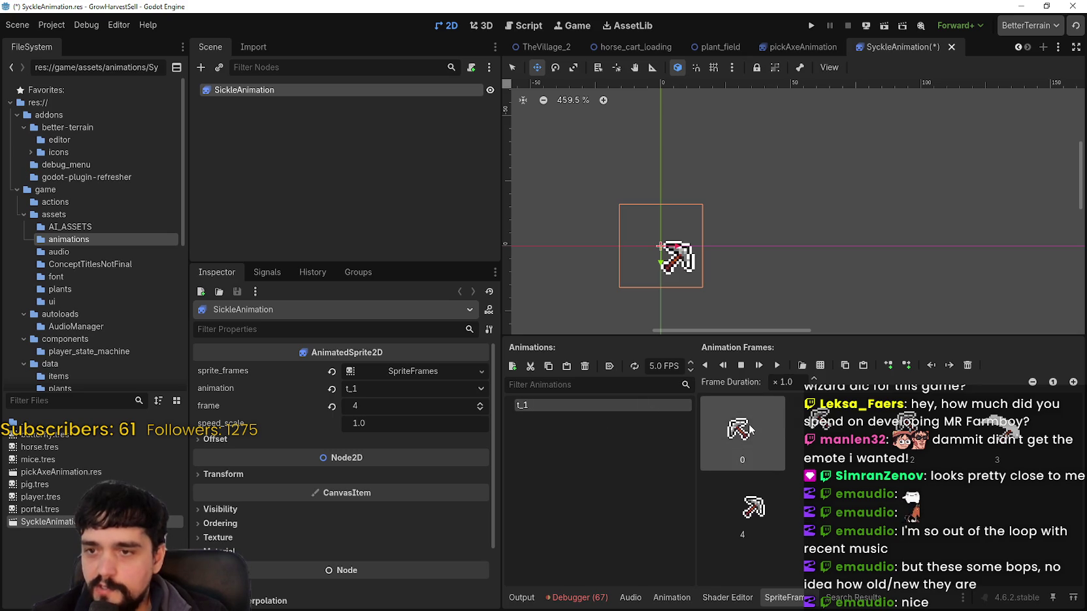
{"action": "left_click", "coordinate": [751, 509], "text": "shift"}
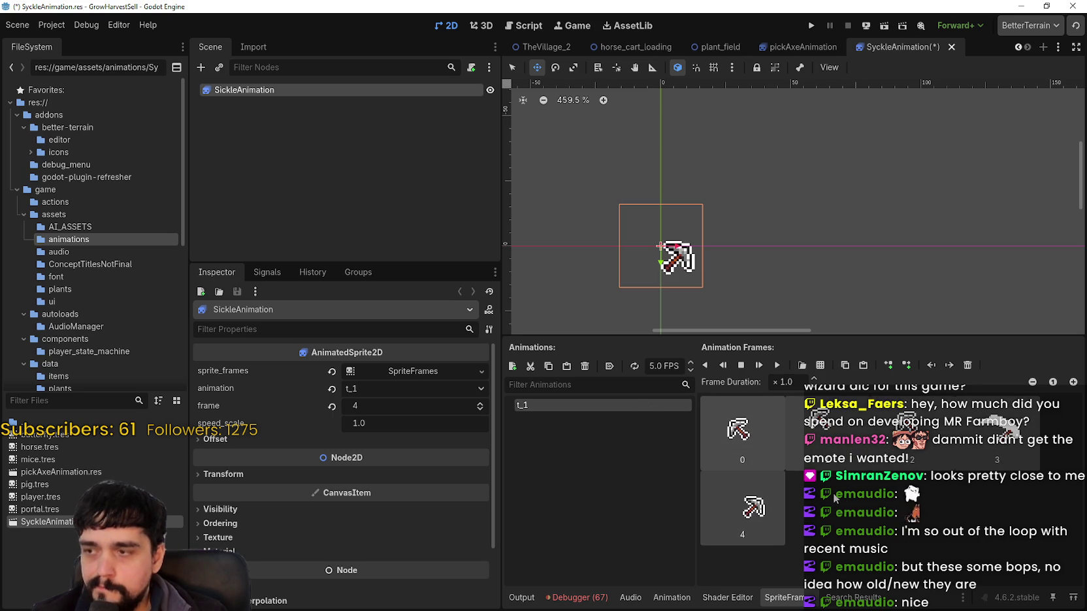
{"action": "key", "text": "Delete"}
{"action": "key", "text": "ctrl+s"}
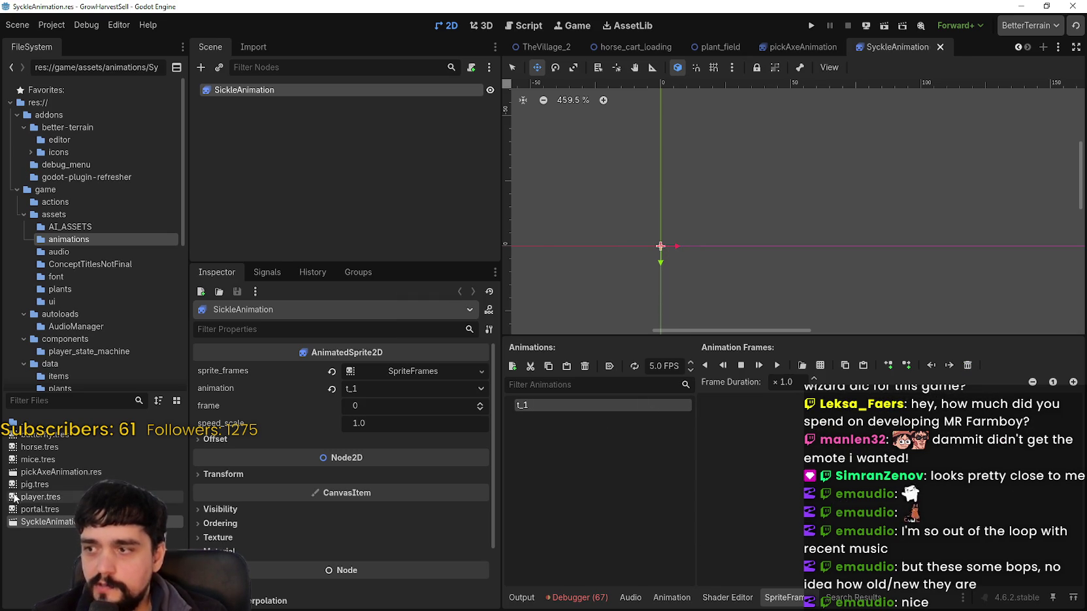
Compare with the pickaxe animation, then load main_atlas.png as the sickle frames' sprite sheet.
{"action": "double_click", "coordinate": [50, 475]}
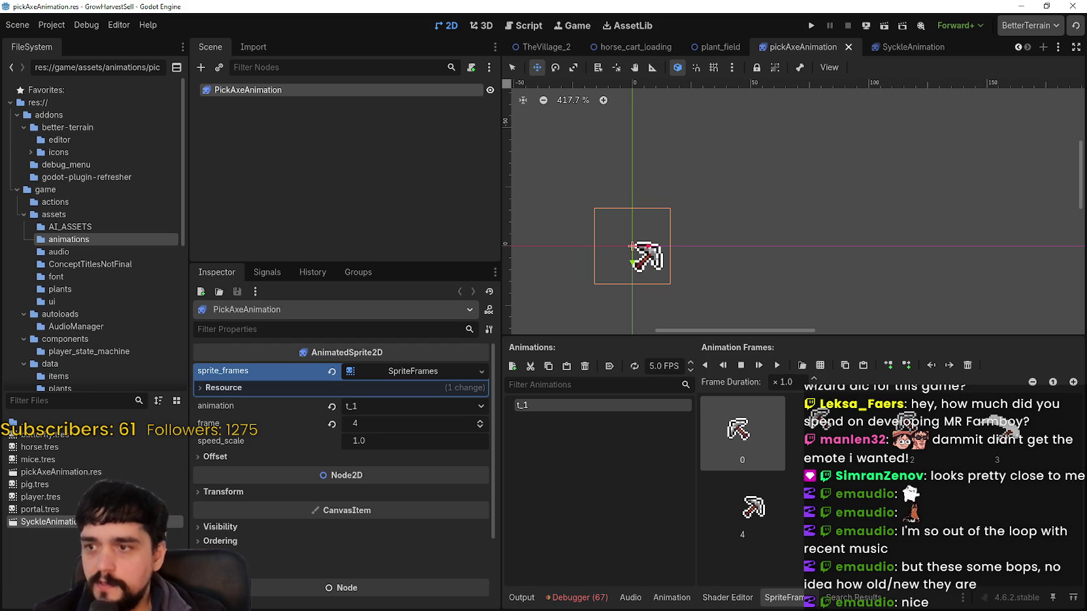
{"action": "double_click", "coordinate": [83, 523]}
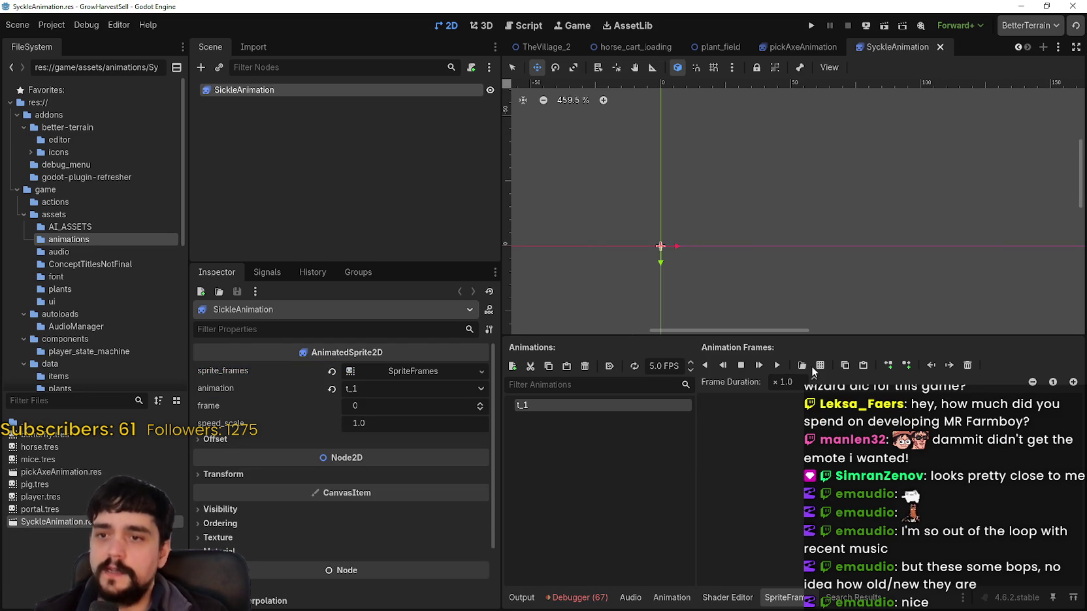
{"action": "left_click", "coordinate": [821, 365]}
{"action": "double_click", "coordinate": [777, 258]}
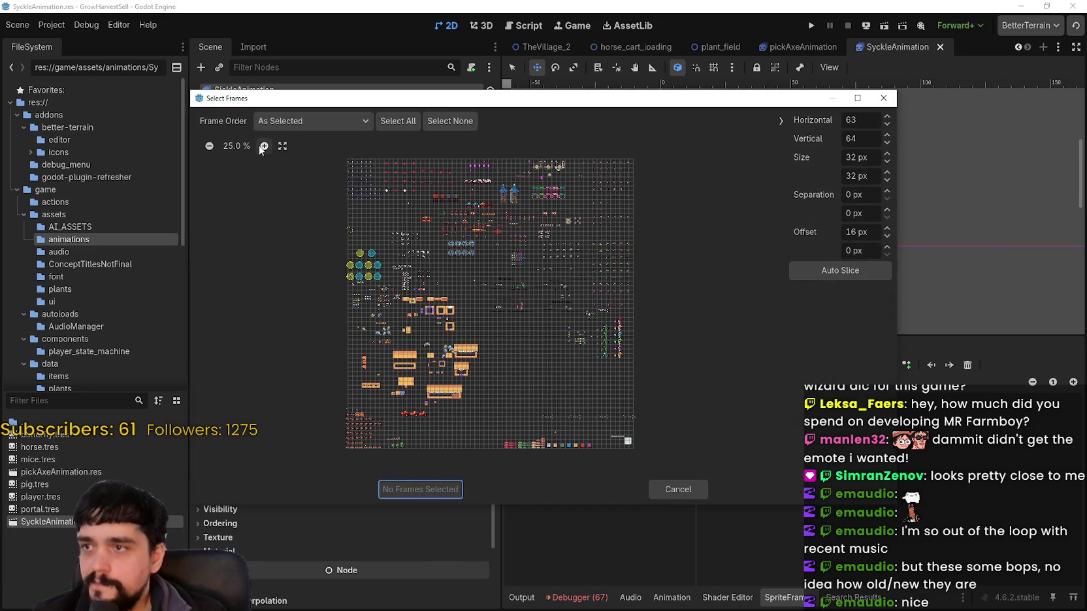
Zoom the sprite sheet preview to 100% and set the grid offset to 0.
{"action": "left_click", "coordinate": [282, 145]}
{"action": "scroll", "coordinate": [414, 303], "scroll_direction": "down", "scroll_amount": 5}
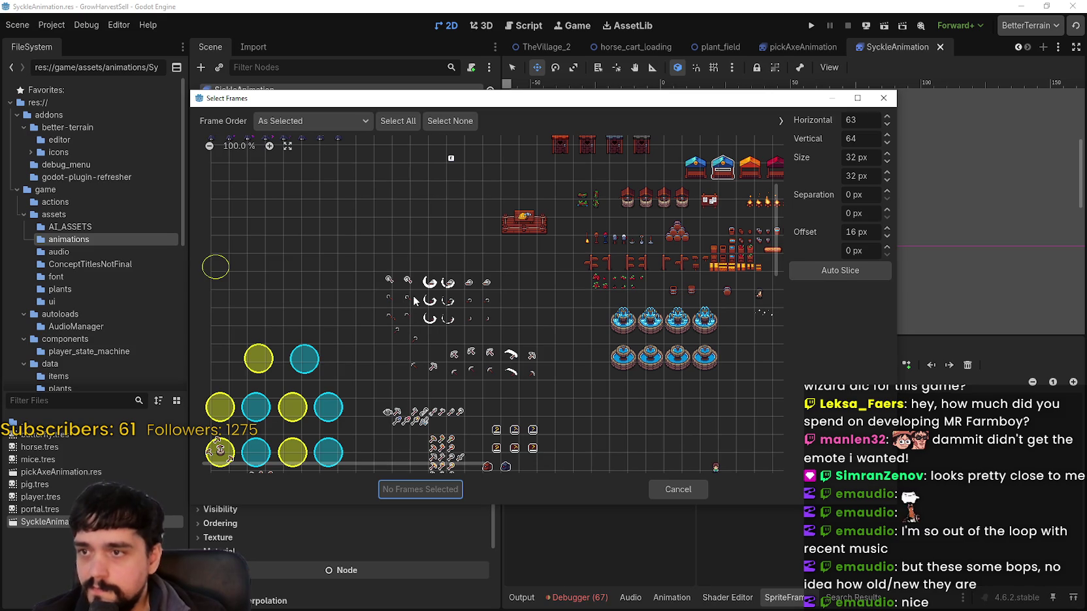
{"action": "left_click_drag", "start_coordinate": [886, 238], "coordinate": [886, 238]}
{"action": "left_click", "coordinate": [885, 238]}
{"action": "left_click", "coordinate": [886, 238]}
{"action": "left_click", "coordinate": [886, 237]}
{"action": "left_click", "coordinate": [886, 237]}
{"action": "left_click", "coordinate": [885, 238]}
{"action": "left_click", "coordinate": [886, 238]}
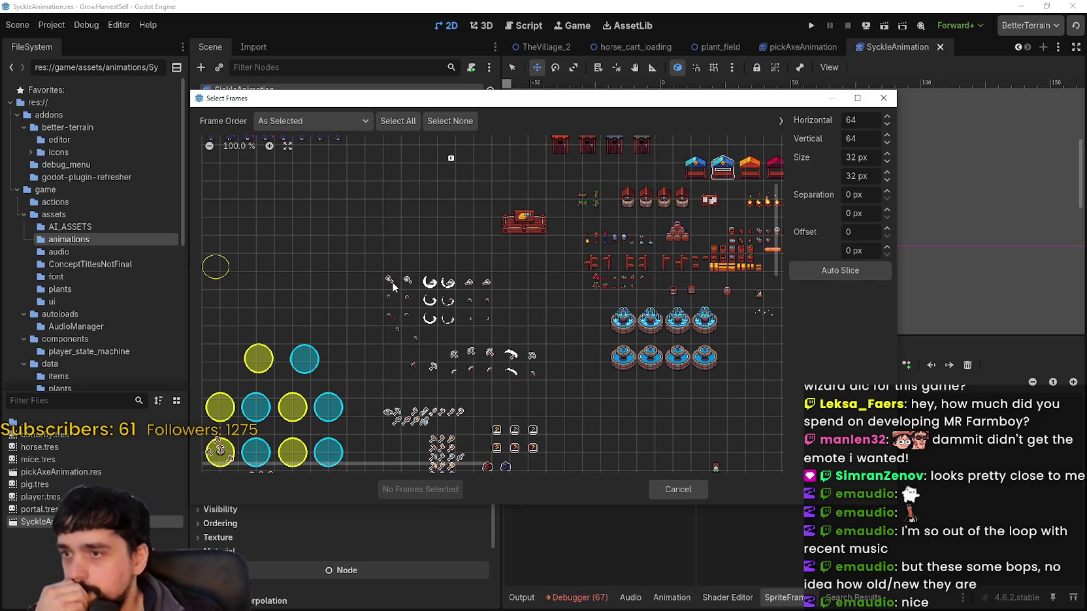
Add the eight white-outlined sickle frames to the t_1 animation.
{"action": "left_click", "coordinate": [393, 282]}
{"action": "left_click", "coordinate": [409, 282]}
{"action": "left_click_drag", "start_coordinate": [425, 287], "coordinate": [473, 295]}
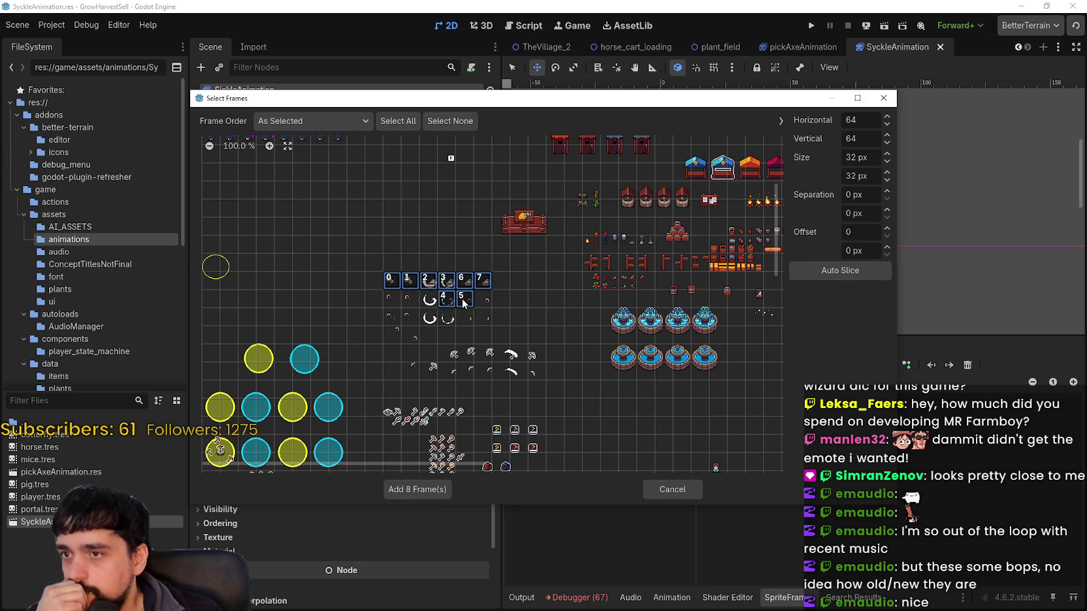
{"action": "left_click", "coordinate": [412, 491]}
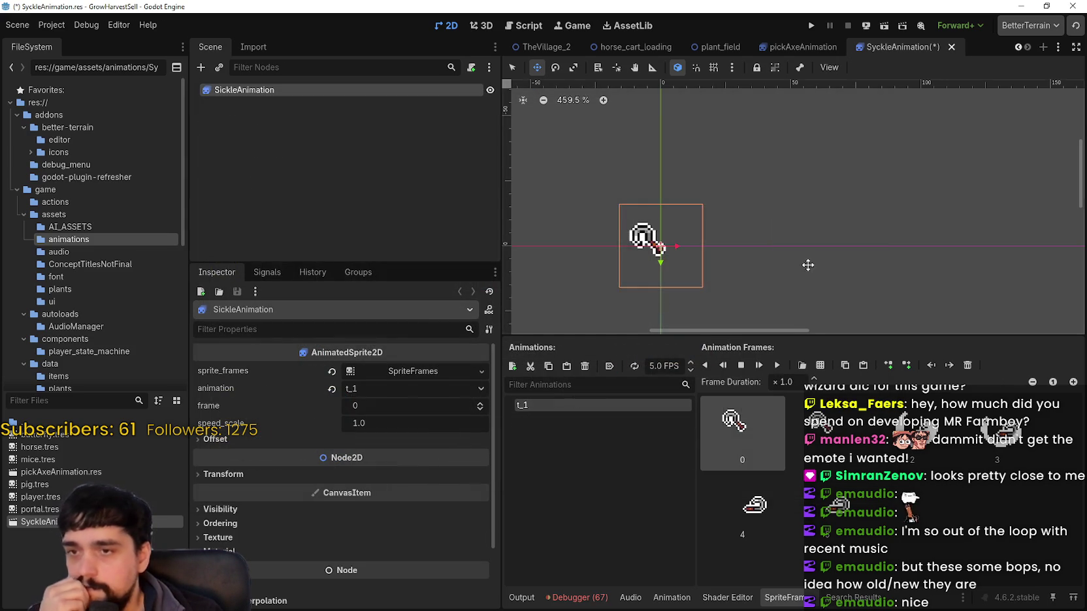
{"action": "scroll", "coordinate": [820, 325], "scroll_direction": "up", "scroll_amount": 2}
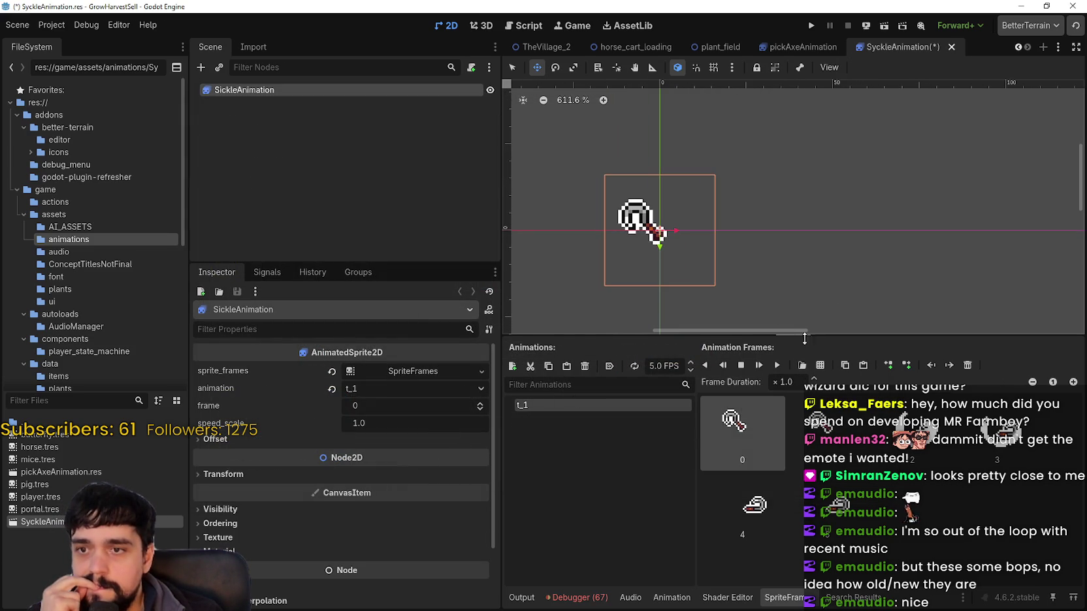
{"action": "left_click", "coordinate": [773, 368]}
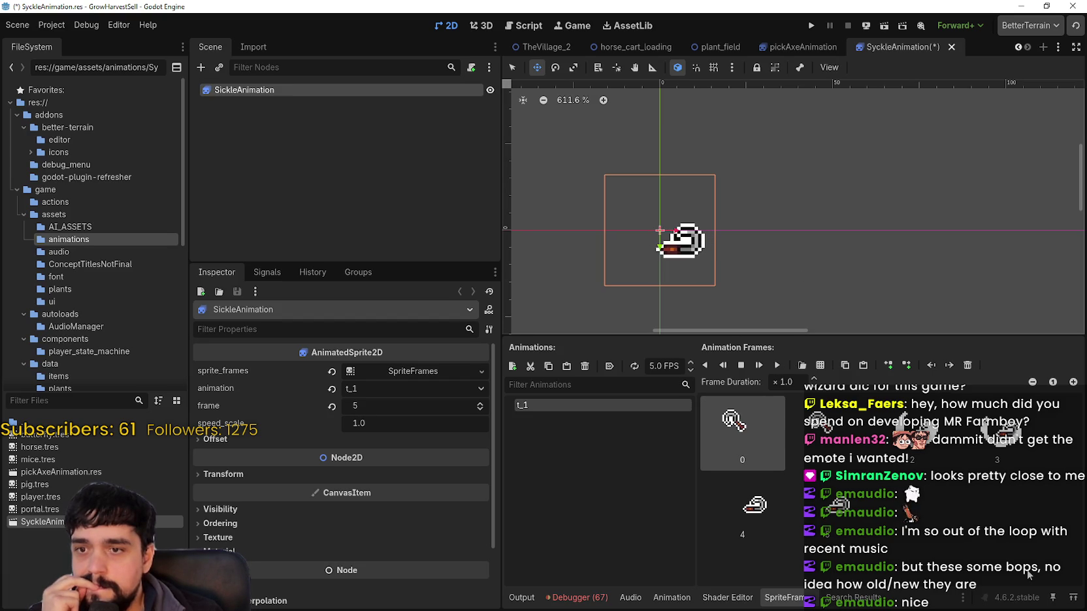
{"action": "left_click", "coordinate": [777, 370]}
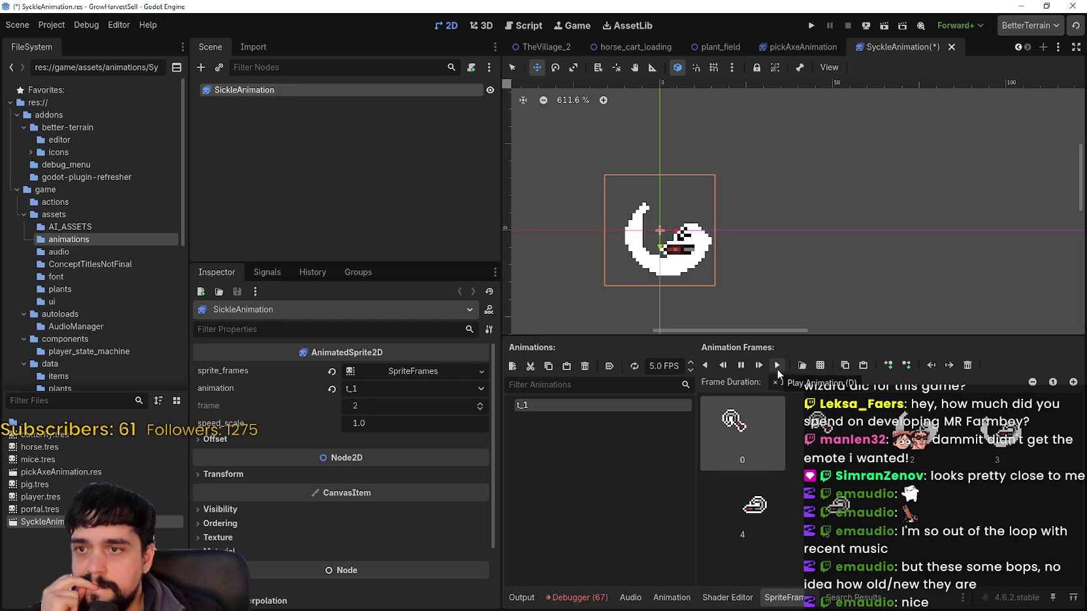
{"action": "left_click", "coordinate": [777, 370]}
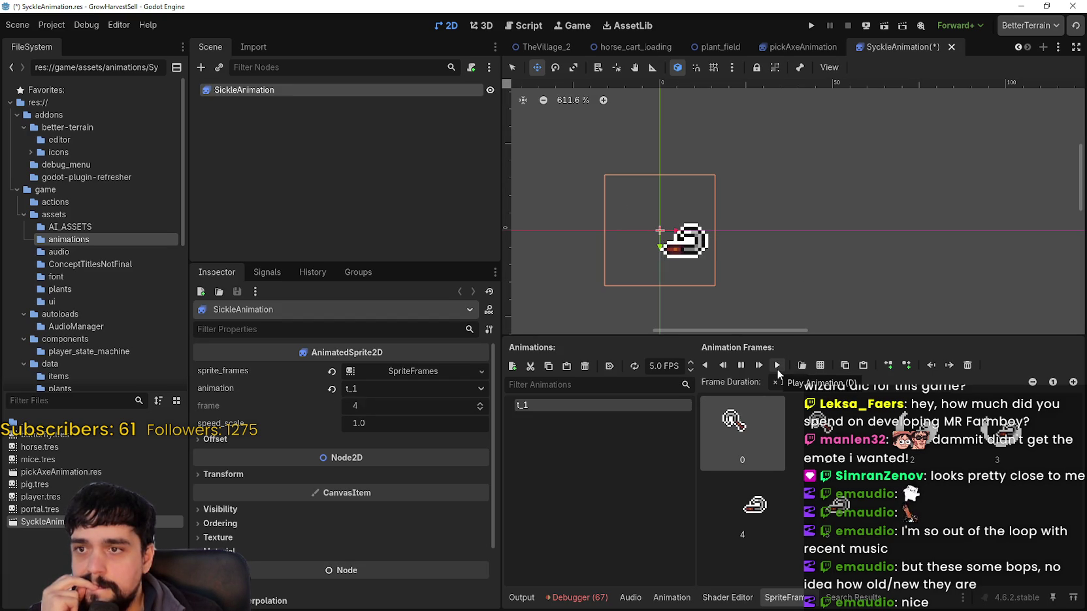
{"action": "left_click", "coordinate": [777, 370]}
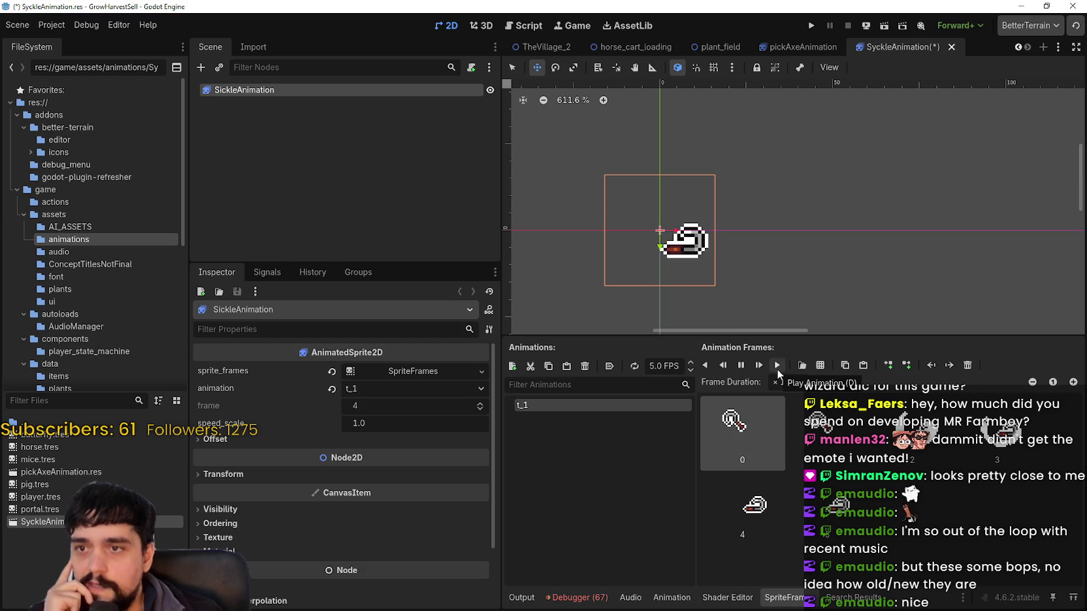
{"action": "left_click", "coordinate": [777, 369]}
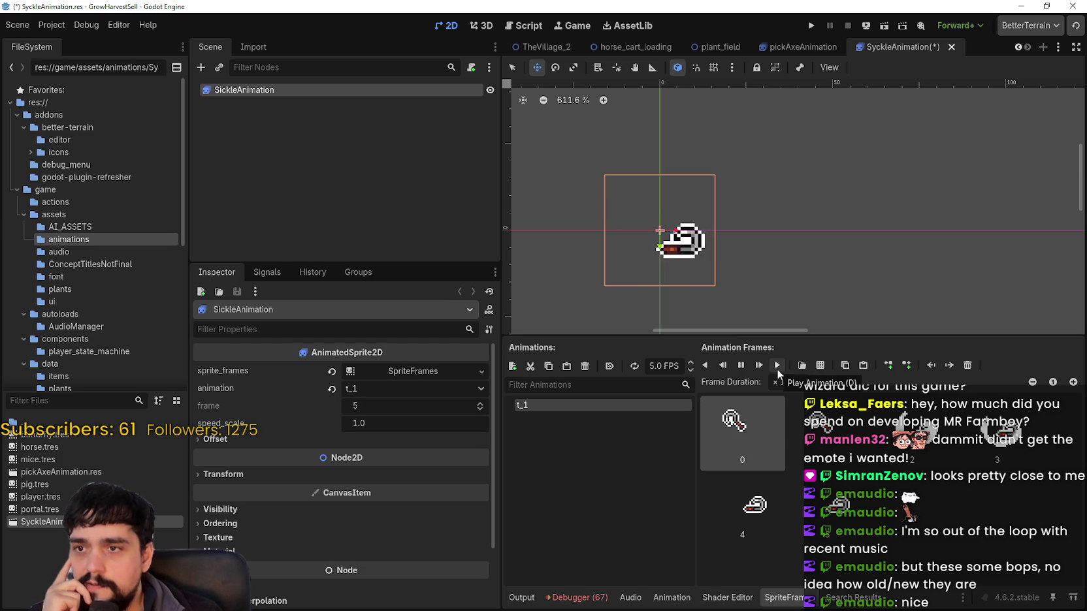
{"action": "left_click", "coordinate": [778, 370]}
{"action": "left_click", "coordinate": [778, 370]}
{"action": "left_click", "coordinate": [777, 369]}
{"action": "left_click", "coordinate": [777, 367]}
{"action": "scroll", "coordinate": [813, 193], "scroll_direction": "down", "scroll_amount": 4}
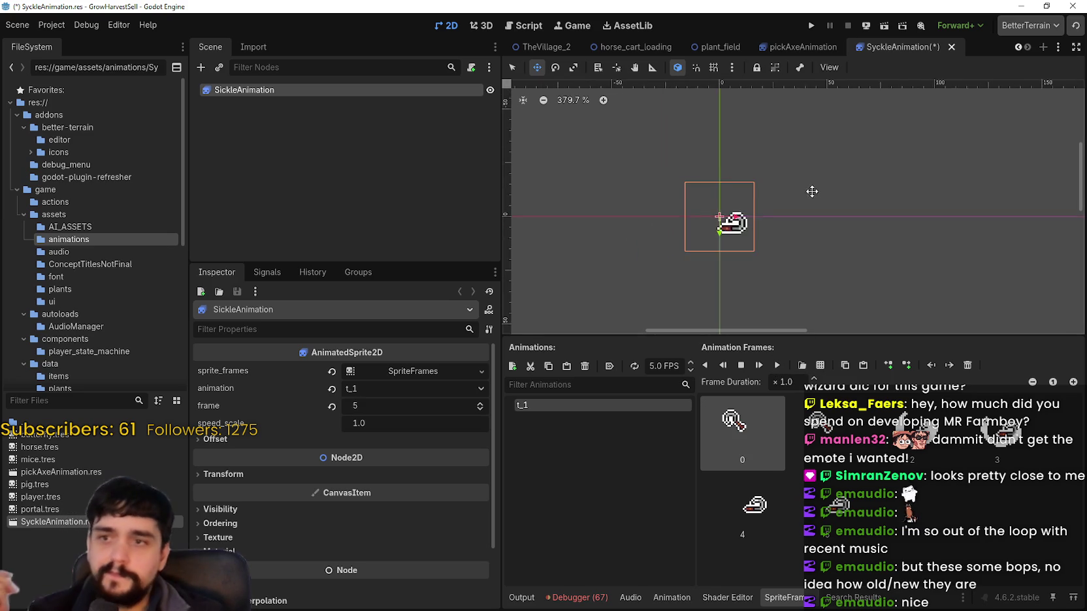
{"action": "left_click_drag", "start_coordinate": [786, 244], "coordinate": [793, 232]}
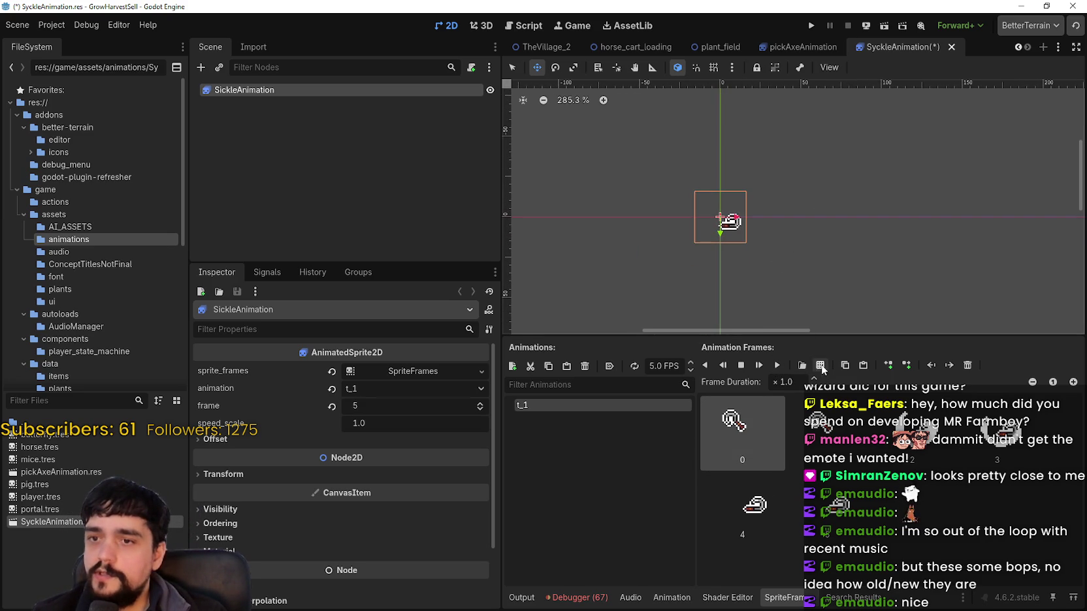
Create new_animation and fill it with five sickle frames from main_atlas.png.
{"action": "left_click", "coordinate": [513, 366]}
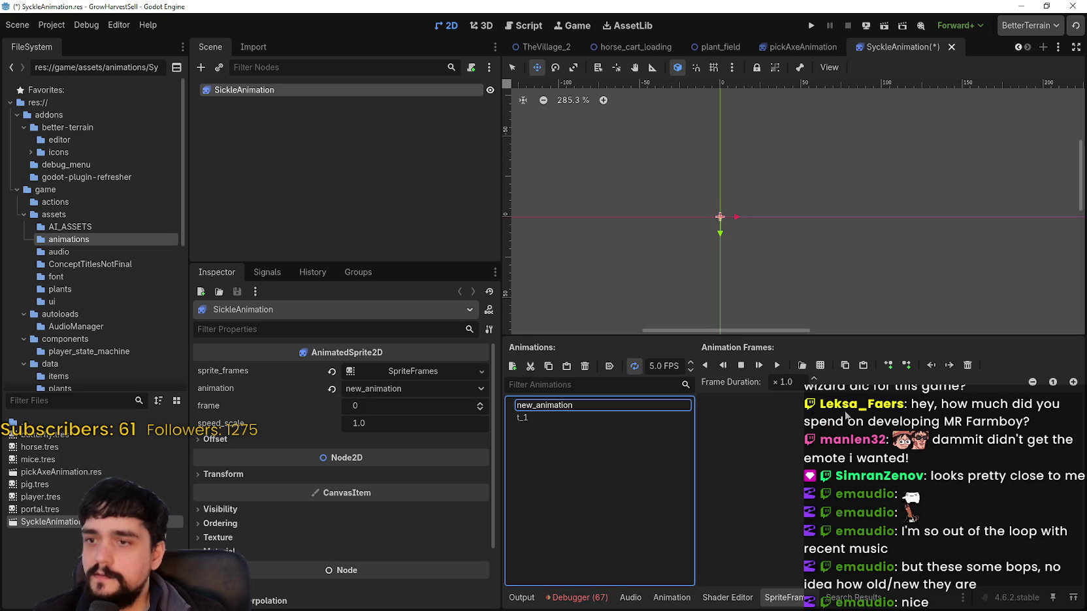
{"action": "left_click", "coordinate": [821, 370]}
{"action": "left_click", "coordinate": [772, 244]}
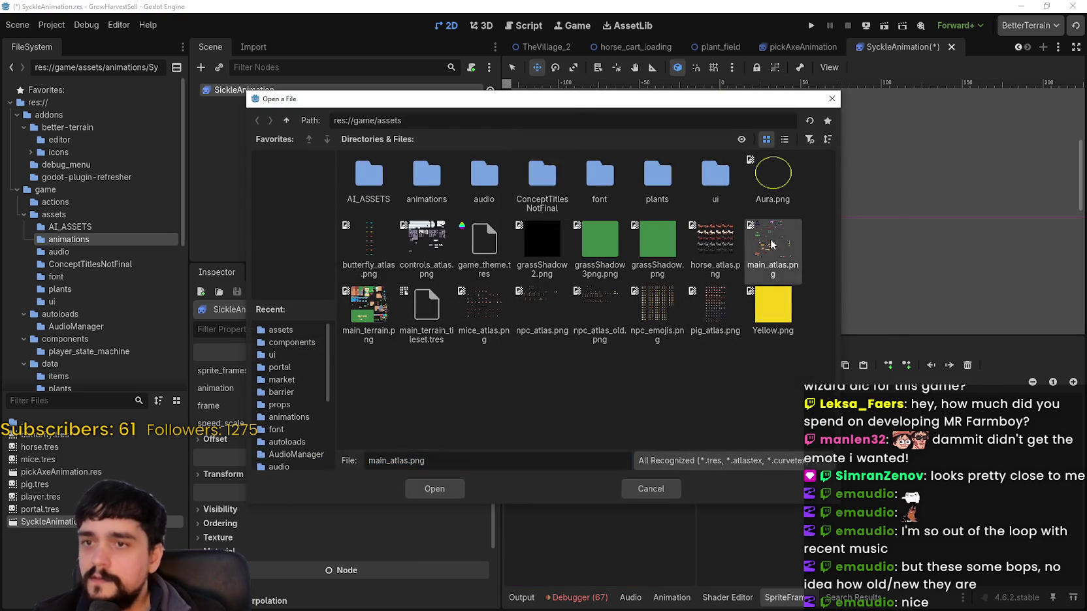
{"action": "double_click", "coordinate": [771, 244]}
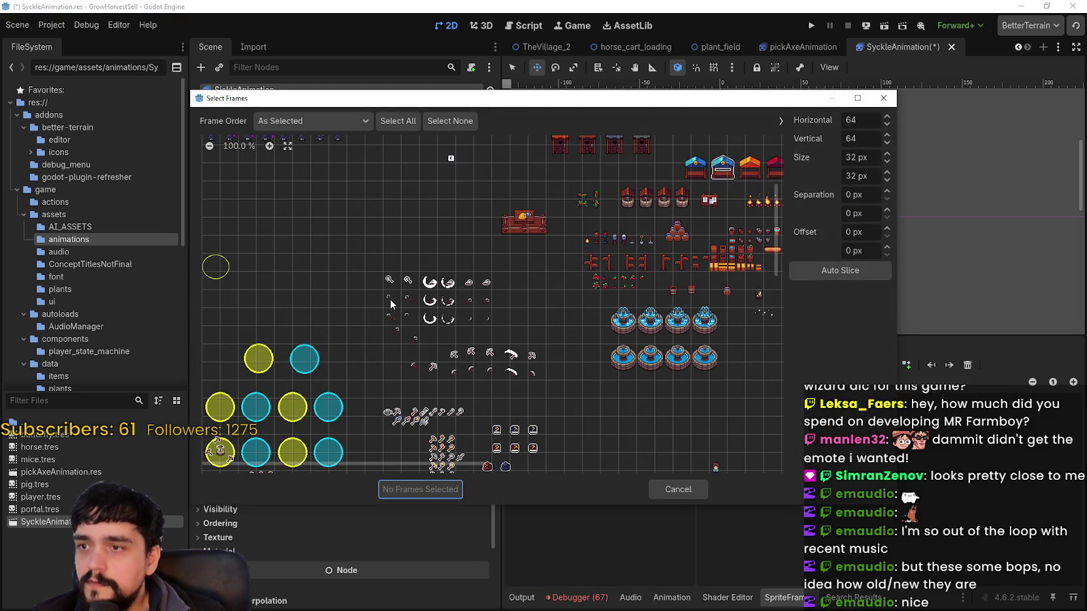
{"action": "left_click", "coordinate": [391, 318]}
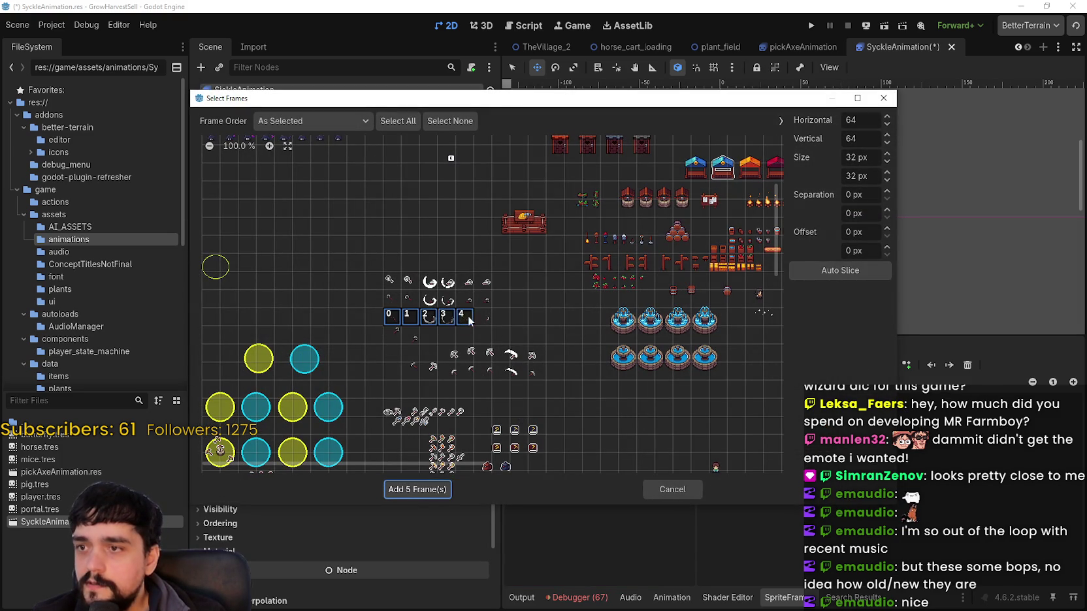
{"action": "left_click", "coordinate": [413, 492]}
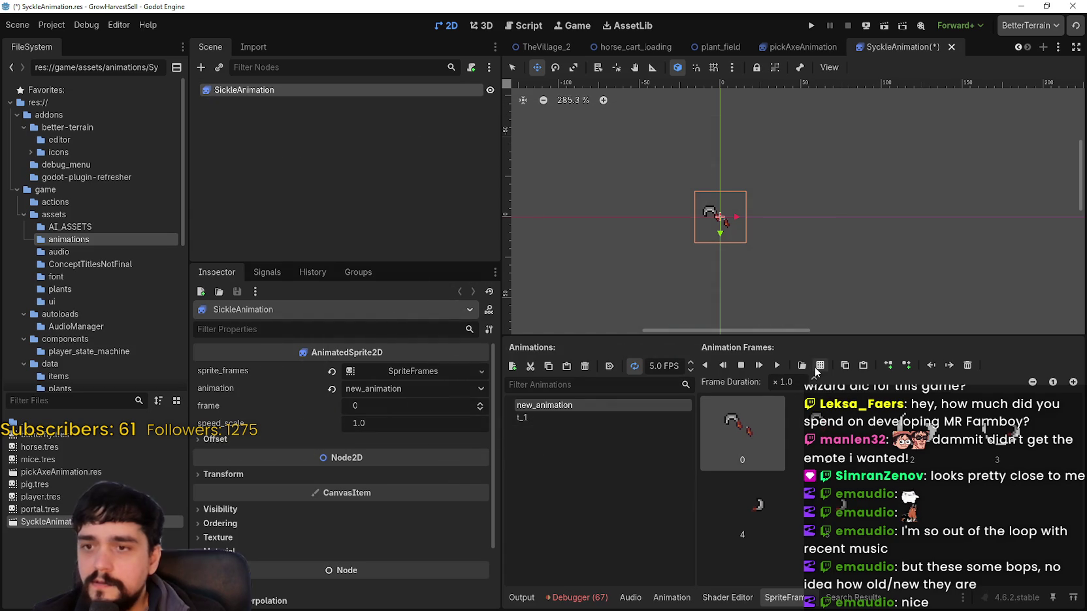
Replay the five-frame new_animation sickle swing several times, then select t_1 again.
{"action": "scroll", "coordinate": [739, 240], "scroll_direction": "up", "scroll_amount": 5}
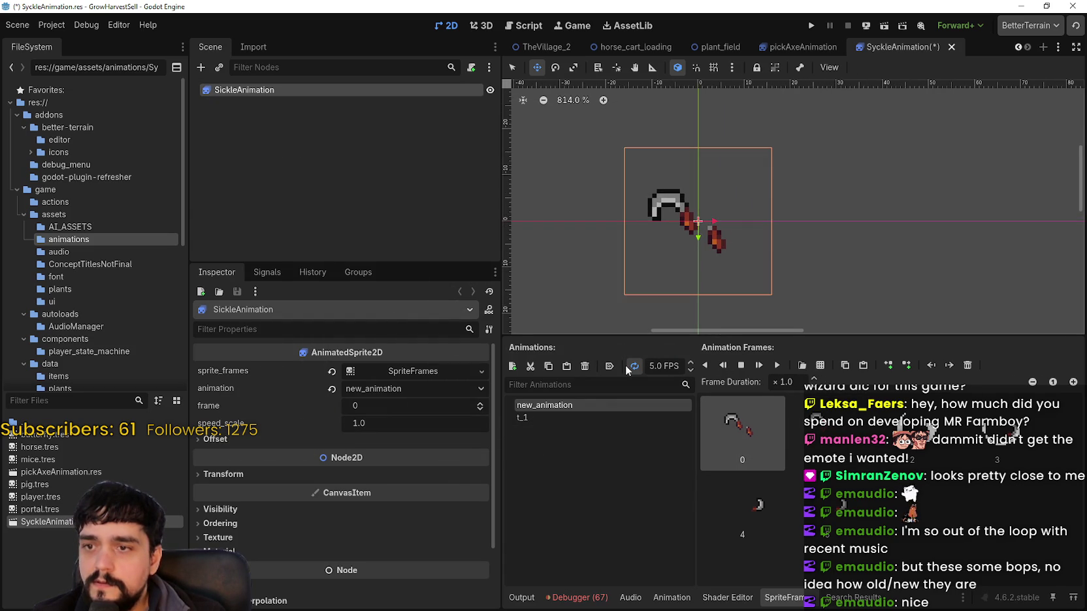
{"action": "left_click", "coordinate": [779, 367]}
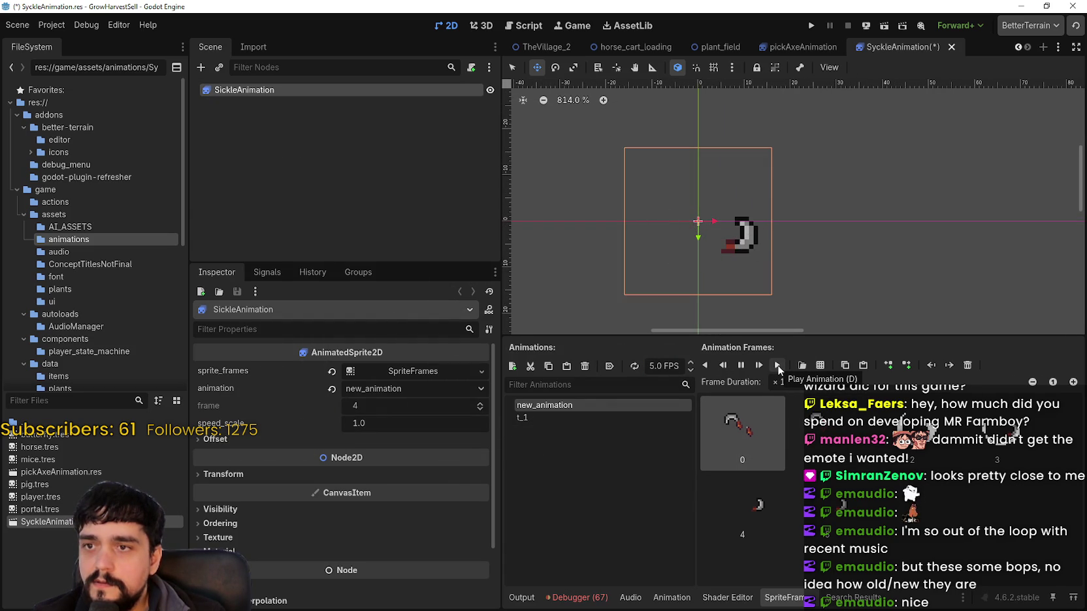
{"action": "left_click", "coordinate": [778, 368]}
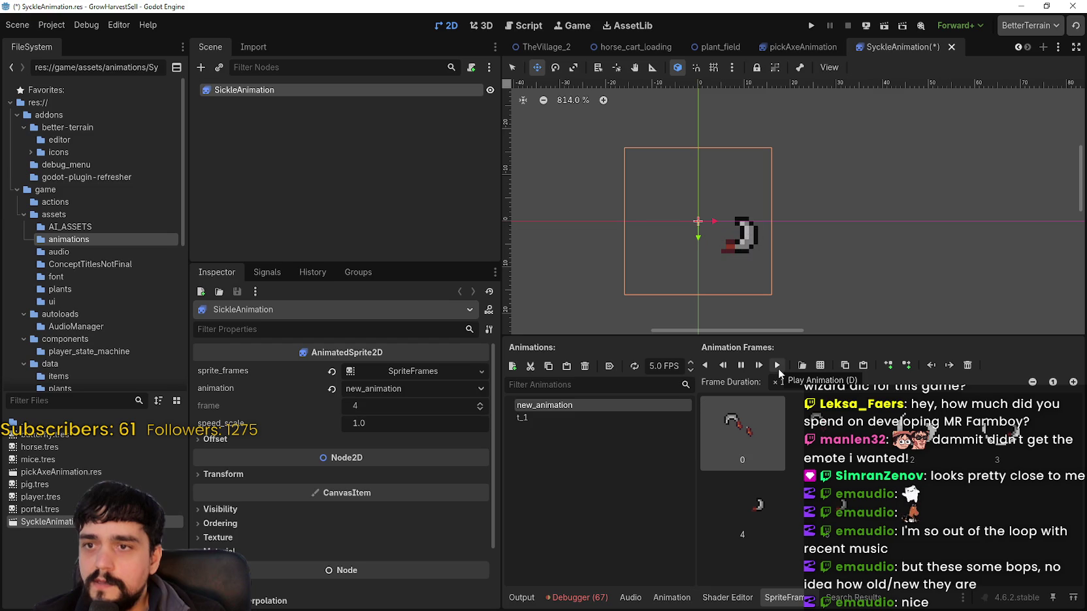
{"action": "left_click", "coordinate": [778, 368]}
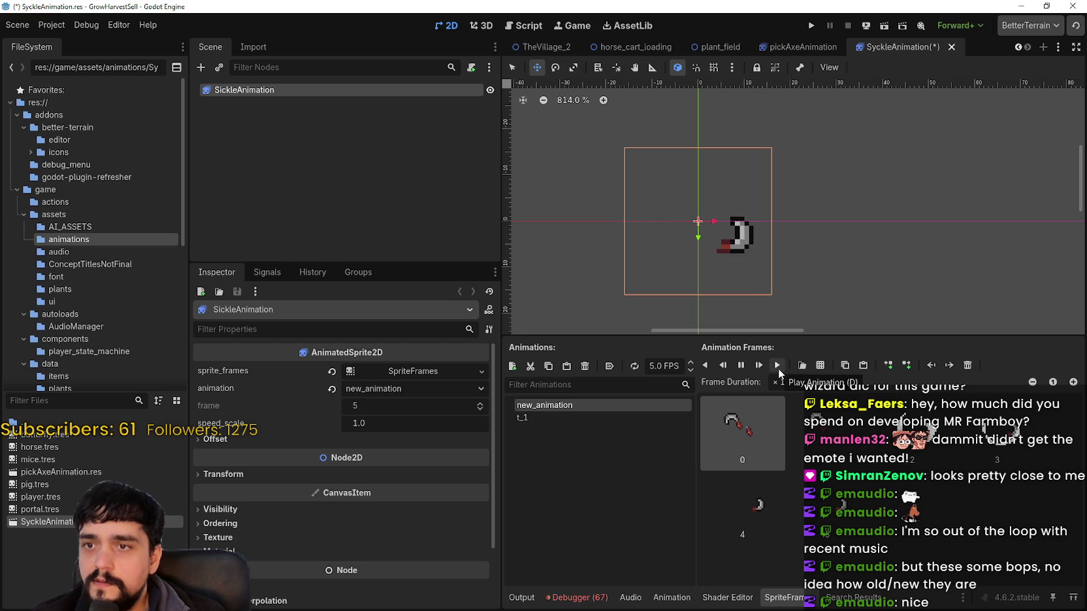
{"action": "left_click", "coordinate": [778, 368]}
{"action": "left_click", "coordinate": [779, 370]}
{"action": "left_click", "coordinate": [779, 369]}
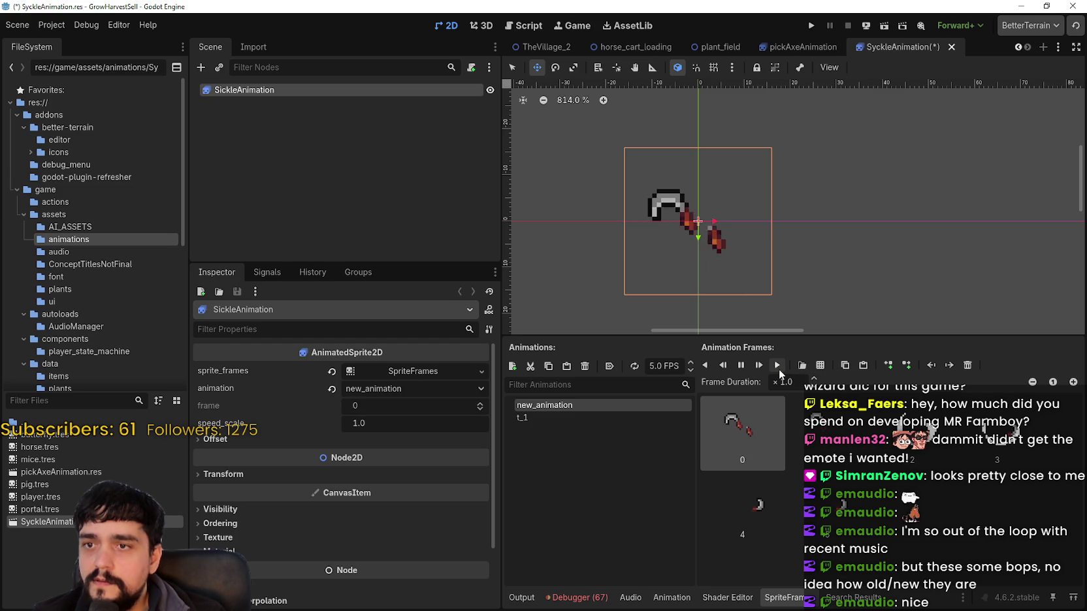
{"action": "left_click", "coordinate": [778, 370]}
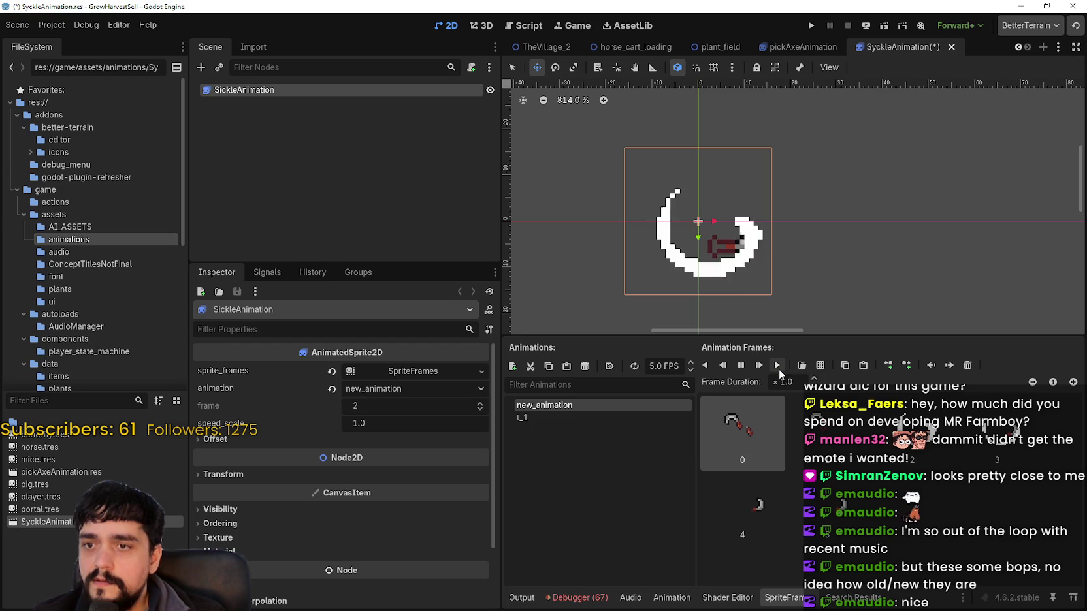
{"action": "left_click", "coordinate": [779, 369]}
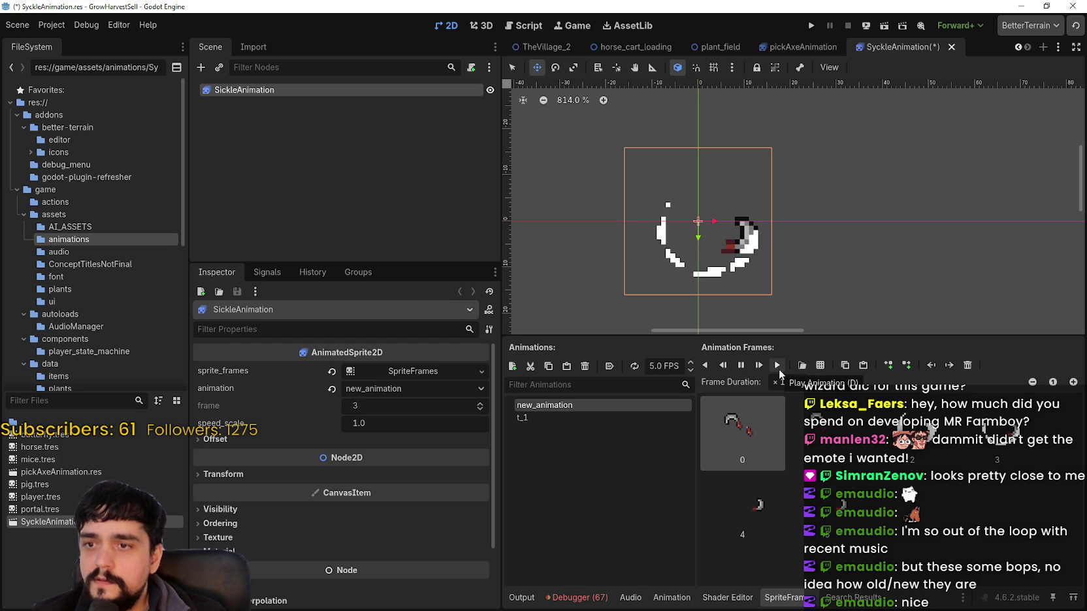
{"action": "left_click", "coordinate": [779, 369]}
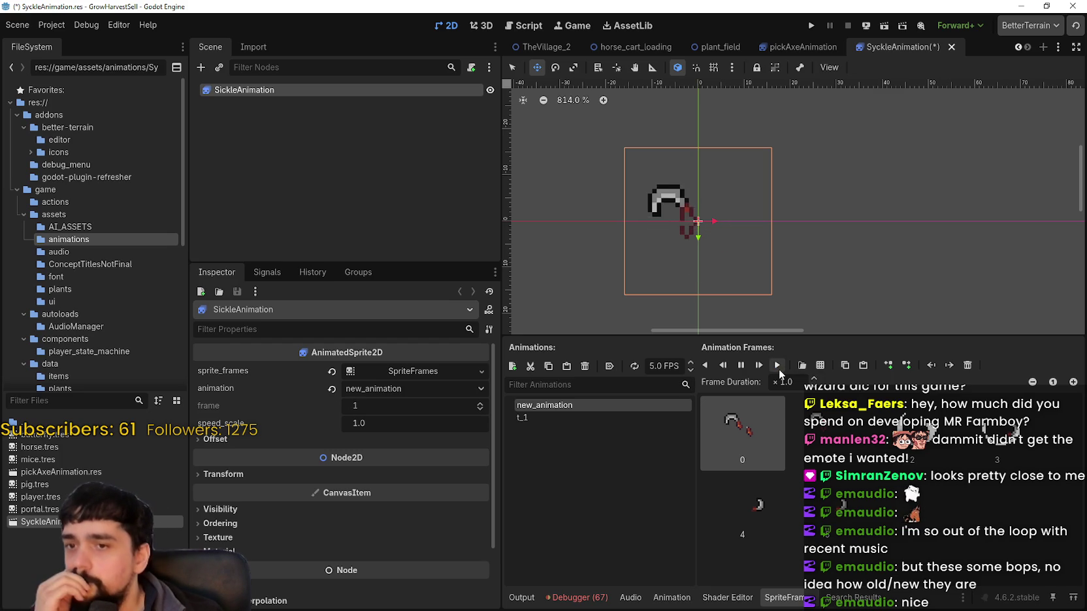
{"action": "left_click", "coordinate": [600, 419]}
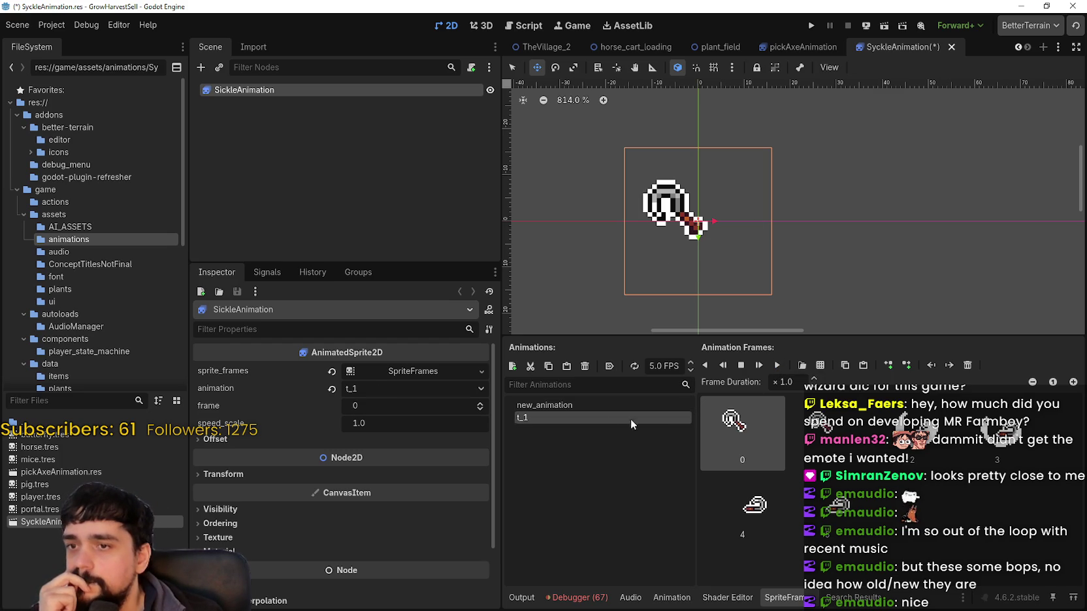
{"action": "left_click", "coordinate": [778, 368]}
{"action": "left_click", "coordinate": [779, 368]}
{"action": "left_click", "coordinate": [778, 367]}
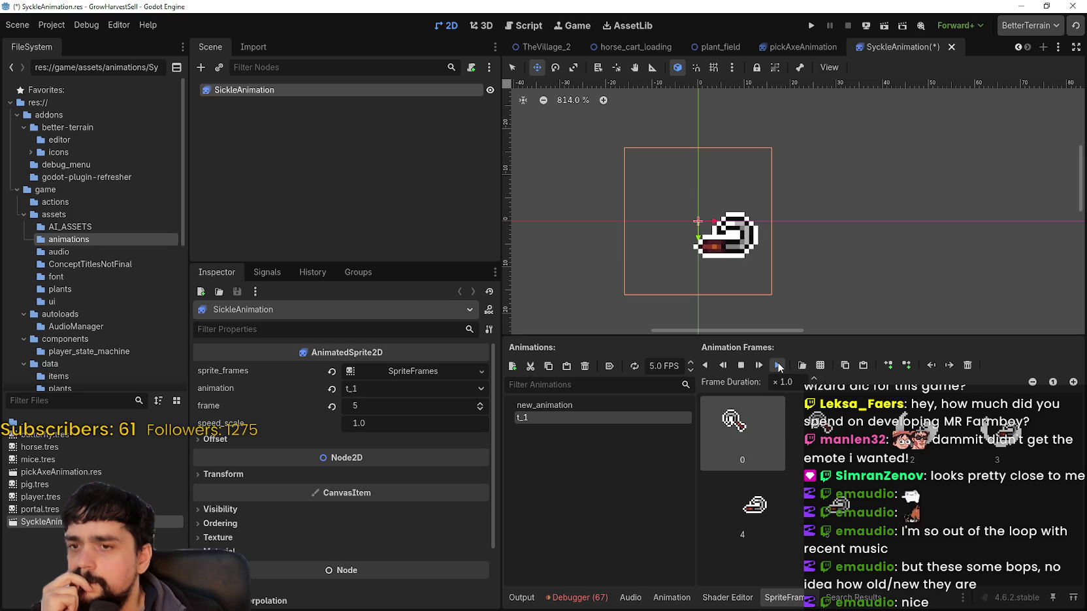
{"action": "left_click", "coordinate": [779, 367]}
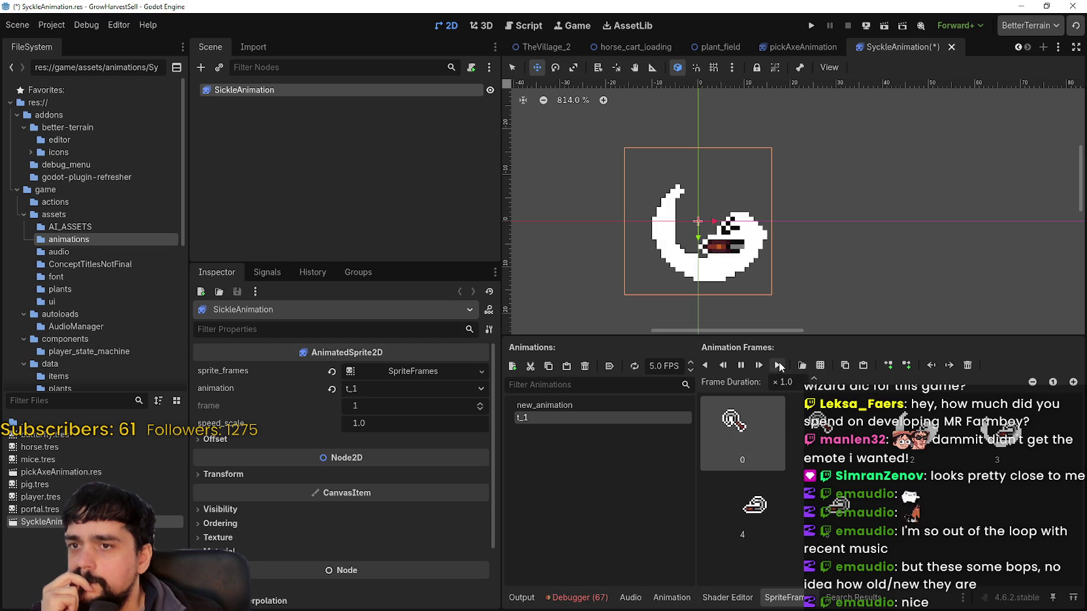
{"action": "left_click", "coordinate": [779, 367]}
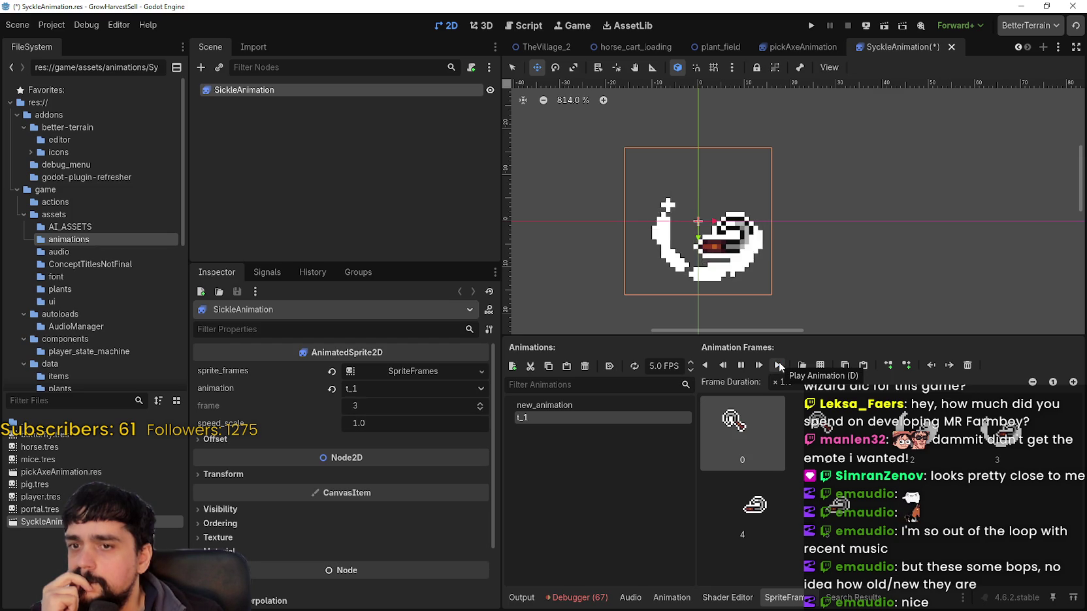
{"action": "left_click", "coordinate": [780, 367]}
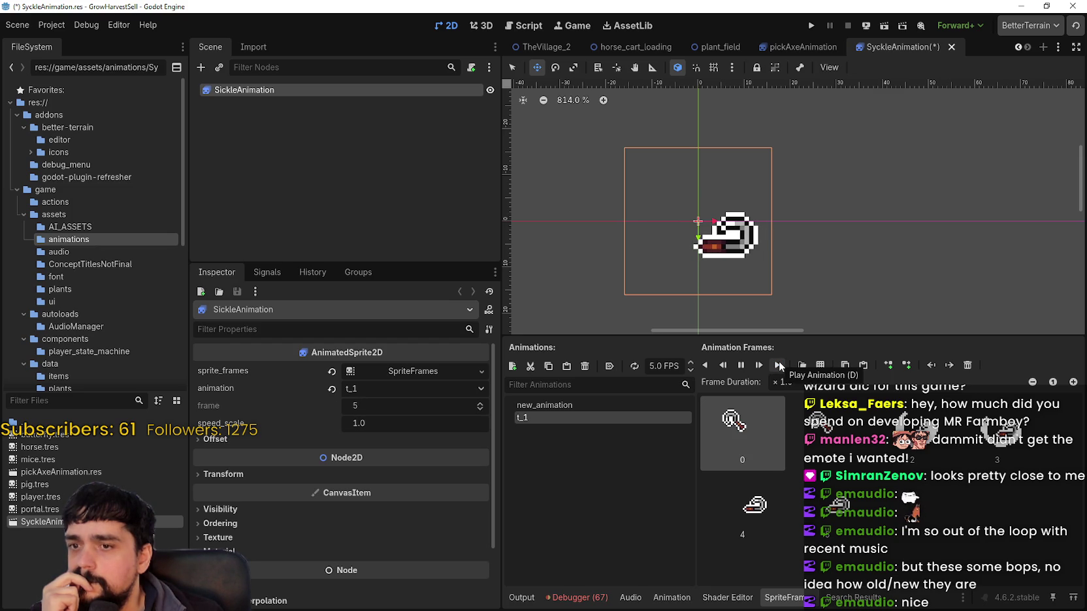
{"action": "left_click", "coordinate": [780, 367]}
{"action": "scroll", "coordinate": [758, 262], "scroll_direction": "up", "scroll_amount": 5}
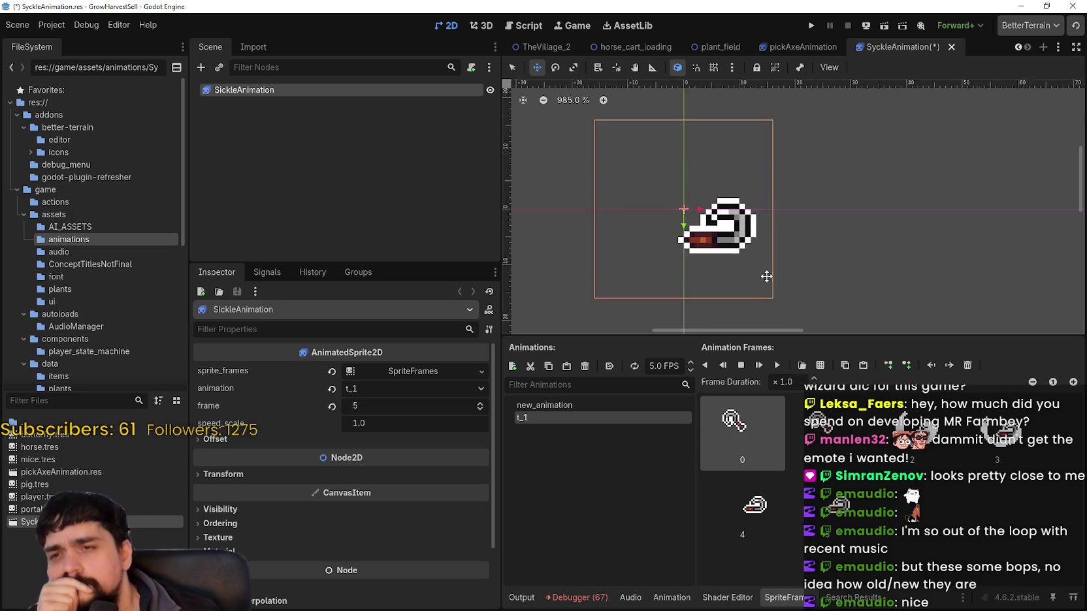
{"action": "scroll", "coordinate": [707, 197], "scroll_direction": "up", "scroll_amount": 1}
{"action": "left_click", "coordinate": [777, 367]}
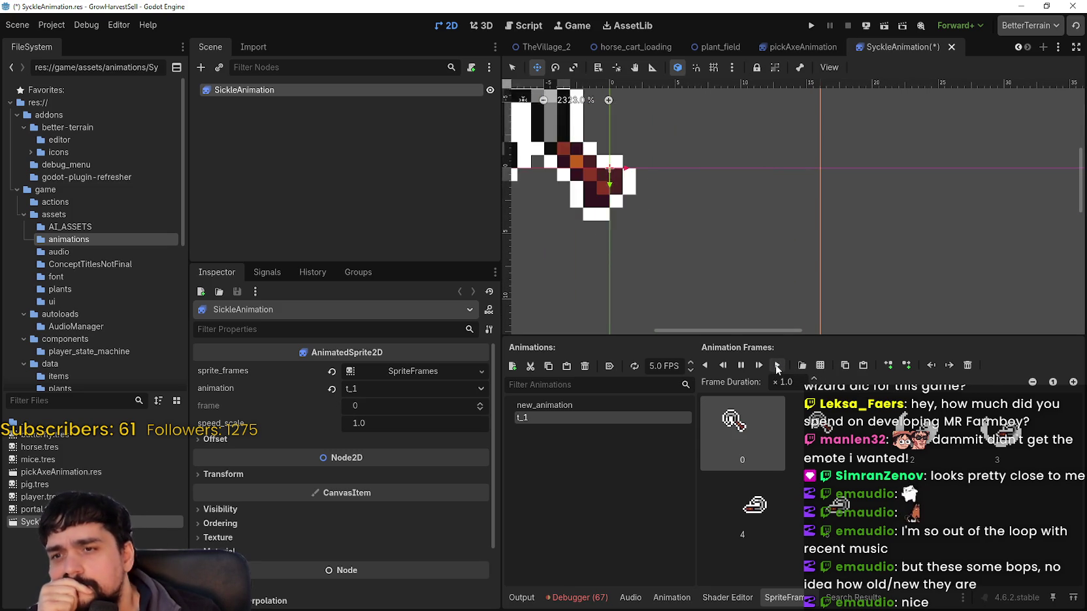
{"action": "left_click", "coordinate": [777, 367]}
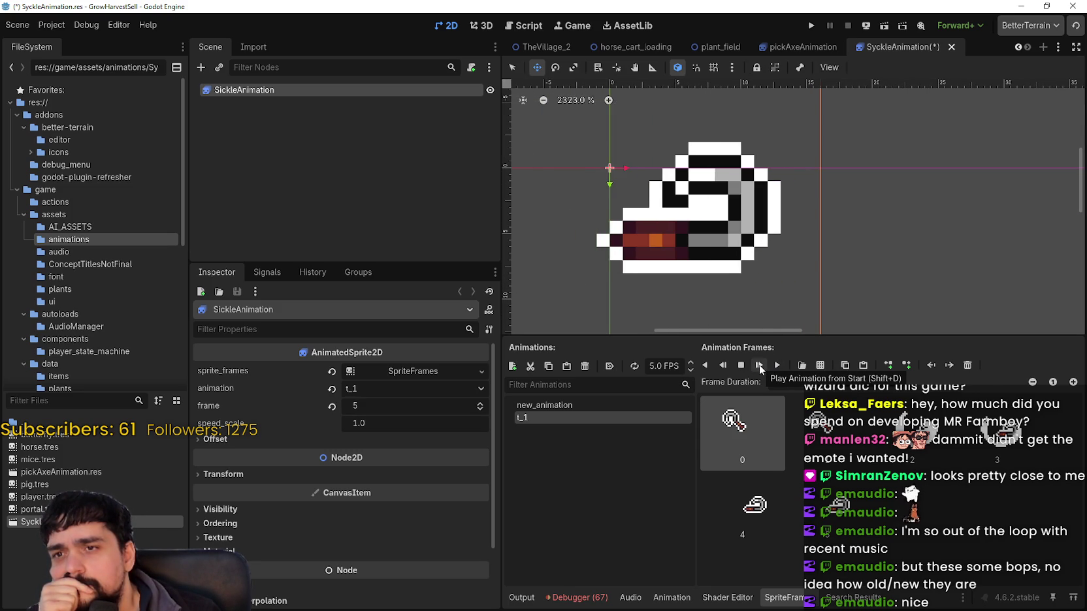
{"action": "left_click", "coordinate": [759, 366]}
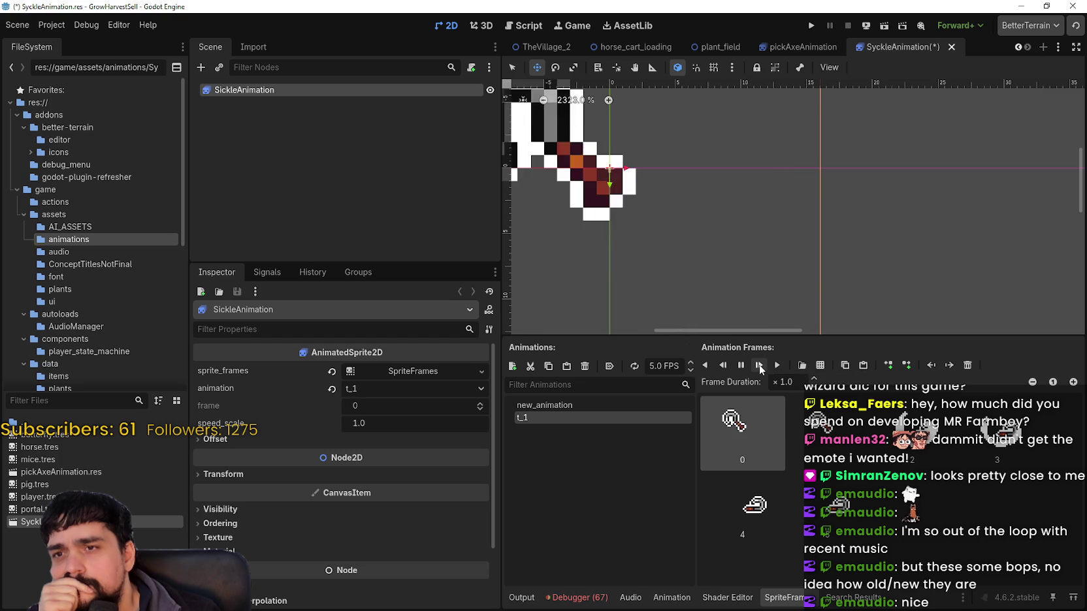
{"action": "left_click", "coordinate": [759, 366]}
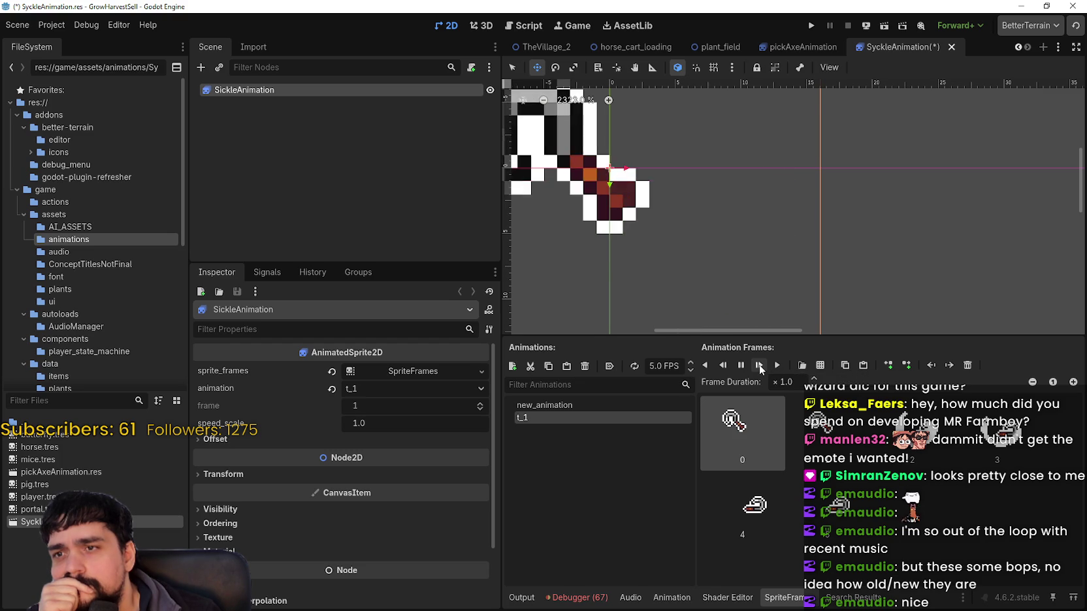
{"action": "scroll", "coordinate": [763, 317], "scroll_direction": "down", "scroll_amount": 2}
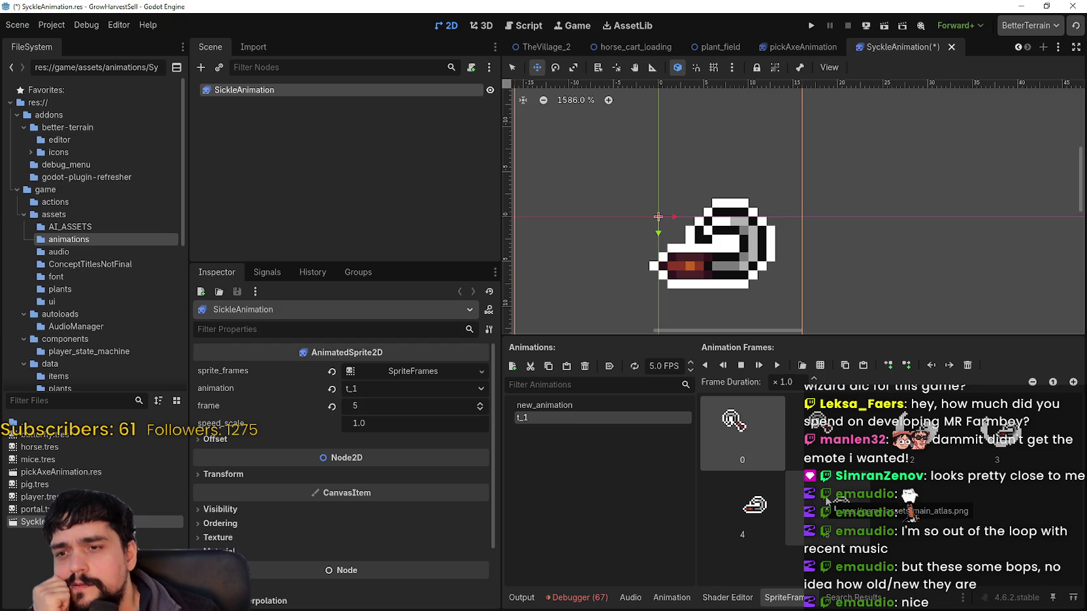
{"action": "left_click", "coordinate": [632, 405]}
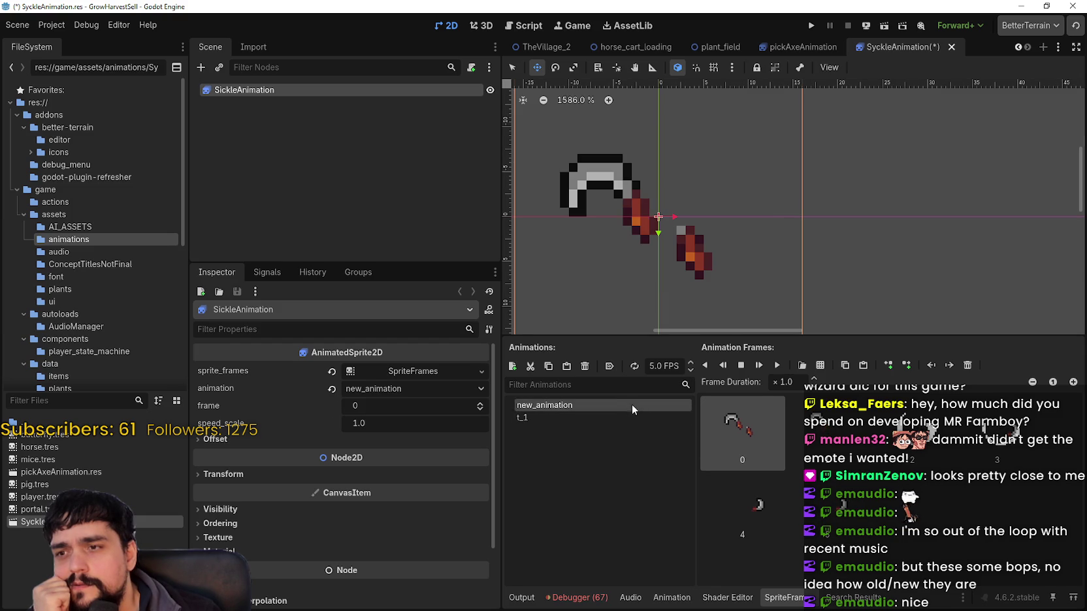
{"action": "left_click", "coordinate": [777, 366]}
{"action": "left_click", "coordinate": [778, 365]}
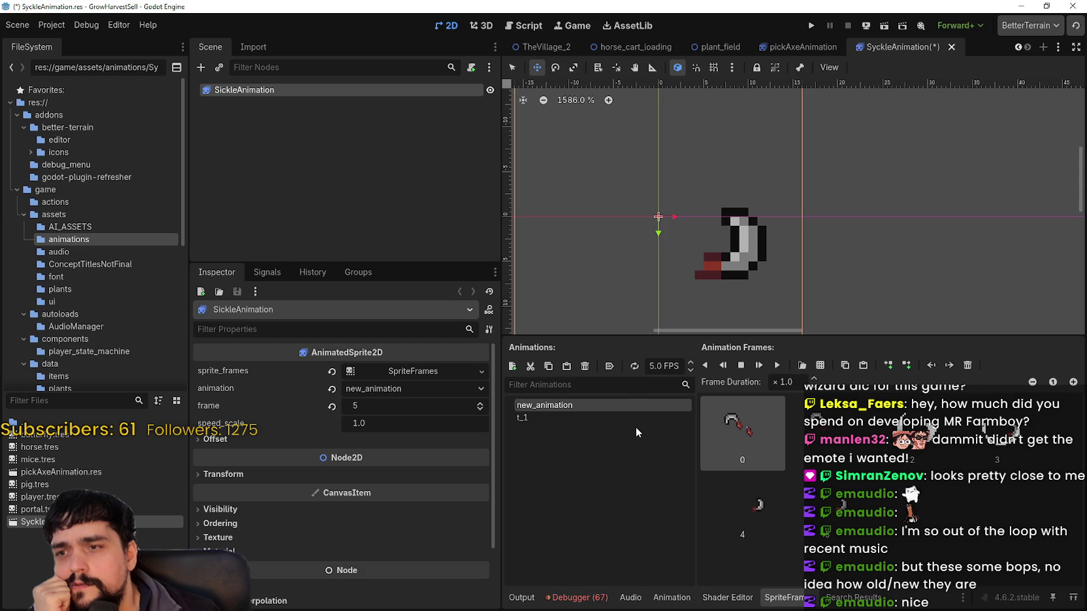
{"action": "left_click", "coordinate": [634, 418]}
{"action": "left_click", "coordinate": [779, 366]}
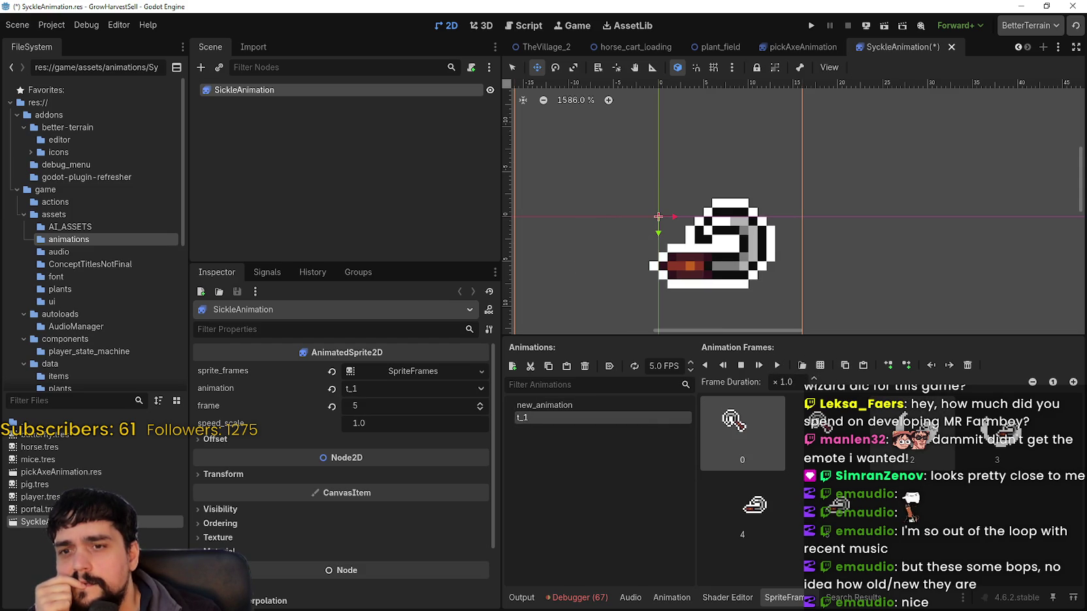
{"action": "left_click", "coordinate": [764, 498]}
{"action": "left_click", "coordinate": [822, 505]}
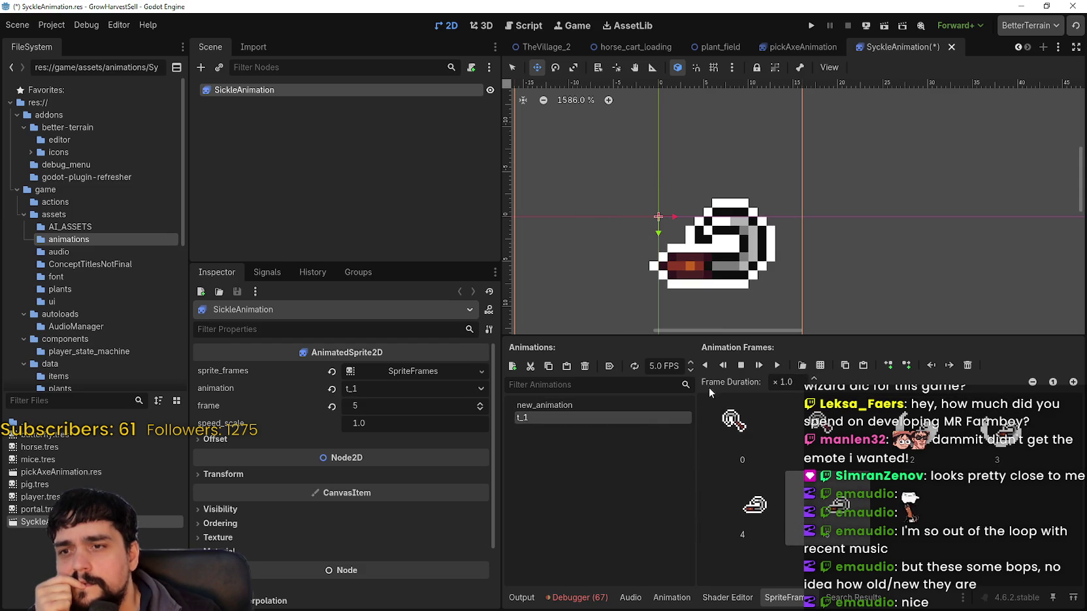
{"action": "left_click", "coordinate": [778, 366]}
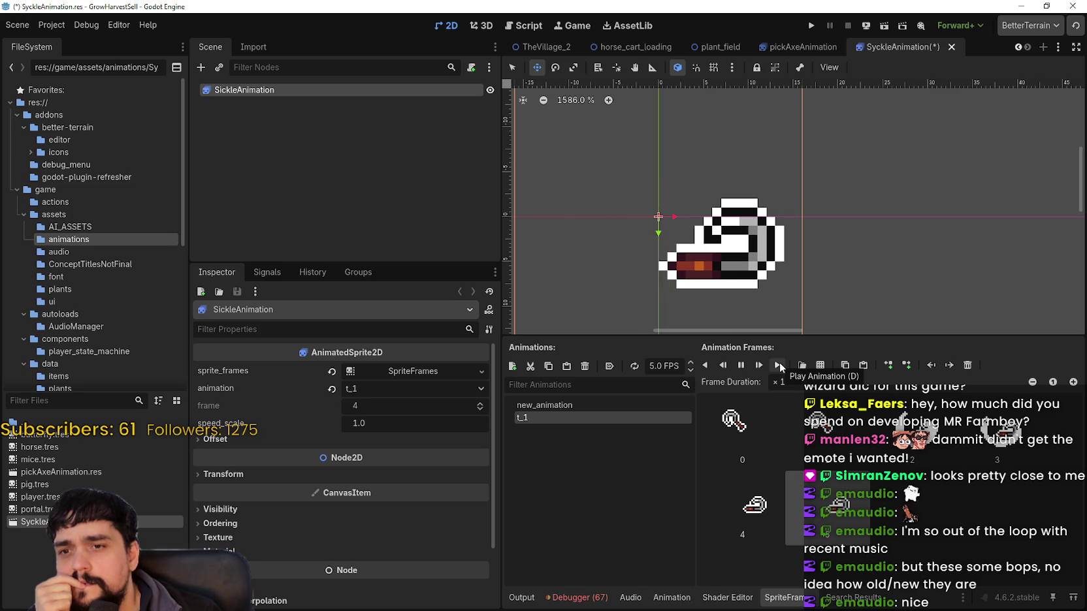
{"action": "left_click", "coordinate": [778, 366]}
{"action": "left_click", "coordinate": [778, 365]}
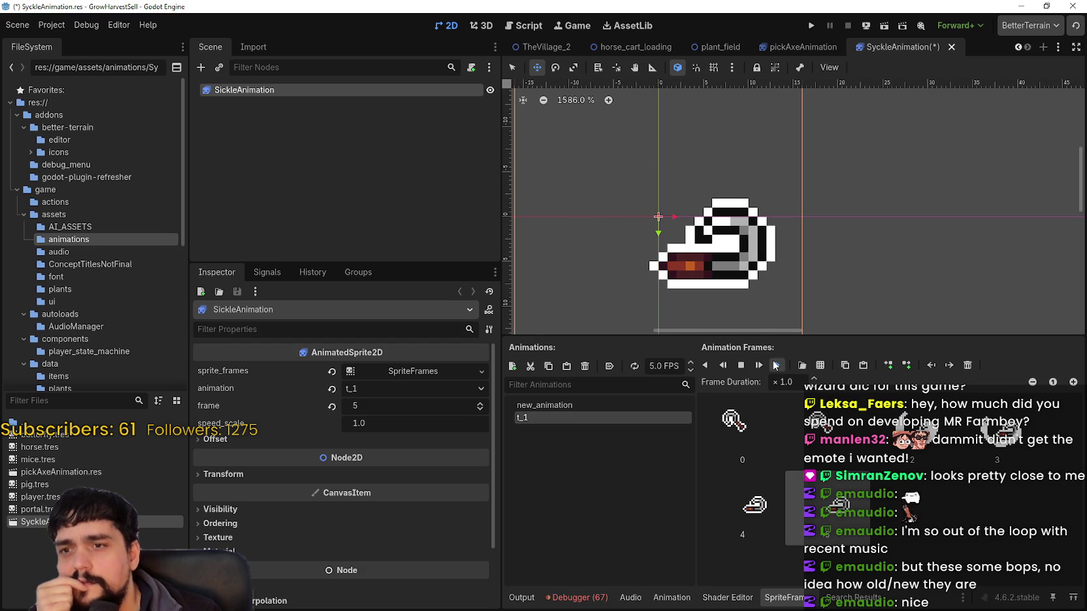
{"action": "left_click", "coordinate": [776, 366]}
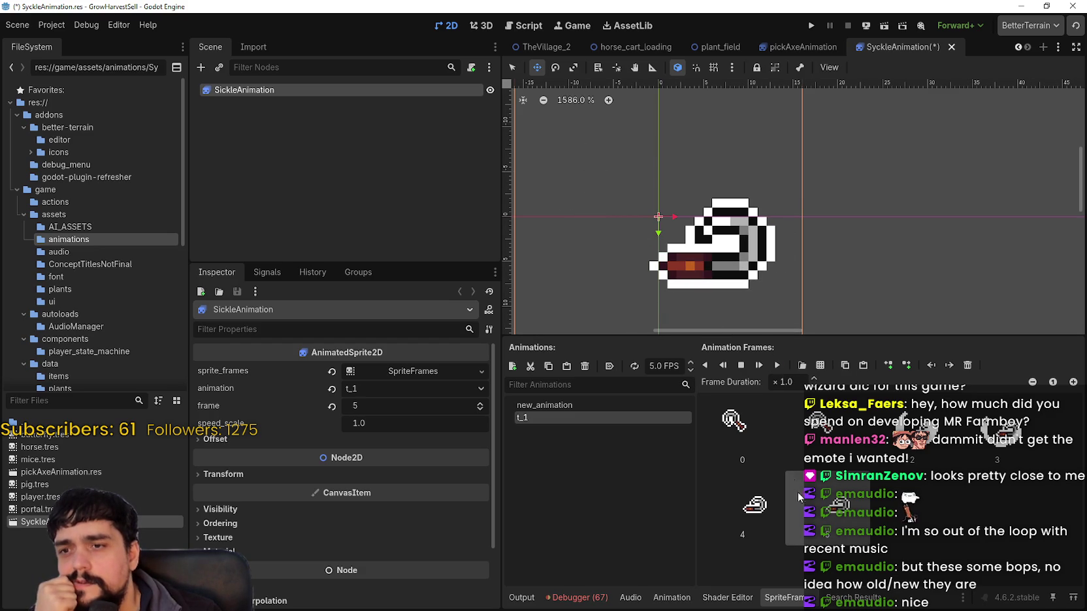
{"action": "left_click", "coordinate": [780, 366]}
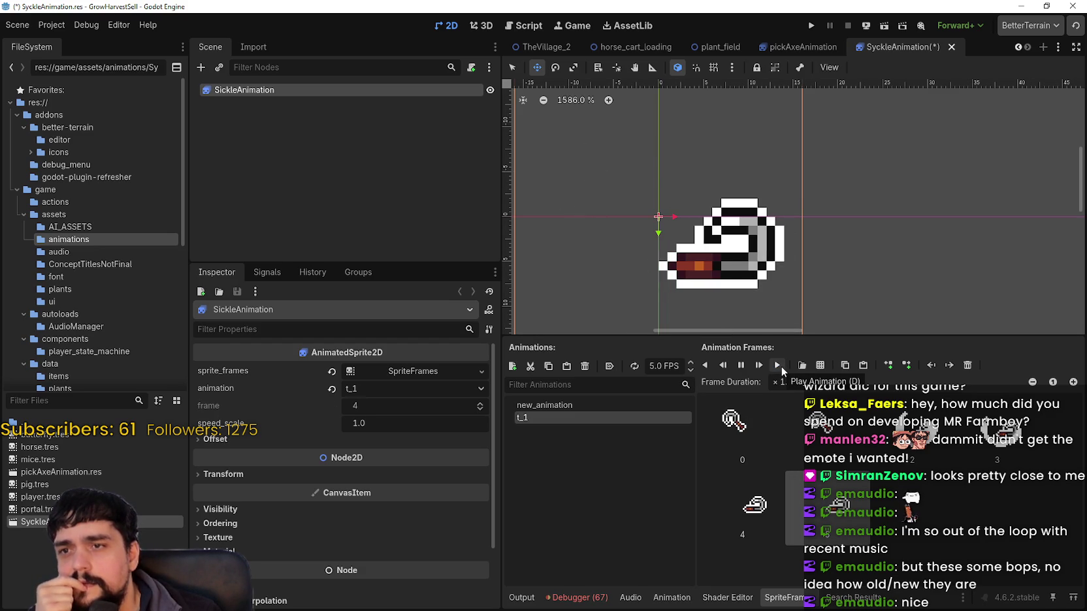
{"action": "left_click", "coordinate": [780, 367]}
{"action": "left_click", "coordinate": [780, 367]}
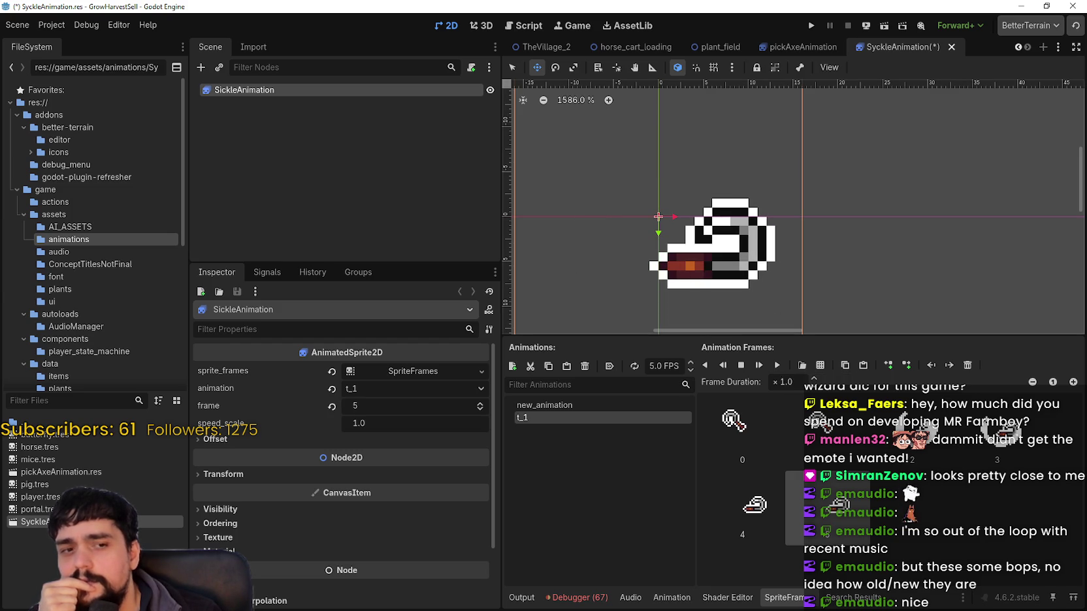
{"action": "key", "text": "alt+Tab"}
{"action": "scroll", "coordinate": [600, 320], "scroll_direction": "up", "scroll_amount": 3}
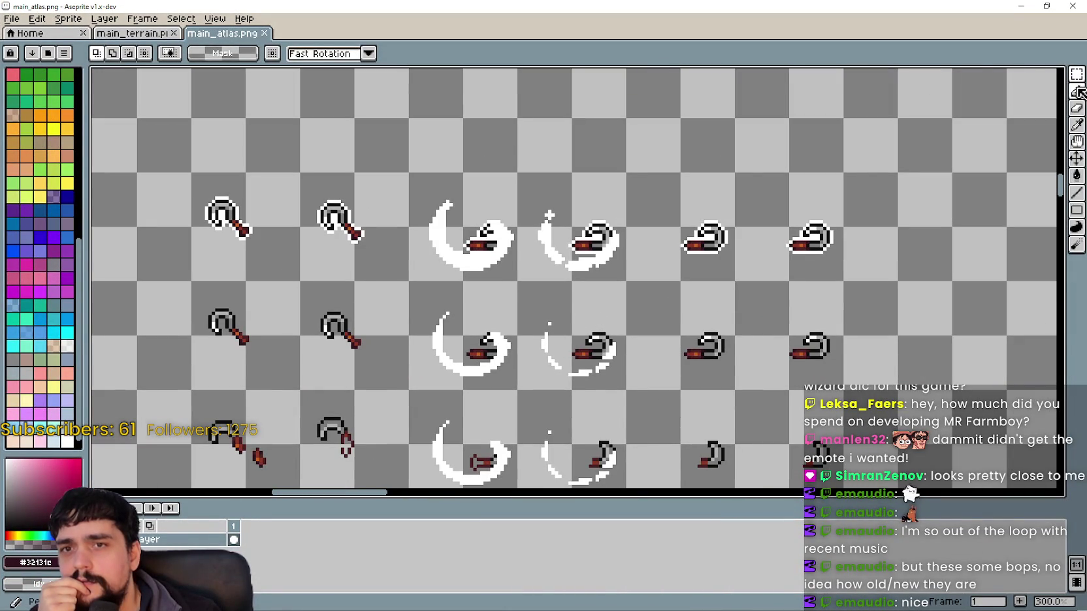
Cut the black blade bar from the lower sickle frame and set it down elsewhere.
{"action": "scroll", "coordinate": [578, 213], "scroll_direction": "up", "scroll_amount": 1}
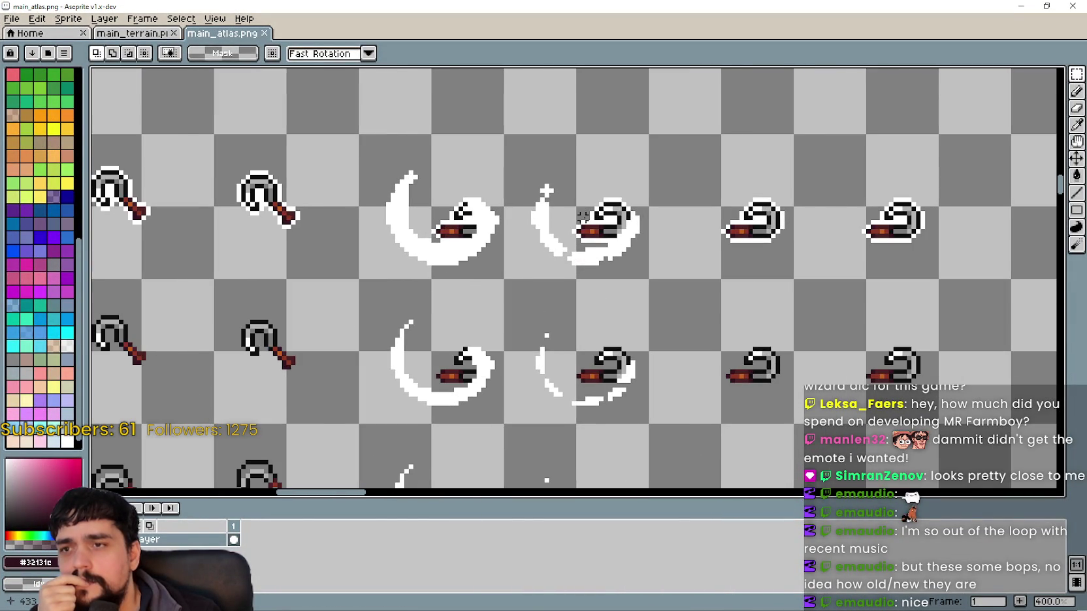
{"action": "scroll", "coordinate": [582, 217], "scroll_direction": "down", "scroll_amount": 1}
{"action": "scroll", "coordinate": [627, 299], "scroll_direction": "down", "scroll_amount": 1}
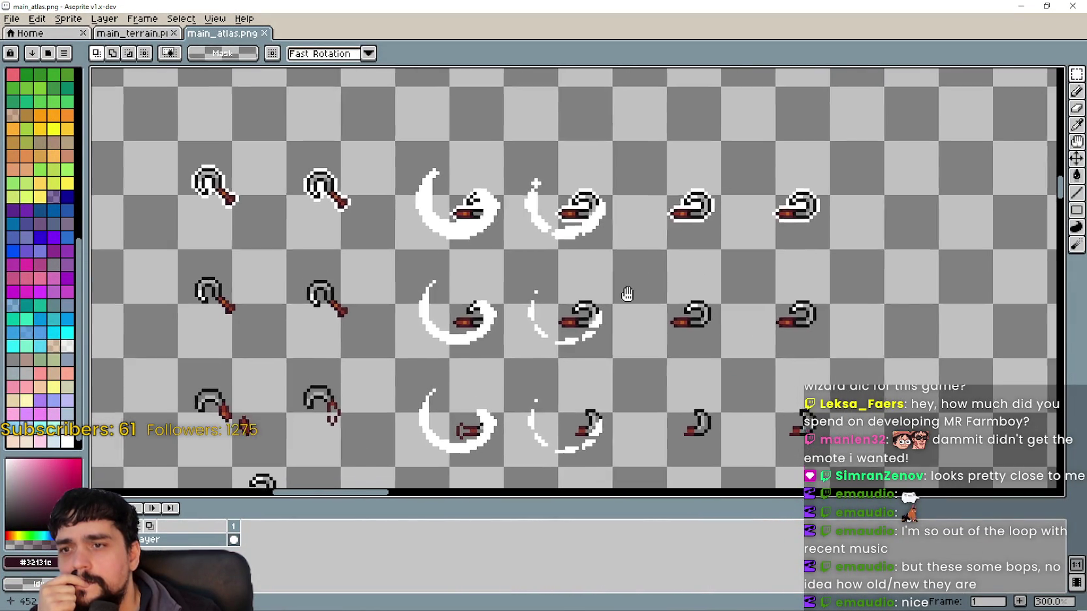
{"action": "scroll", "coordinate": [588, 264], "scroll_direction": "up", "scroll_amount": 2}
{"action": "left_click_drag", "start_coordinate": [601, 234], "coordinate": [661, 284]}
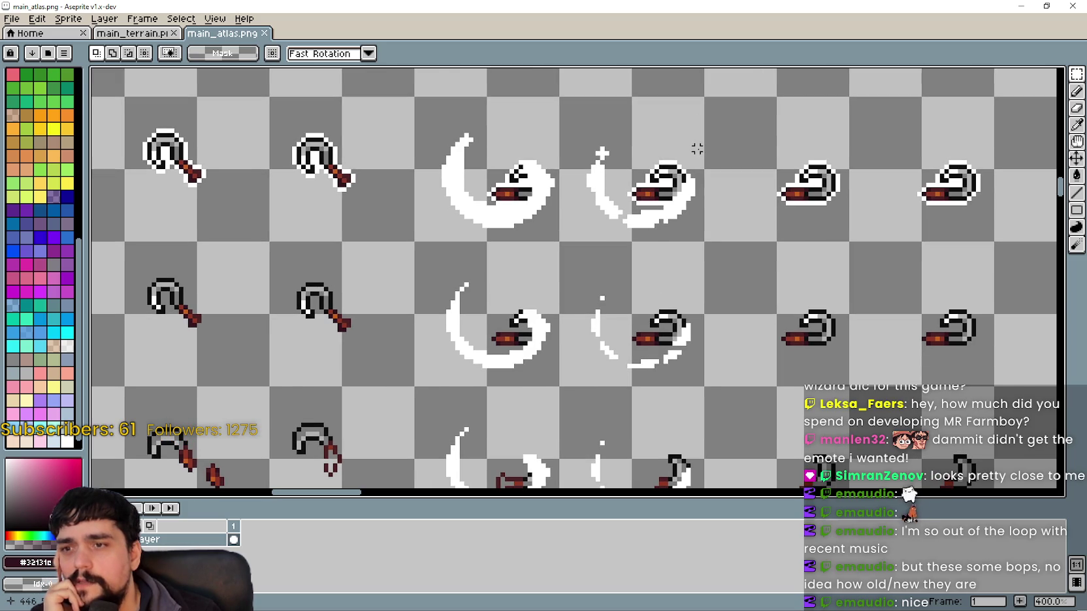
{"action": "scroll", "coordinate": [667, 318], "scroll_direction": "up", "scroll_amount": 2}
{"action": "scroll", "coordinate": [598, 312], "scroll_direction": "up", "scroll_amount": 3}
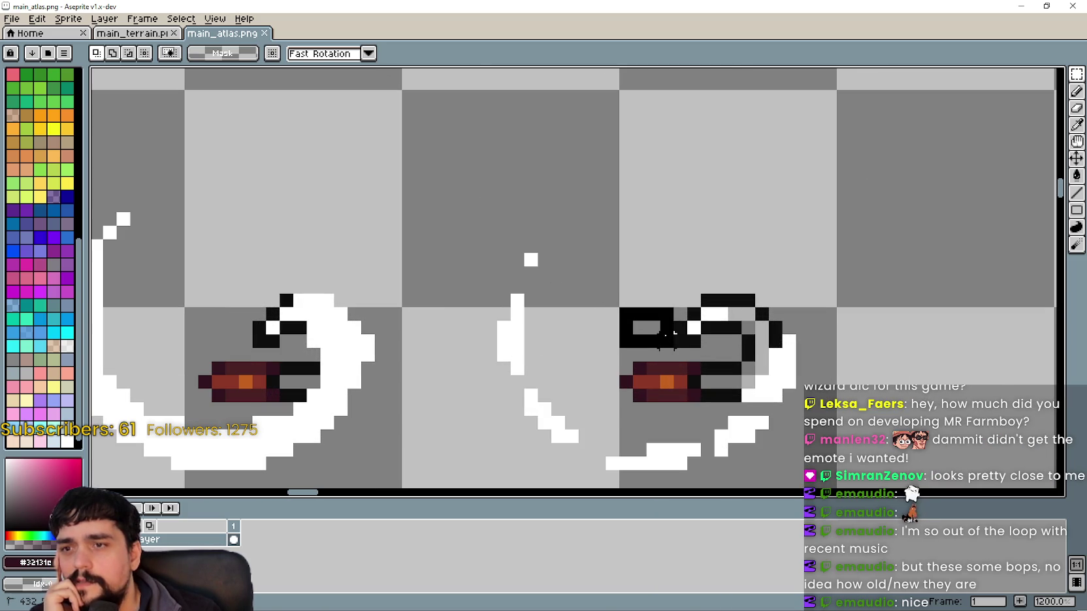
{"action": "scroll", "coordinate": [667, 336], "scroll_direction": "down", "scroll_amount": 4}
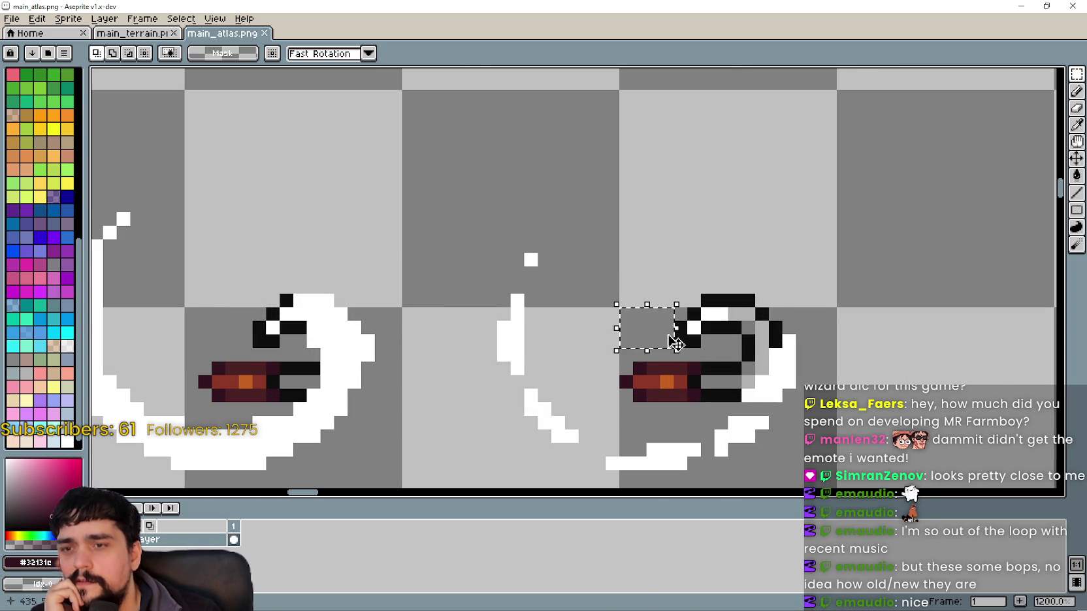
{"action": "scroll", "coordinate": [693, 343], "scroll_direction": "down", "scroll_amount": 1}
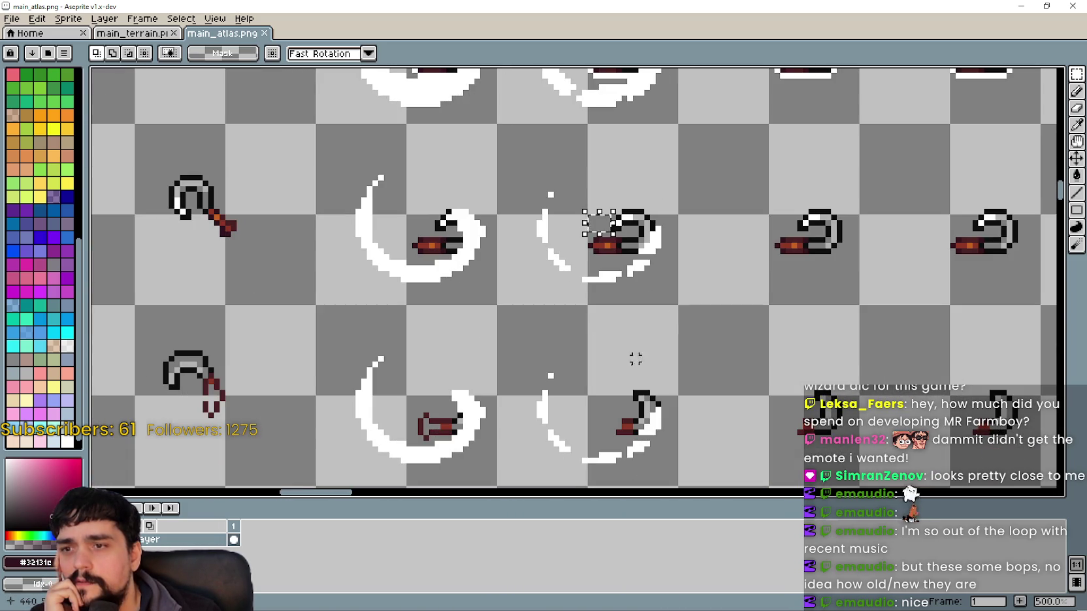
{"action": "scroll", "coordinate": [627, 337], "scroll_direction": "up", "scroll_amount": 1}
{"action": "scroll", "coordinate": [608, 329], "scroll_direction": "up", "scroll_amount": 1}
{"action": "scroll", "coordinate": [603, 333], "scroll_direction": "down", "scroll_amount": 1}
{"action": "scroll", "coordinate": [686, 326], "scroll_direction": "right", "scroll_amount": 5}
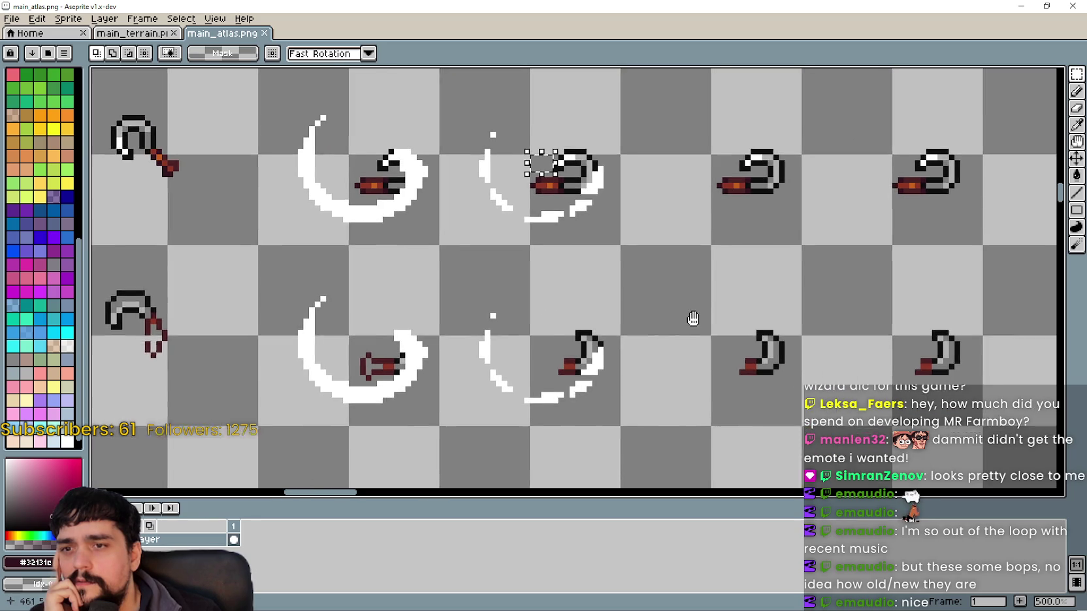
{"action": "left_click_drag", "start_coordinate": [511, 316], "coordinate": [471, 325]}
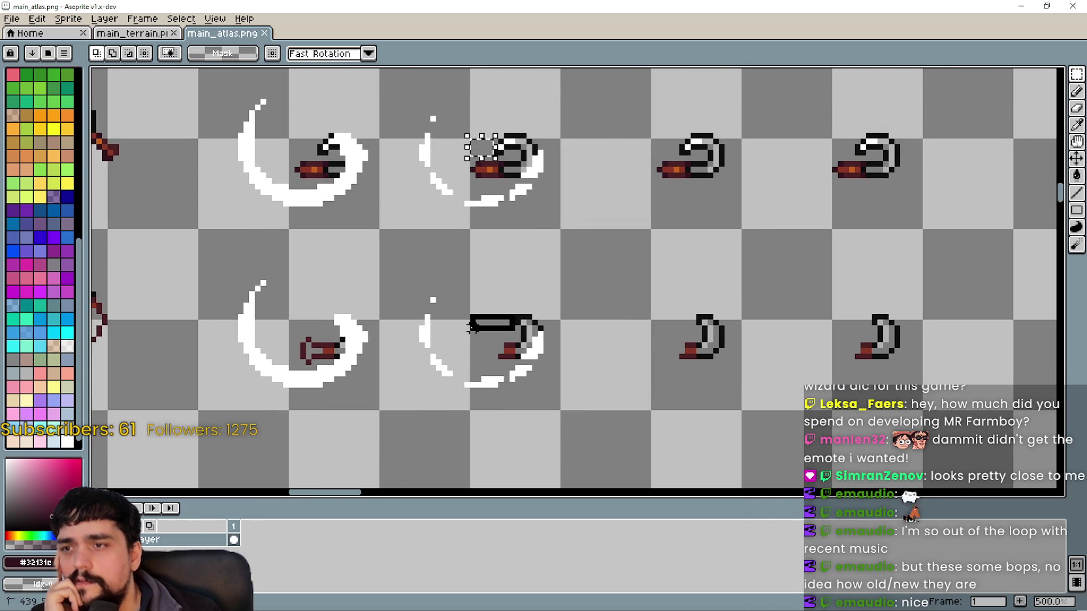
{"action": "key", "text": "ctrl+x"}
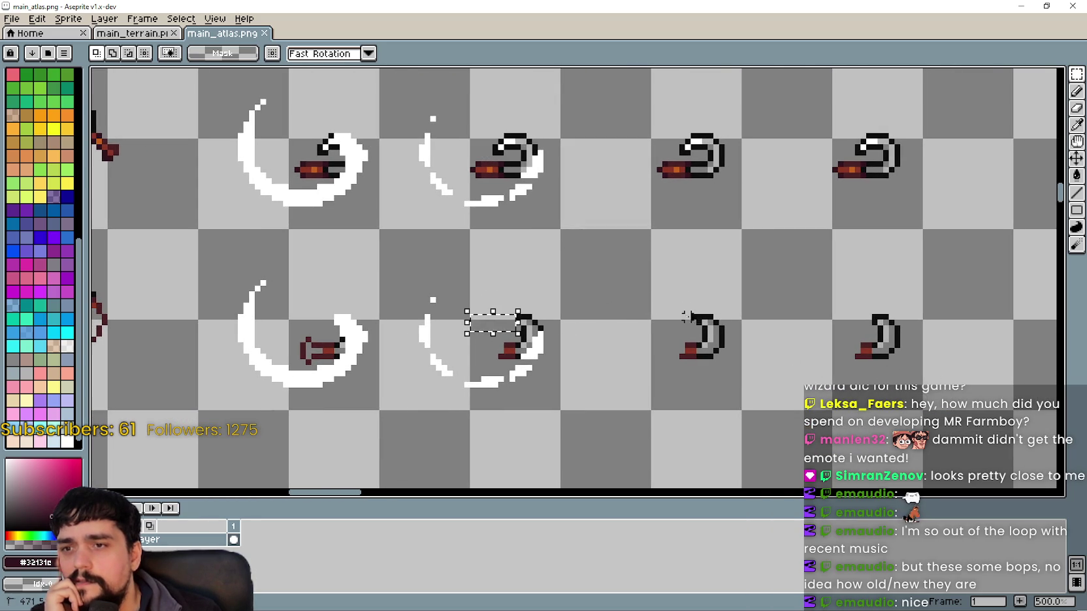
{"action": "key", "text": "ctrl+v"}
{"action": "left_click", "coordinate": [654, 320]}
Select the tip of a sickle head in the outlined sickle rows.
{"action": "left_click_drag", "start_coordinate": [455, 332], "coordinate": [501, 333]}
{"action": "key", "text": "ctrl+v"}
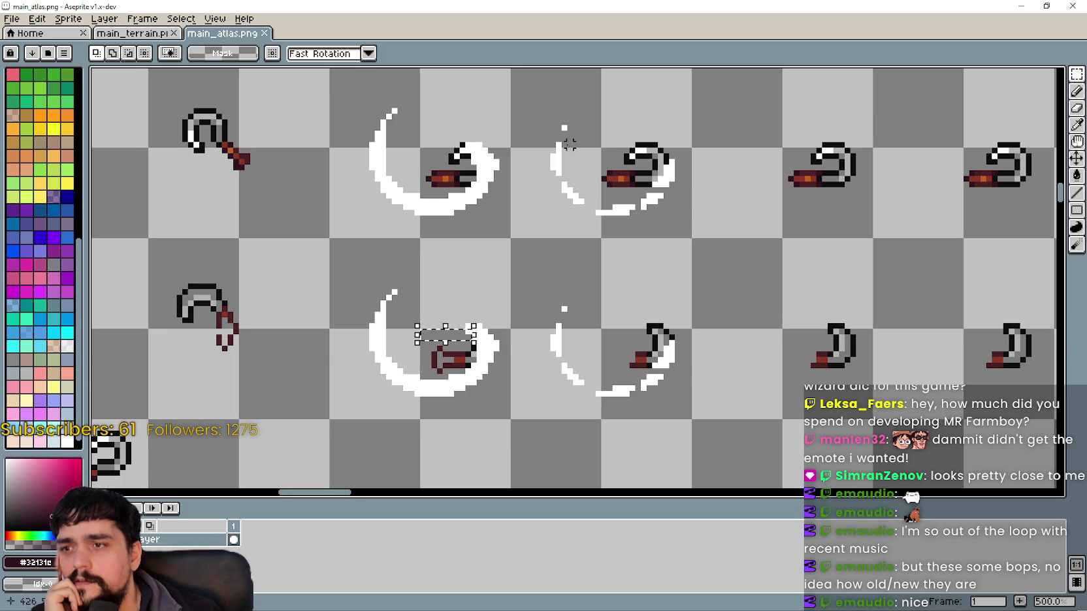
{"action": "scroll", "coordinate": [522, 239], "scroll_direction": "up", "scroll_amount": 5}
{"action": "scroll", "coordinate": [543, 234], "scroll_direction": "up", "scroll_amount": 1}
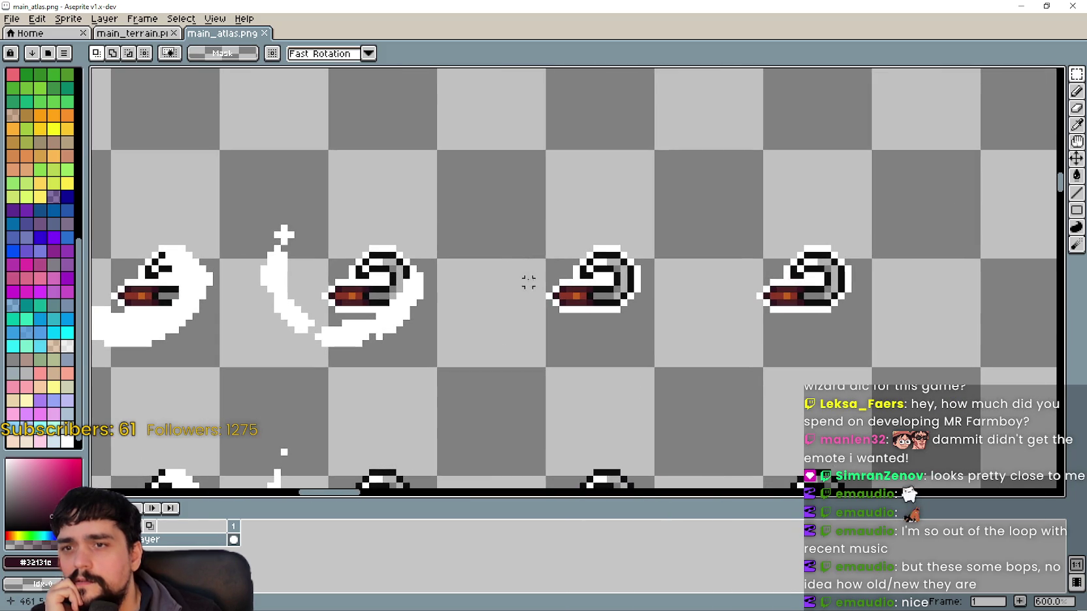
{"action": "left_click_drag", "start_coordinate": [544, 254], "coordinate": [582, 279]}
{"action": "scroll", "coordinate": [521, 268], "scroll_direction": "left", "scroll_amount": 3}
{"action": "left_click_drag", "start_coordinate": [470, 223], "coordinate": [504, 257]}
{"action": "scroll", "coordinate": [564, 276], "scroll_direction": "down", "scroll_amount": 2}
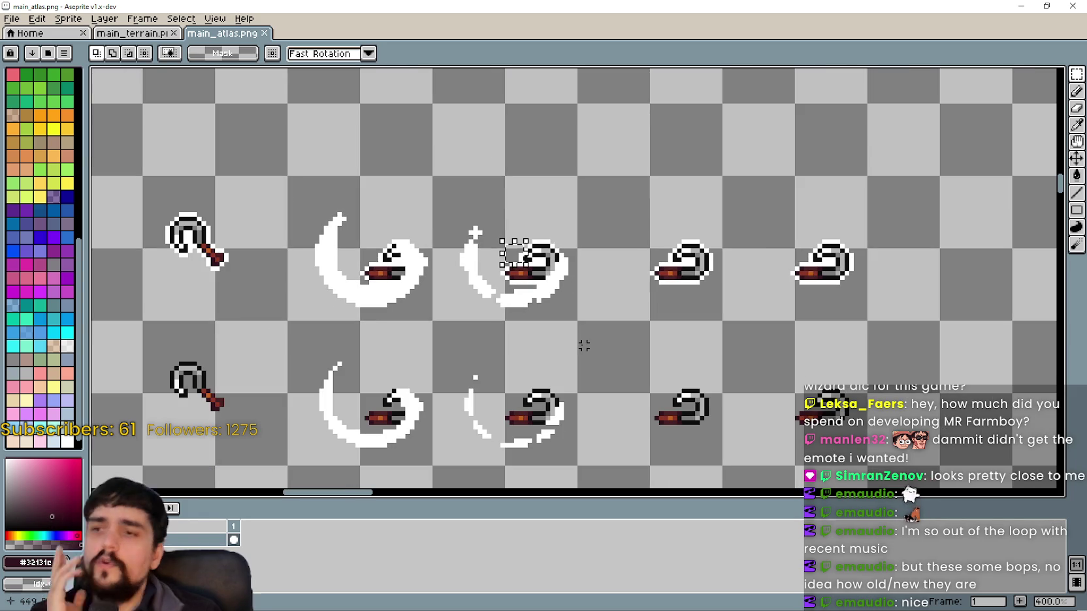
{"action": "scroll", "coordinate": [584, 341], "scroll_direction": "down", "scroll_amount": 1}
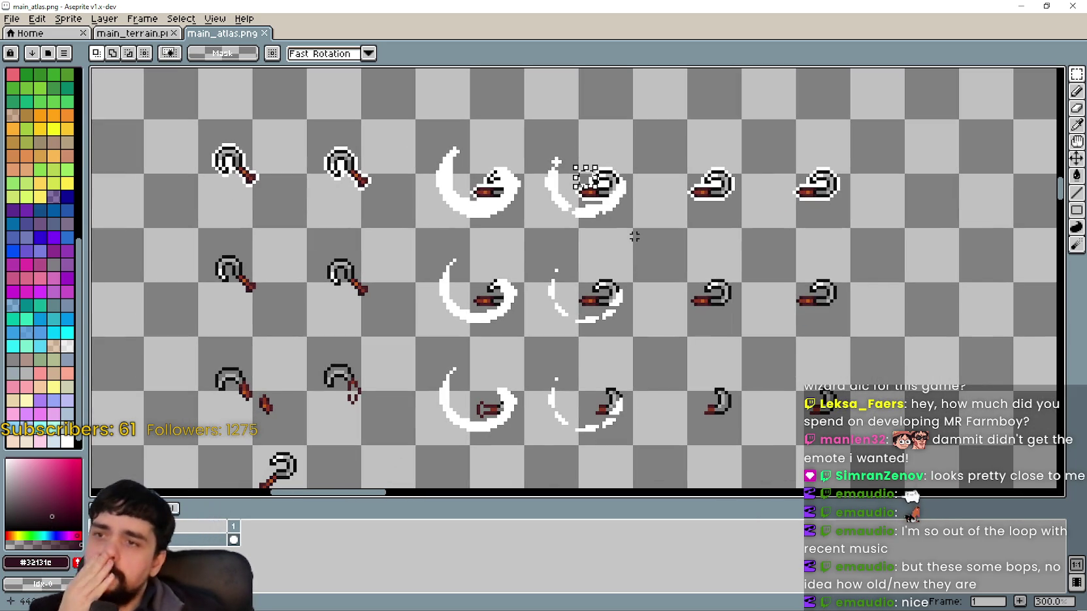
{"action": "scroll", "coordinate": [556, 160], "scroll_direction": "down", "scroll_amount": 2}
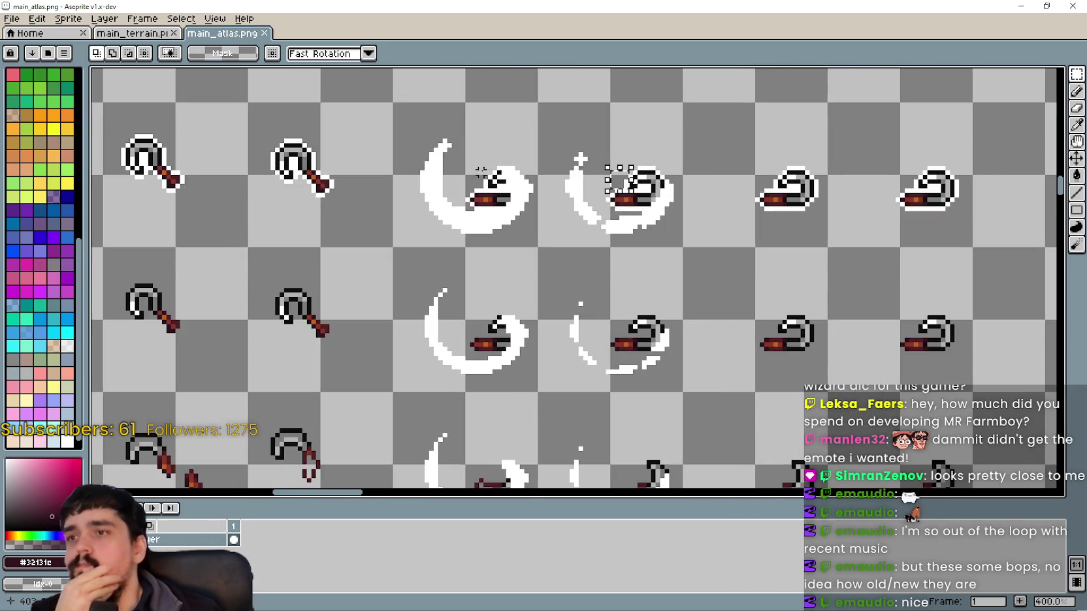
{"action": "scroll", "coordinate": [492, 169], "scroll_direction": "up", "scroll_amount": 2}
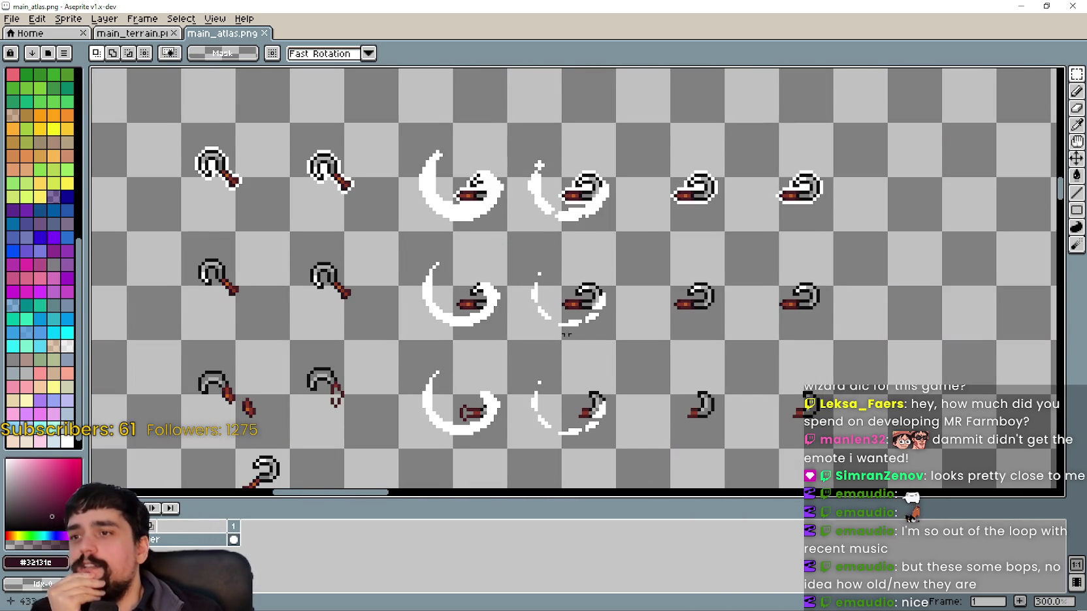
{"action": "left_click_drag", "start_coordinate": [566, 342], "coordinate": [574, 284]}
{"action": "scroll", "coordinate": [551, 230], "scroll_direction": "down", "scroll_amount": 2}
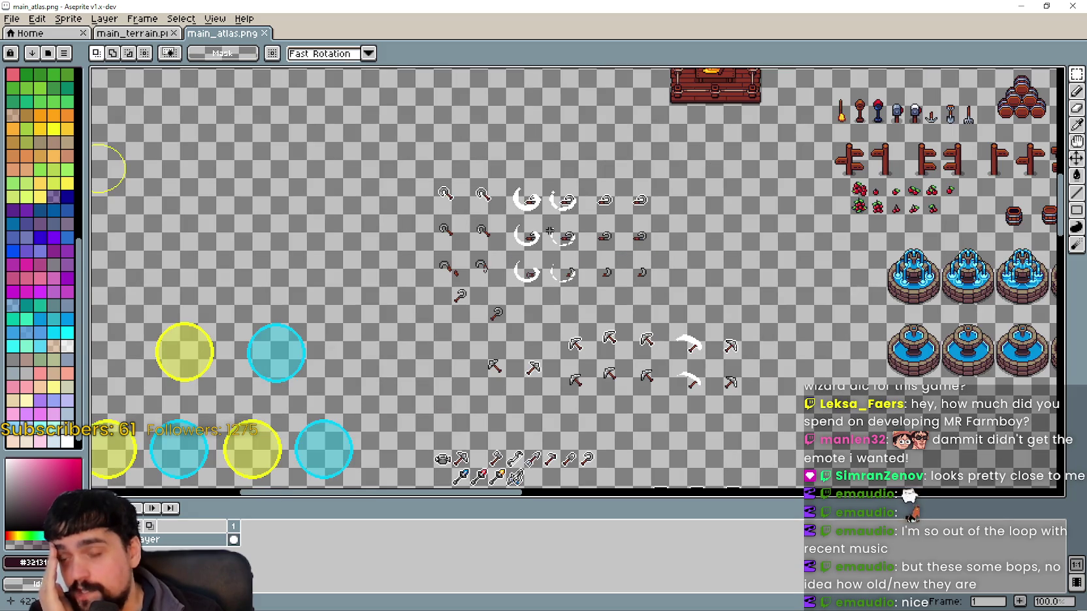
{"action": "scroll", "coordinate": [544, 236], "scroll_direction": "up", "scroll_amount": 2}
{"action": "scroll", "coordinate": [544, 237], "scroll_direction": "down", "scroll_amount": 4}
{"action": "scroll", "coordinate": [544, 236], "scroll_direction": "up", "scroll_amount": 2}
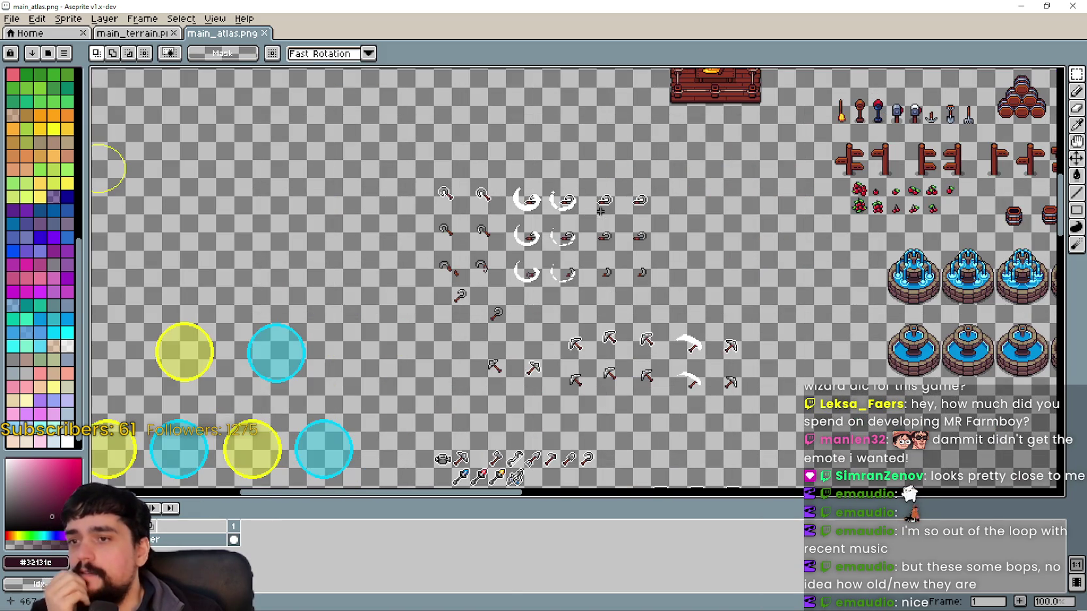
{"action": "scroll", "coordinate": [599, 212], "scroll_direction": "up", "scroll_amount": 1}
{"action": "mouse_move", "coordinate": [535, 187]}
{"action": "left_mouse_down"}
{"action": "mouse_move", "coordinate": [563, 269]}
{"action": "mouse_move", "coordinate": [611, 267]}
{"action": "left_mouse_up"}
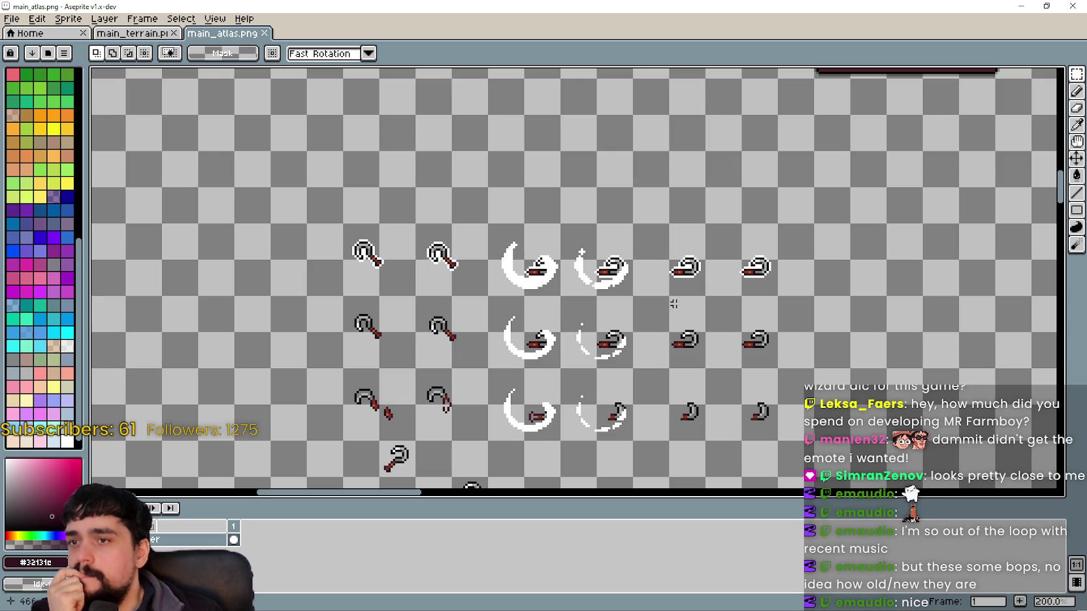
{"action": "scroll", "coordinate": [647, 313], "scroll_direction": "down", "scroll_amount": 3}
{"action": "scroll", "coordinate": [647, 313], "scroll_direction": "up", "scroll_amount": 3}
{"action": "scroll", "coordinate": [686, 320], "scroll_direction": "up", "scroll_amount": 1}
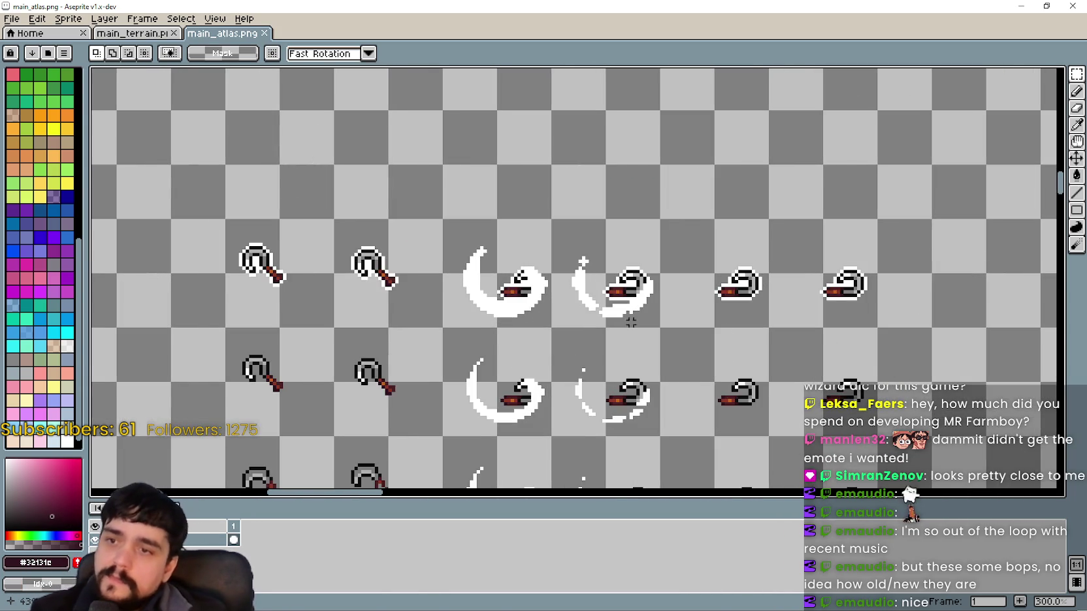
{"action": "scroll", "coordinate": [762, 334], "scroll_direction": "up", "scroll_amount": 1}
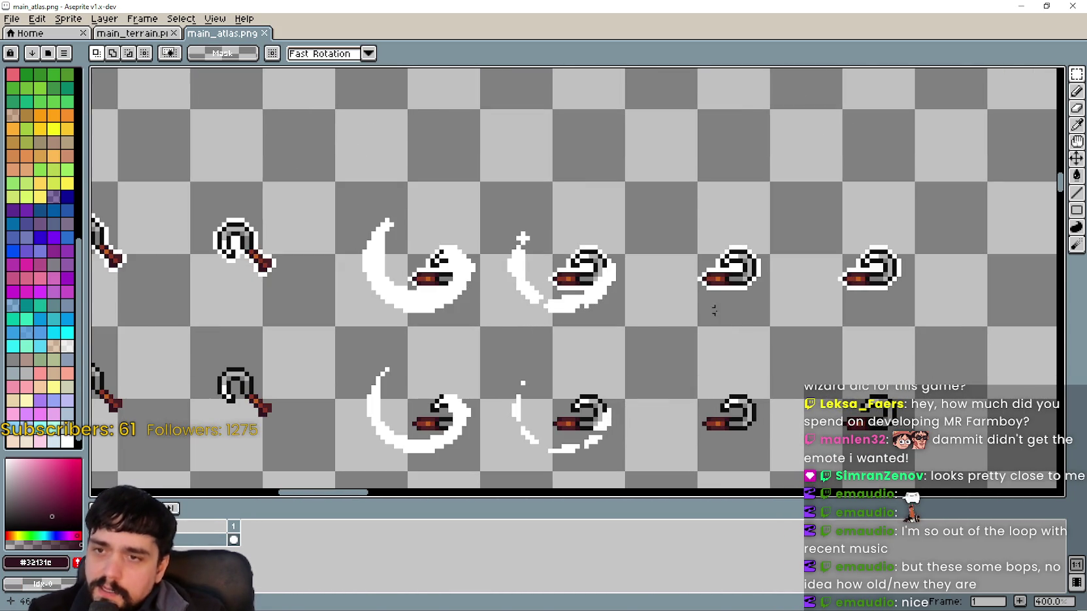
{"action": "scroll", "coordinate": [726, 241], "scroll_direction": "up", "scroll_amount": 1}
Paste the last sickle frame's top-left corner piece onto two neighbouring sickle frames.
{"action": "left_click_drag", "start_coordinate": [891, 265], "coordinate": [877, 275]}
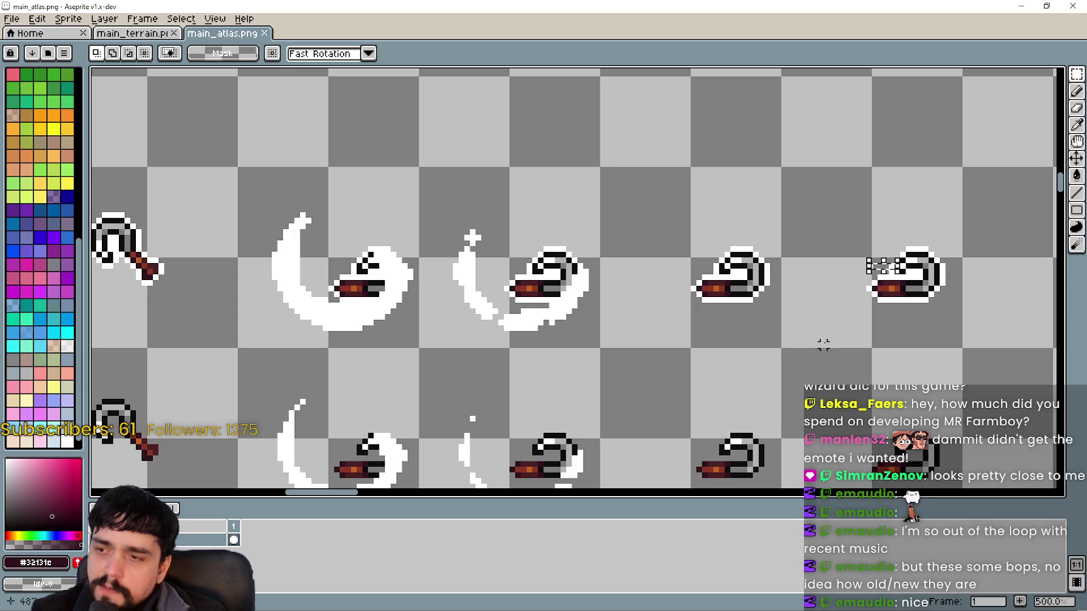
{"action": "scroll", "coordinate": [555, 269], "scroll_direction": "up", "scroll_amount": 1}
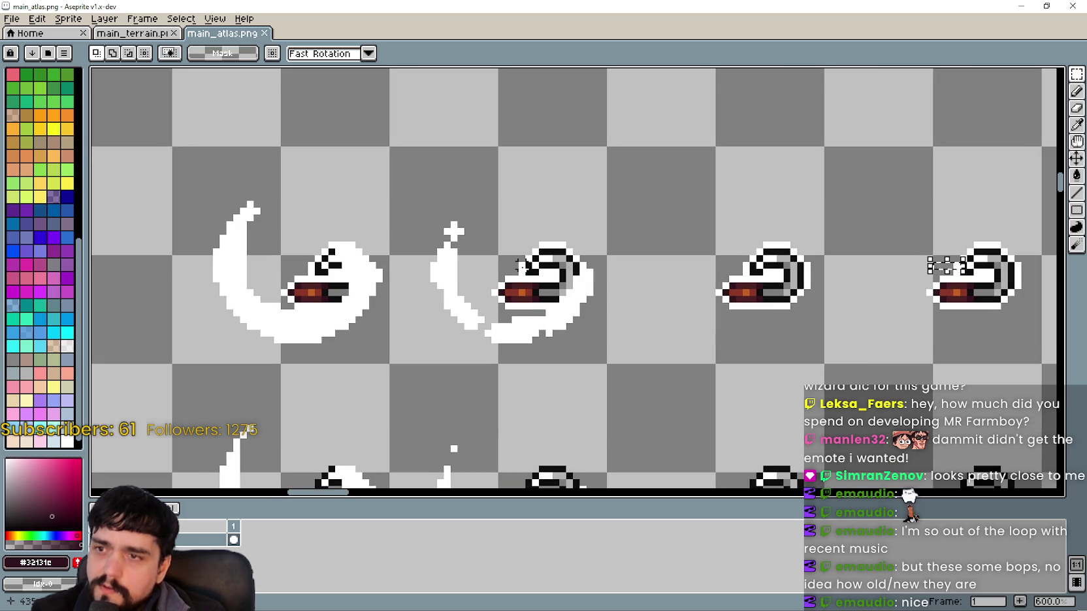
{"action": "left_click", "coordinate": [494, 264]}
{"action": "key", "text": "ctrl+v"}
{"action": "left_click", "coordinate": [745, 265]}
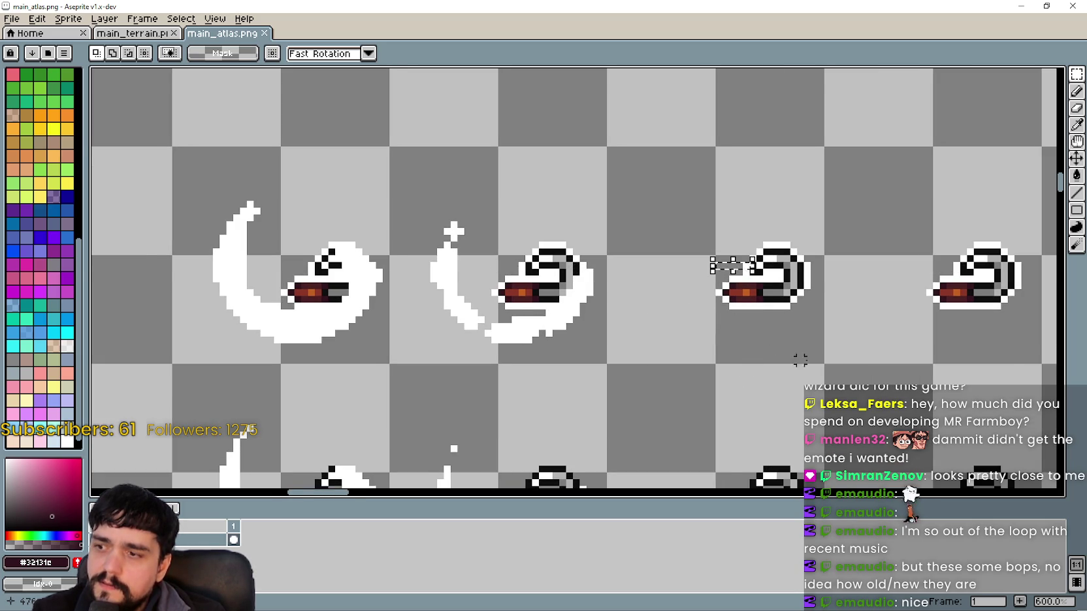
Try moving the pixels beside the lower-right sickle frame, then undo the lower-row changes.
{"action": "scroll", "coordinate": [769, 354], "scroll_direction": "down", "scroll_amount": 3}
{"action": "scroll", "coordinate": [710, 310], "scroll_direction": "up", "scroll_amount": 2}
{"action": "scroll", "coordinate": [764, 323], "scroll_direction": "down", "scroll_amount": 2}
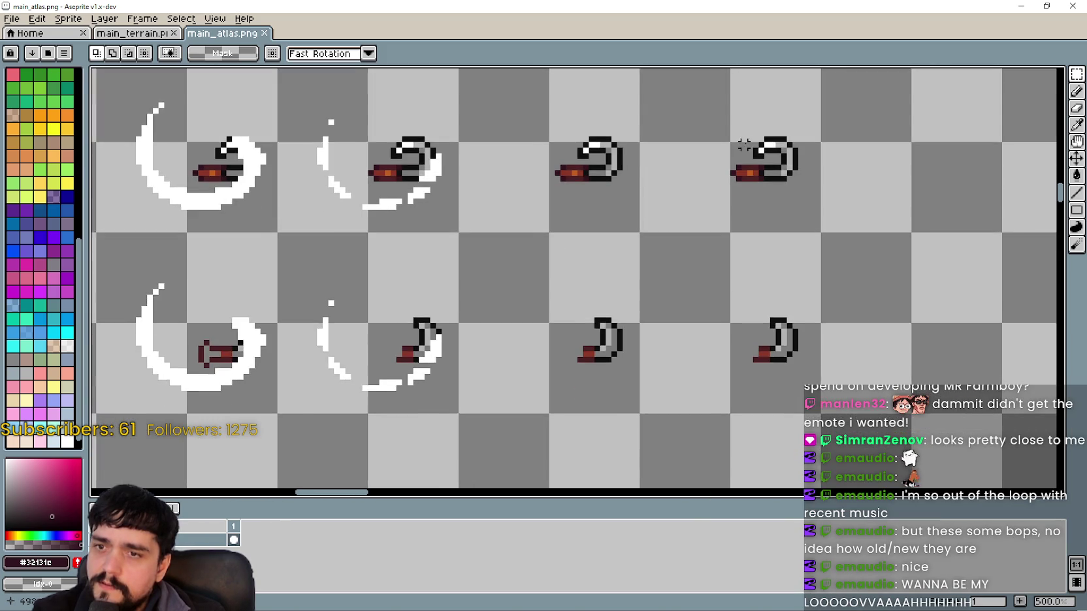
{"action": "scroll", "coordinate": [778, 345], "scroll_direction": "up", "scroll_amount": 1}
{"action": "scroll", "coordinate": [777, 344], "scroll_direction": "down", "scroll_amount": 1}
{"action": "mouse_move", "coordinate": [777, 345]}
{"action": "left_mouse_down"}
{"action": "mouse_move", "coordinate": [698, 359]}
{"action": "mouse_move", "coordinate": [721, 303]}
{"action": "mouse_move", "coordinate": [729, 310]}
{"action": "left_mouse_up"}
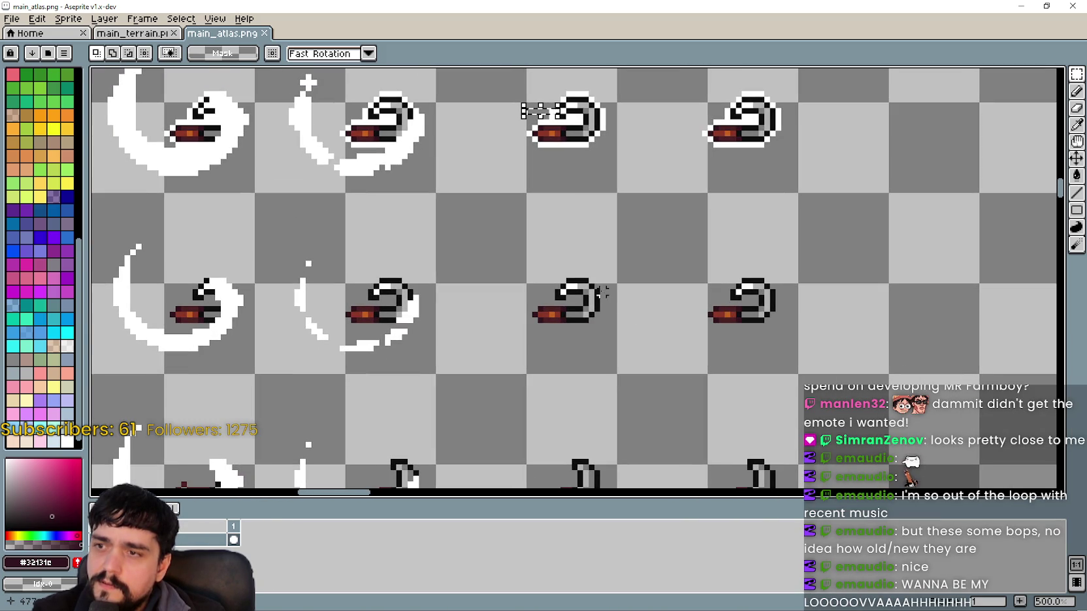
{"action": "scroll", "coordinate": [608, 307], "scroll_direction": "down", "scroll_amount": 3}
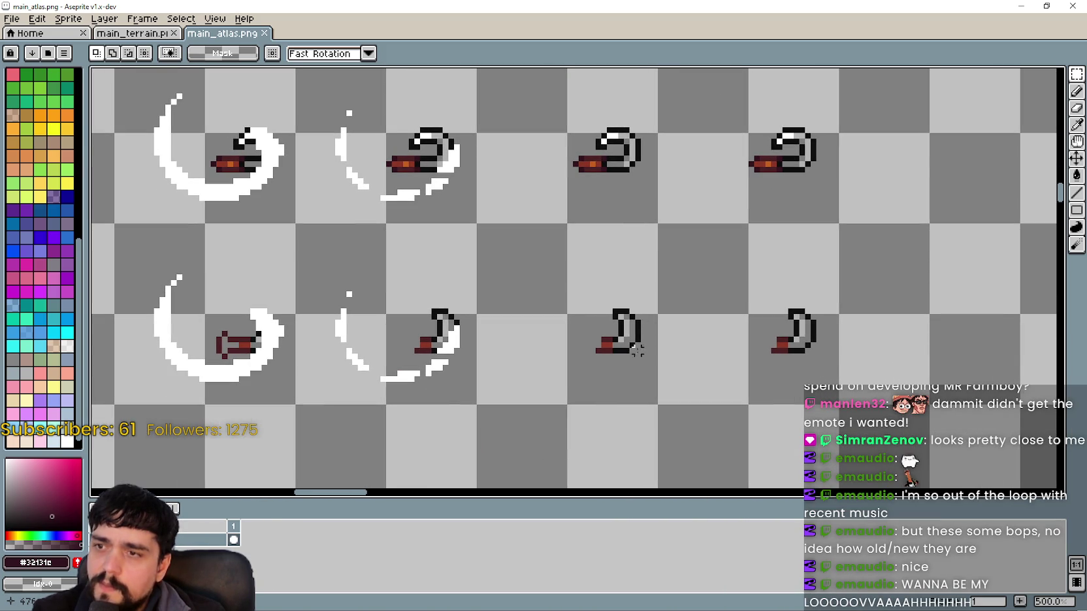
{"action": "left_click_drag", "start_coordinate": [639, 317], "coordinate": [660, 350]}
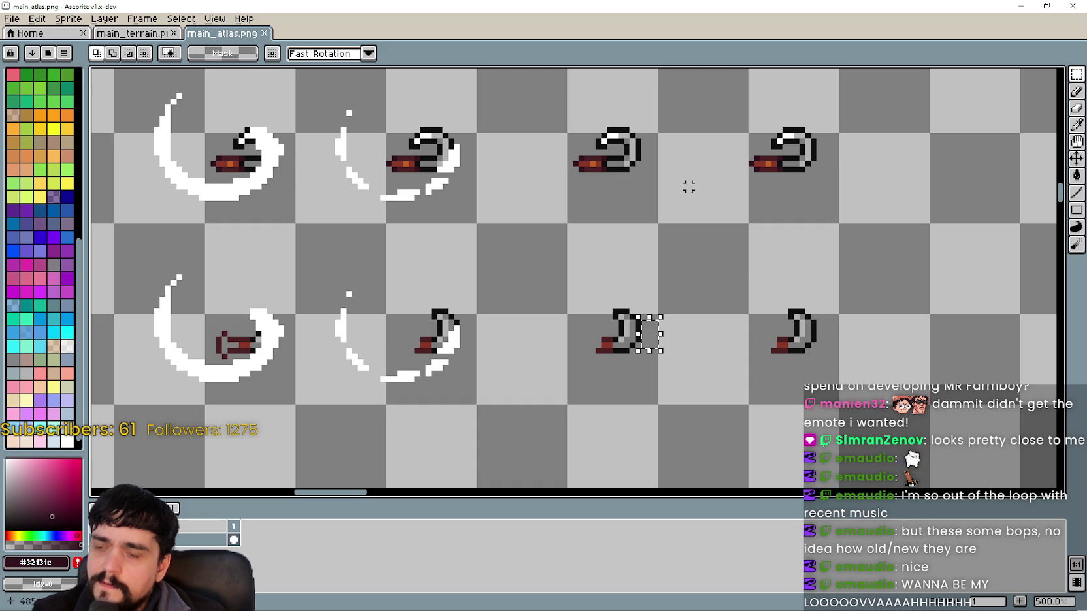
{"action": "mouse_move", "coordinate": [734, 152]}
{"action": "left_mouse_down"}
{"action": "mouse_move", "coordinate": [619, 320]}
{"action": "mouse_move", "coordinate": [607, 209]}
{"action": "mouse_move", "coordinate": [628, 315]}
{"action": "mouse_move", "coordinate": [606, 173]}
{"action": "left_mouse_up"}
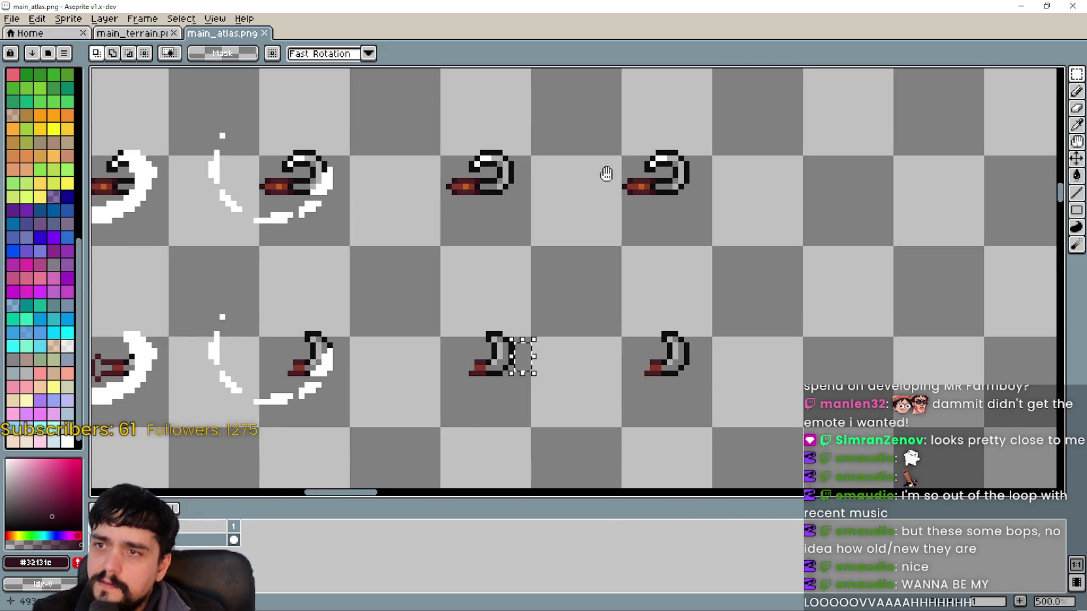
{"action": "left_click_drag", "start_coordinate": [692, 352], "coordinate": [714, 381]}
{"action": "mouse_move", "coordinate": [642, 145]}
{"action": "left_mouse_down"}
{"action": "mouse_move", "coordinate": [642, 168]}
{"action": "mouse_move", "coordinate": [714, 217]}
{"action": "left_mouse_up"}
{"action": "key", "text": "ctrl+z"}
Paste the copied blade pixels onto the middle top-row sickle frame and commit them.
{"action": "scroll", "coordinate": [575, 261], "scroll_direction": "up", "scroll_amount": 1}
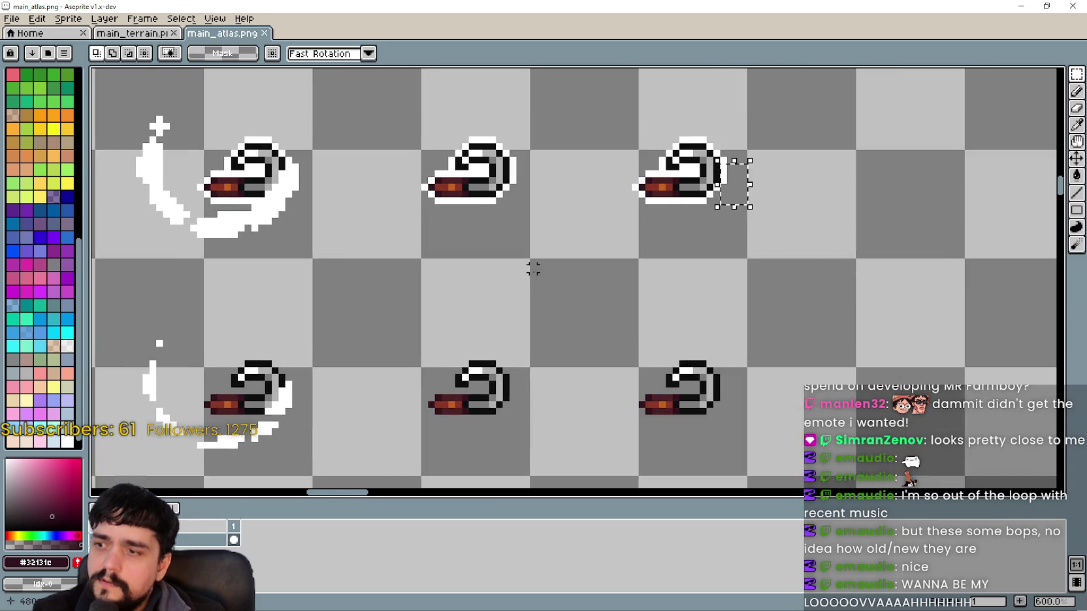
{"action": "key", "text": "ctrl+v"}
{"action": "key", "text": "Escape"}
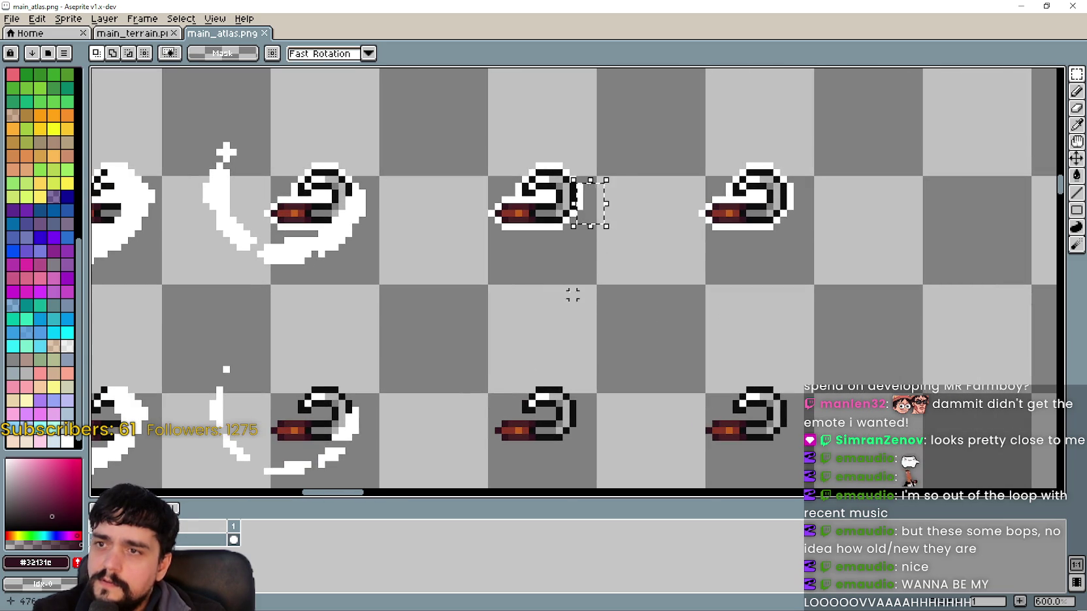
{"action": "key", "text": "ctrl+v"}
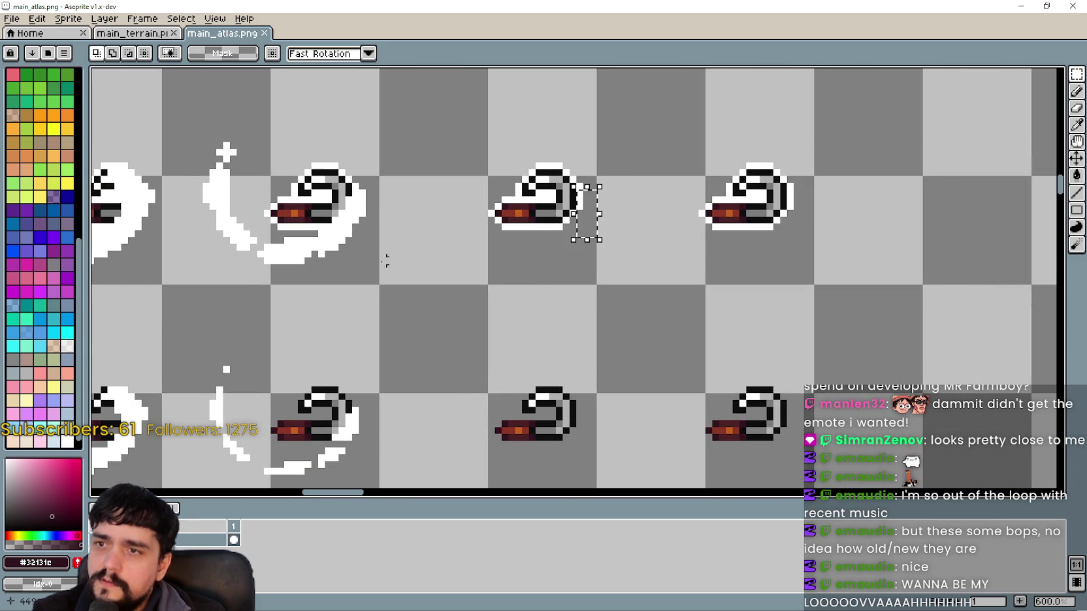
{"action": "left_click_drag", "start_coordinate": [395, 267], "coordinate": [461, 284]}
{"action": "left_click_drag", "start_coordinate": [687, 230], "coordinate": [466, 205]}
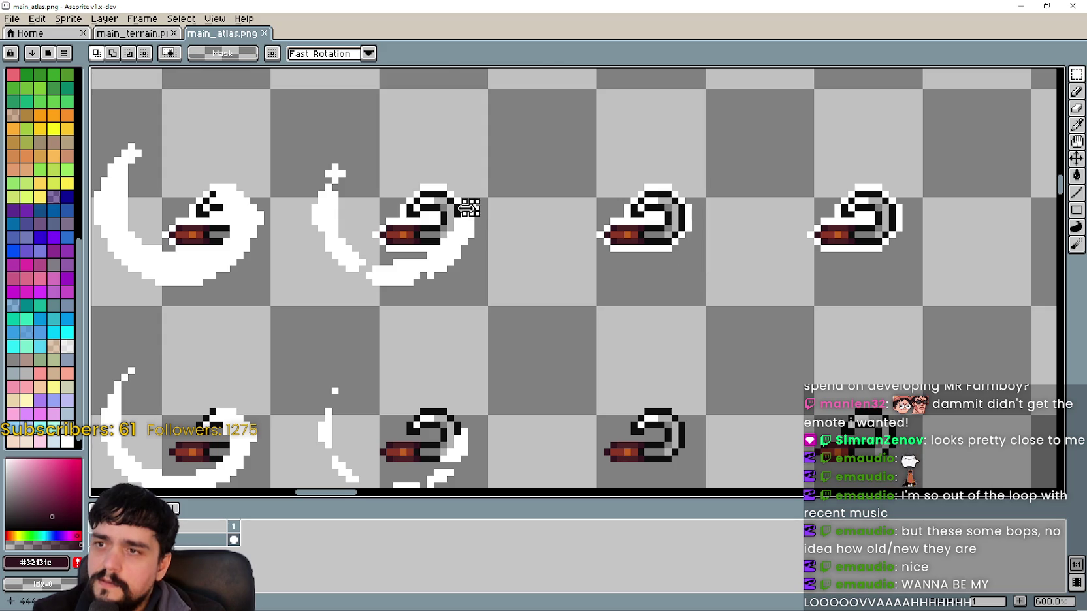
{"action": "key", "text": "Return"}
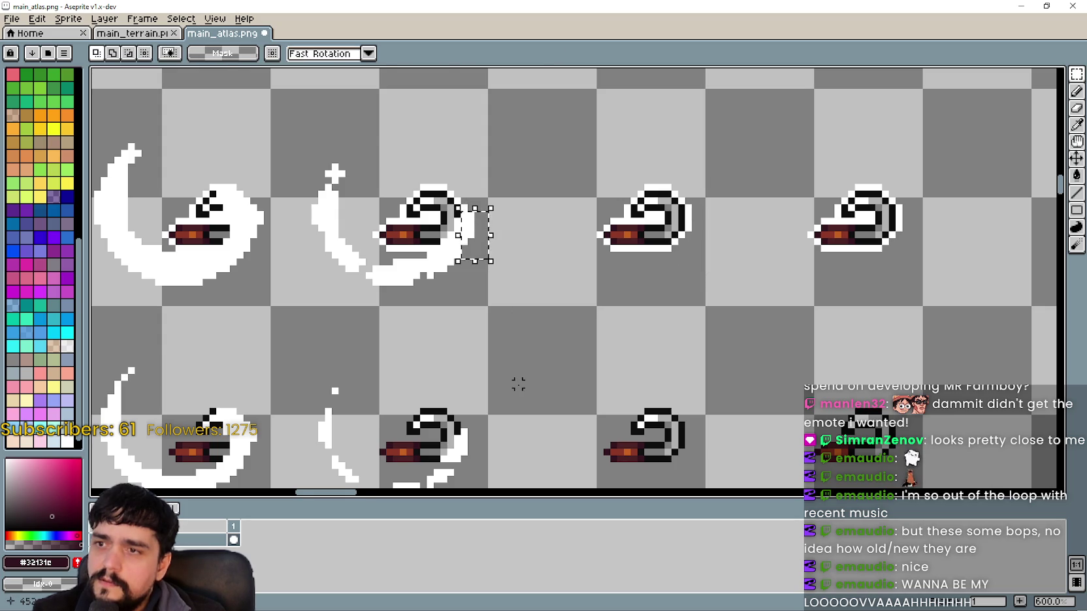
Frame the upper sickle rows of main_atlas in view after a trial selection on the middle blade.
{"action": "scroll", "coordinate": [517, 361], "scroll_direction": "down", "scroll_amount": 1}
{"action": "scroll", "coordinate": [490, 307], "scroll_direction": "up", "scroll_amount": 1}
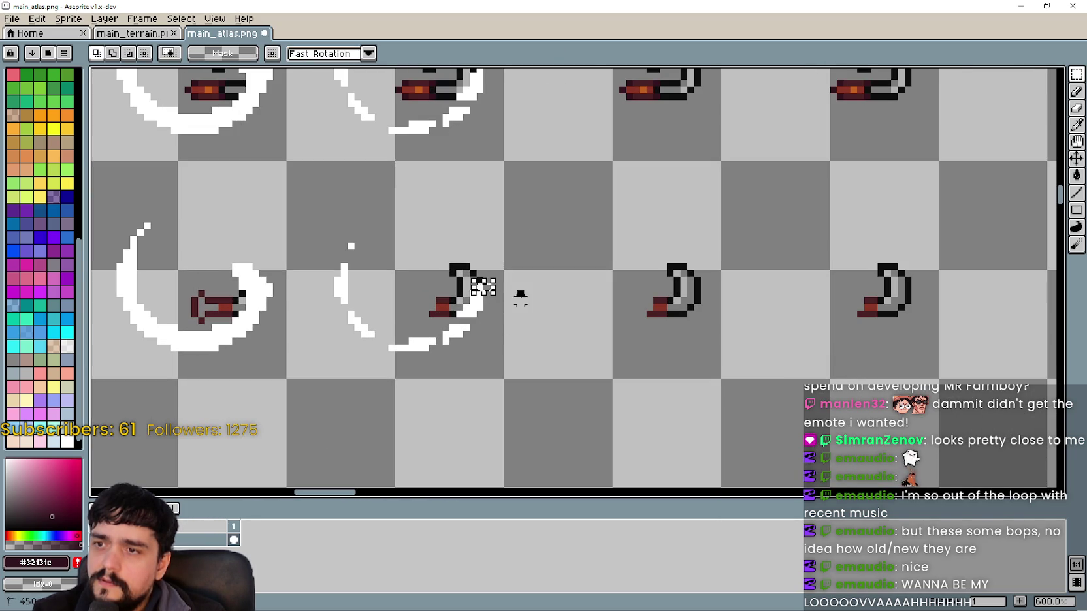
{"action": "left_click_drag", "start_coordinate": [482, 273], "coordinate": [507, 321]}
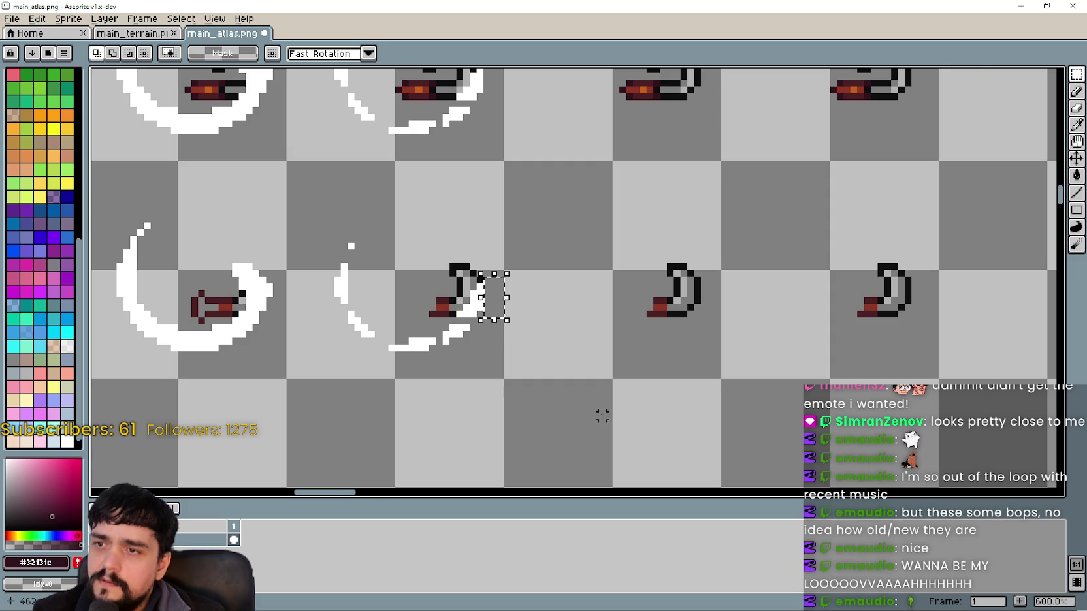
{"action": "scroll", "coordinate": [568, 275], "scroll_direction": "down", "scroll_amount": 2}
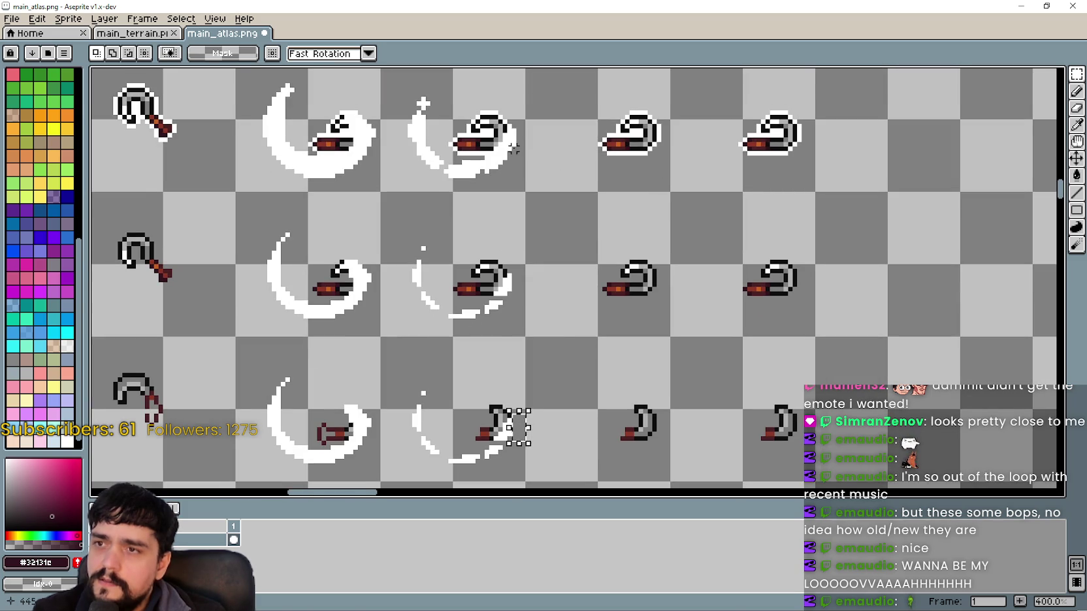
{"action": "scroll", "coordinate": [523, 131], "scroll_direction": "up", "scroll_amount": 1}
{"action": "left_click_drag", "start_coordinate": [544, 256], "coordinate": [572, 311]}
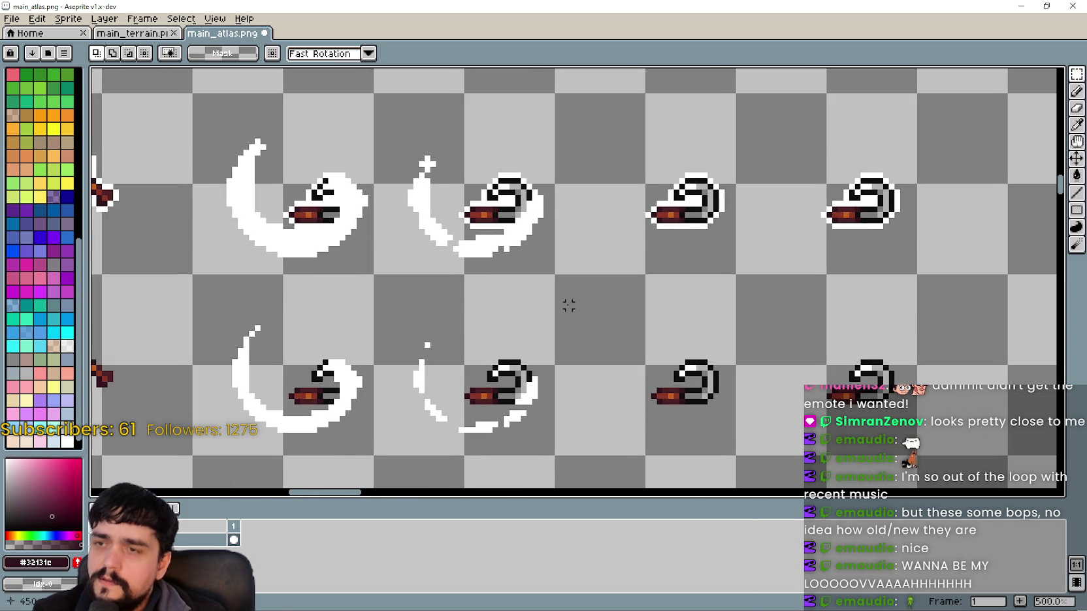
{"action": "scroll", "coordinate": [601, 351], "scroll_direction": "down", "scroll_amount": 2}
{"action": "mouse_move", "coordinate": [607, 439]}
{"action": "left_mouse_down"}
{"action": "mouse_move", "coordinate": [585, 318]}
{"action": "mouse_move", "coordinate": [791, 245]}
{"action": "left_mouse_up"}
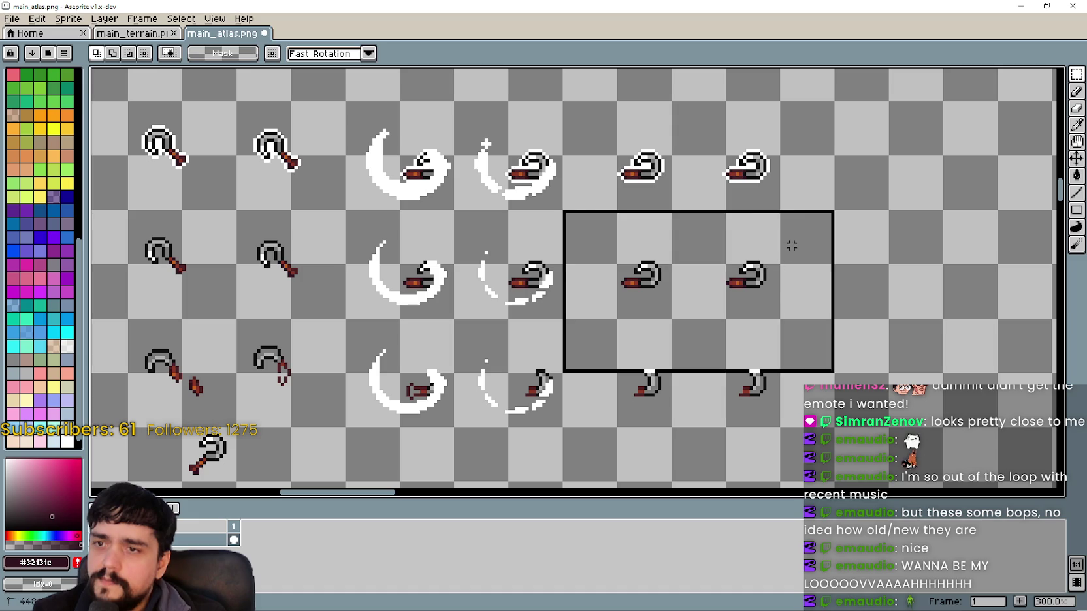
Clear the selection and undo the stray dark pixel block beside the sickle.
{"action": "left_click", "coordinate": [652, 432]}
{"action": "scroll", "coordinate": [664, 265], "scroll_direction": "up", "scroll_amount": 2}
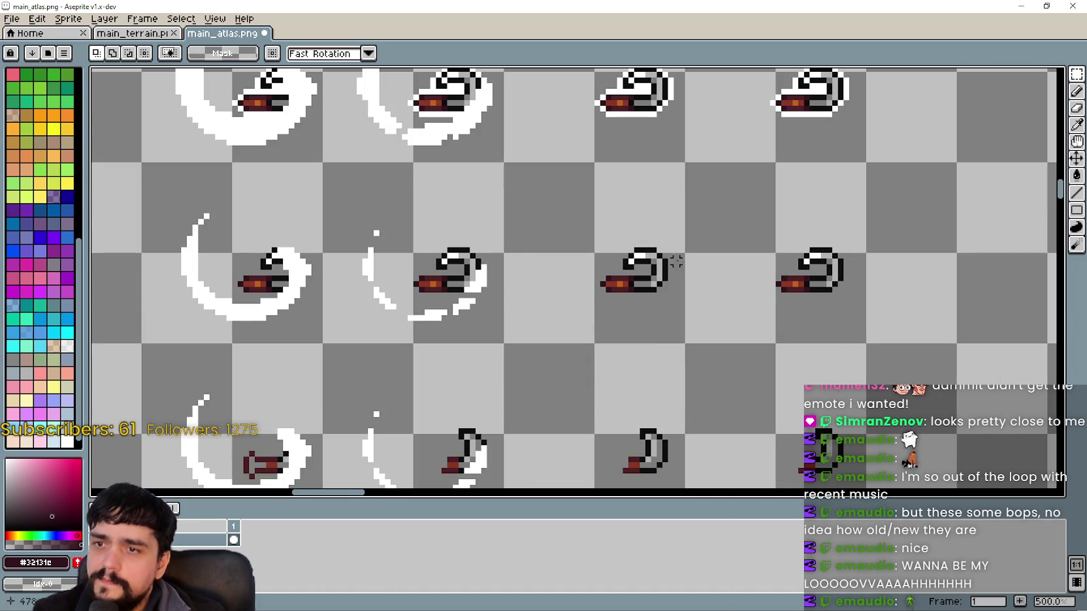
{"action": "key", "text": "ctrl+z"}
{"action": "key", "text": "ctrl+y"}
{"action": "key", "text": "ctrl+z"}
{"action": "left_click", "coordinate": [676, 279]}
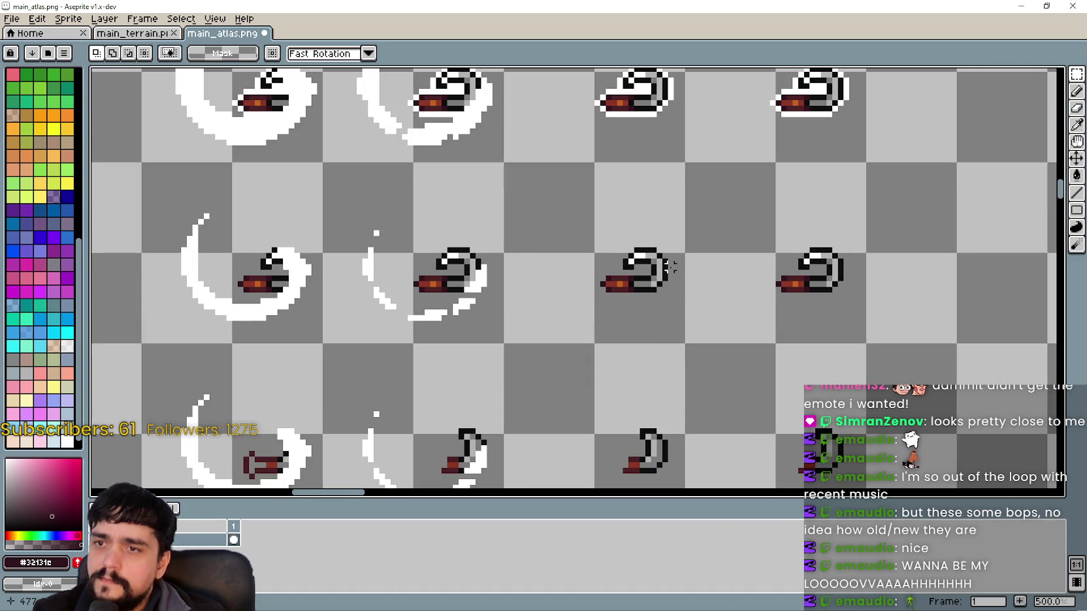
{"action": "key", "text": "ctrl+z"}
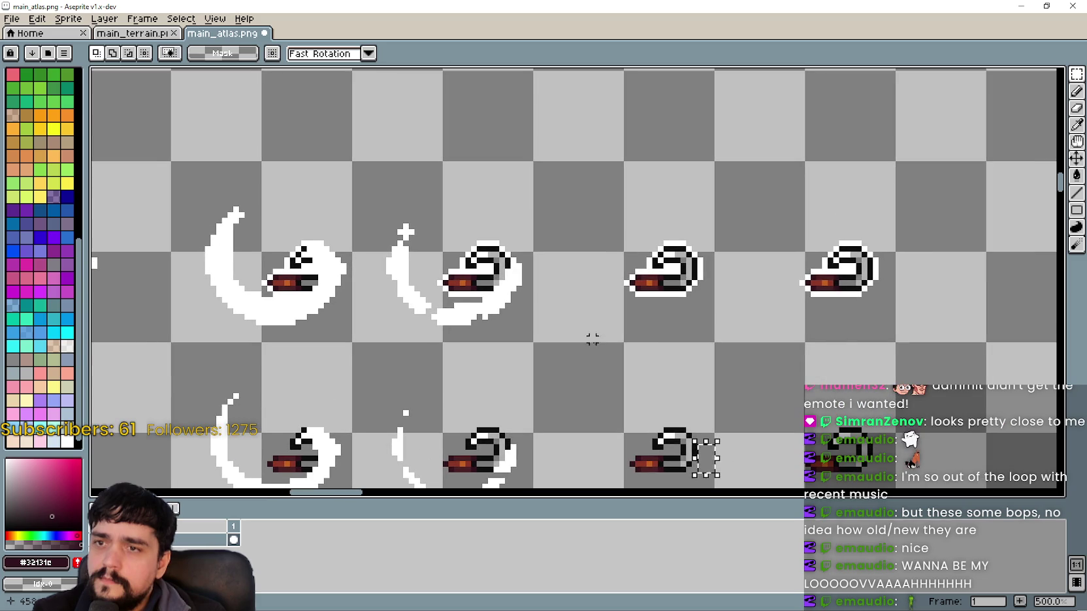
Copy the two plain sickle frames and paste them over the slash-effect frames at the row start.
{"action": "left_click_drag", "start_coordinate": [620, 345], "coordinate": [844, 228]}
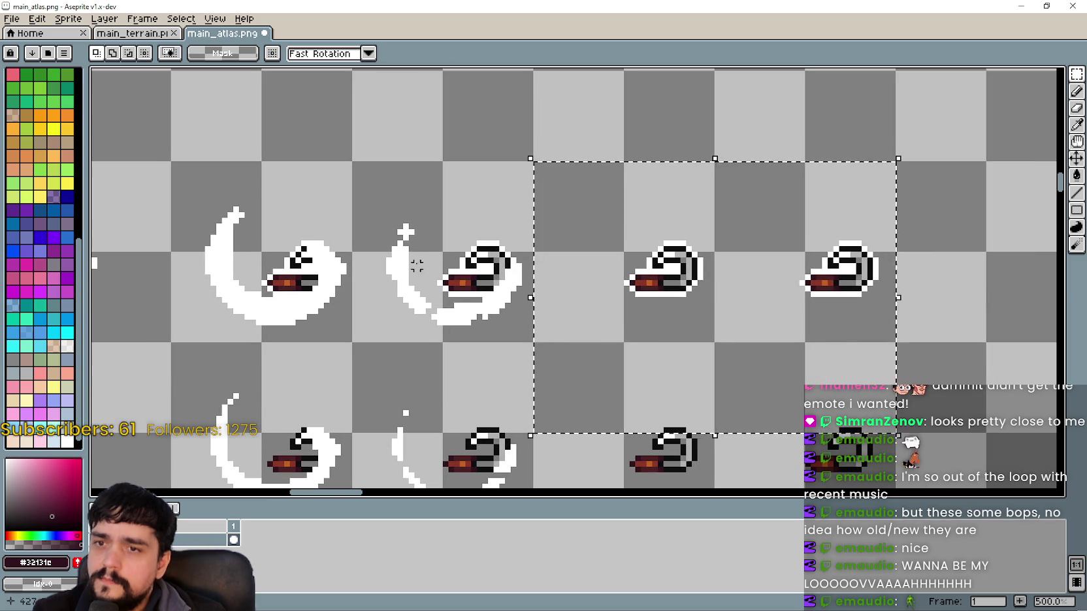
{"action": "left_click_drag", "start_coordinate": [614, 315], "coordinate": [905, 216]}
{"action": "scroll", "coordinate": [594, 249], "scroll_direction": "left", "scroll_amount": 5}
{"action": "scroll", "coordinate": [593, 250], "scroll_direction": "down", "scroll_amount": 2}
{"action": "mouse_move", "coordinate": [381, 259]}
{"action": "left_mouse_down"}
{"action": "mouse_move", "coordinate": [636, 165]}
{"action": "mouse_move", "coordinate": [685, 167]}
{"action": "mouse_move", "coordinate": [493, 263]}
{"action": "mouse_move", "coordinate": [553, 213]}
{"action": "left_mouse_up"}
{"action": "key", "text": "ctrl+x"}
{"action": "key", "text": "ctrl+v"}
{"action": "key", "text": "Return"}
{"action": "key", "text": "ctrl+d"}
Select and clear the pixels beside the middle sickle frame, then draw a dark block there.
{"action": "scroll", "coordinate": [599, 262], "scroll_direction": "down", "scroll_amount": 1}
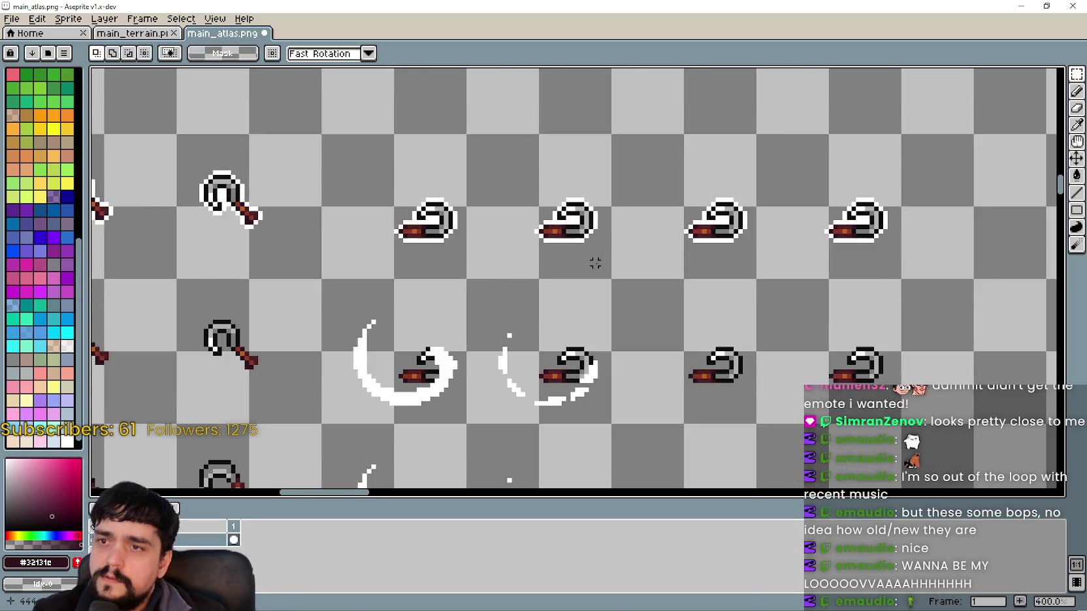
{"action": "scroll", "coordinate": [594, 225], "scroll_direction": "up", "scroll_amount": 2}
{"action": "left_click_drag", "start_coordinate": [594, 200], "coordinate": [621, 225]}
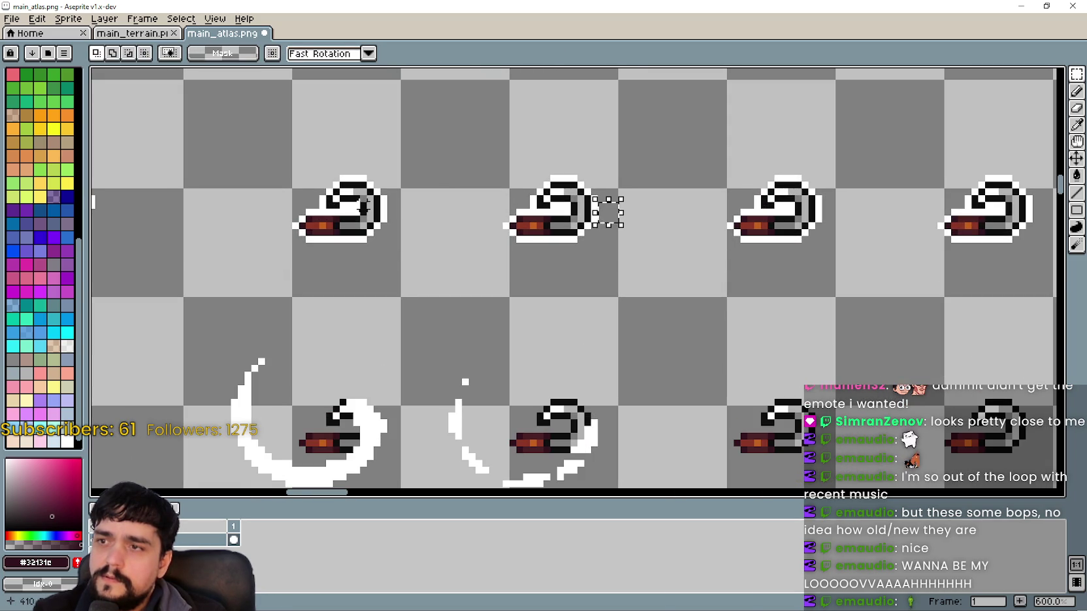
{"action": "left_click", "coordinate": [387, 199]}
{"action": "scroll", "coordinate": [405, 301], "scroll_direction": "down", "scroll_amount": 1}
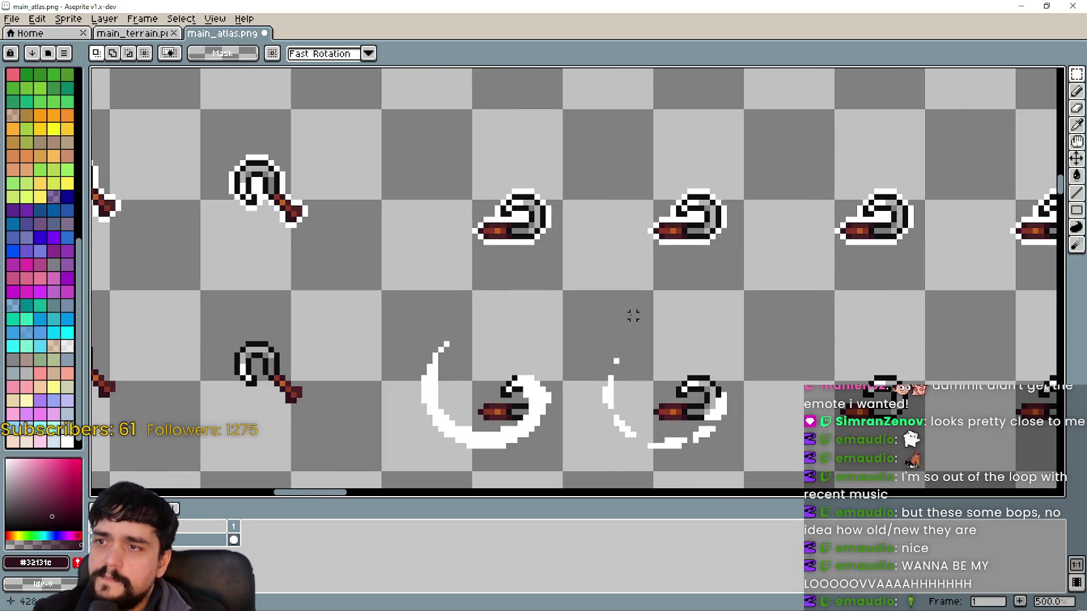
{"action": "left_click_drag", "start_coordinate": [723, 208], "coordinate": [744, 247]}
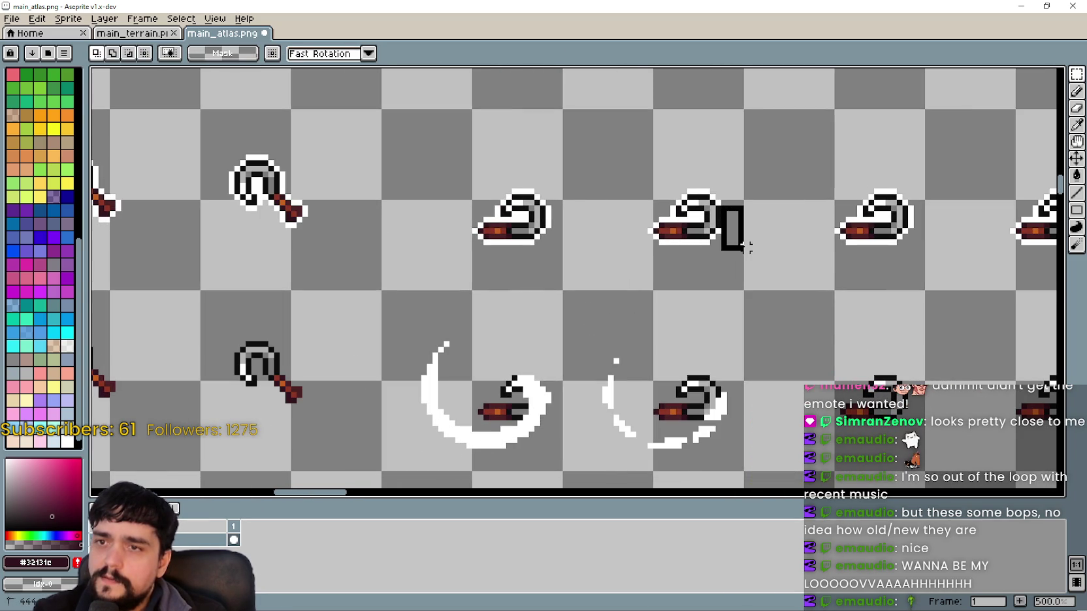
Undo the dark block and pick up, then release, the middle sickle frame of the top row.
{"action": "key", "text": "ctrl+z"}
{"action": "left_click_drag", "start_coordinate": [604, 264], "coordinate": [774, 141]}
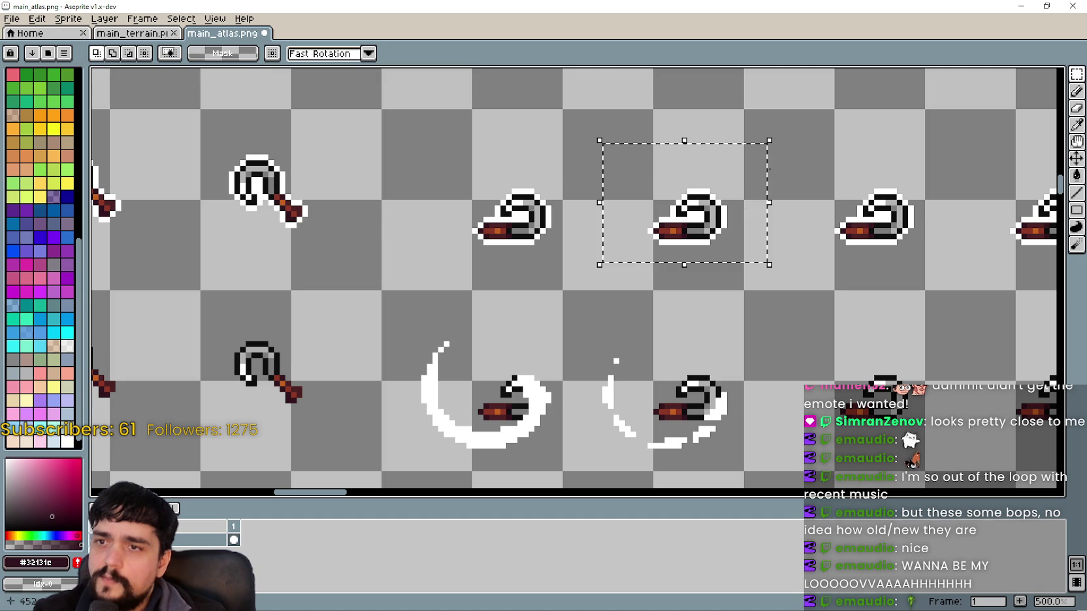
{"action": "left_click", "coordinate": [774, 168]}
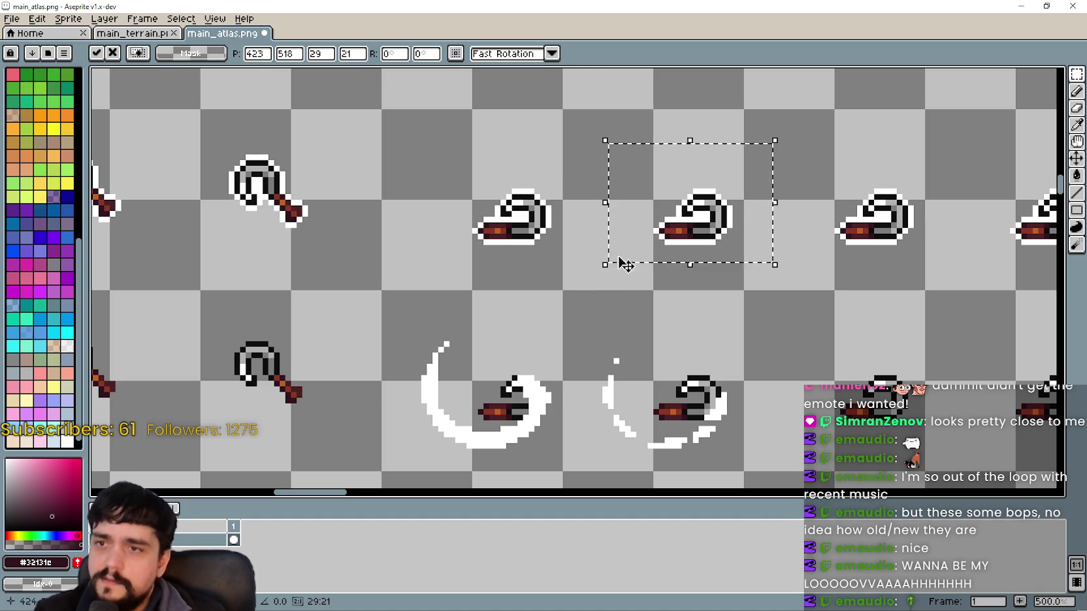
{"action": "left_click", "coordinate": [562, 343]}
Shift the selected sickle frame left, nudging it two more pixels left.
{"action": "mouse_move", "coordinate": [747, 384]}
{"action": "left_mouse_down"}
{"action": "mouse_move", "coordinate": [689, 349]}
{"action": "mouse_move", "coordinate": [693, 406]}
{"action": "left_mouse_up"}
{"action": "scroll", "coordinate": [672, 359], "scroll_direction": "up", "scroll_amount": 1}
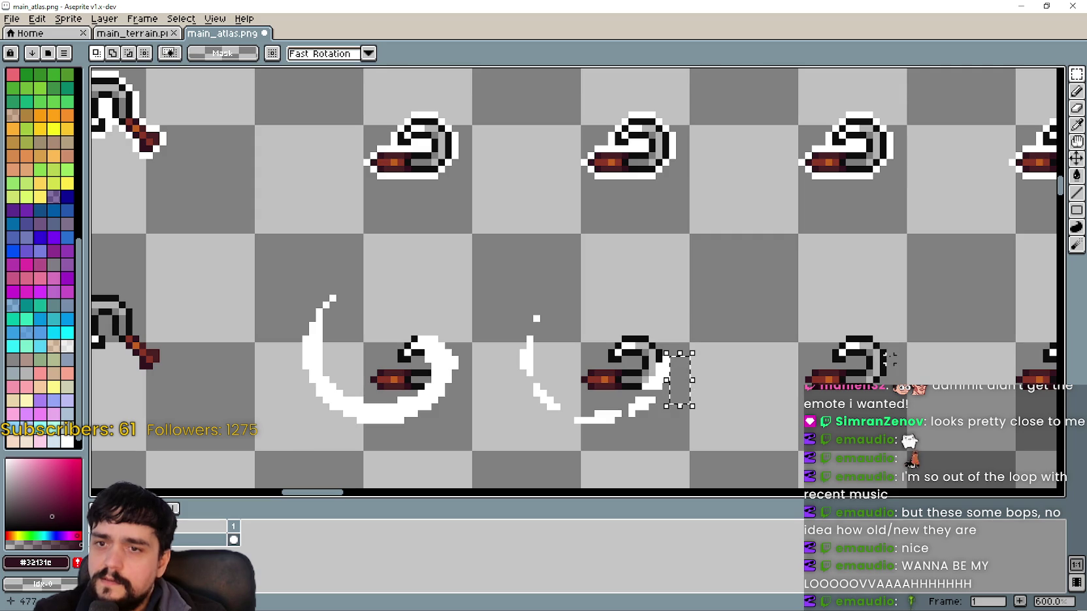
{"action": "left_click_drag", "start_coordinate": [883, 353], "coordinate": [910, 379]}
{"action": "scroll", "coordinate": [682, 353], "scroll_direction": "up", "scroll_amount": 4}
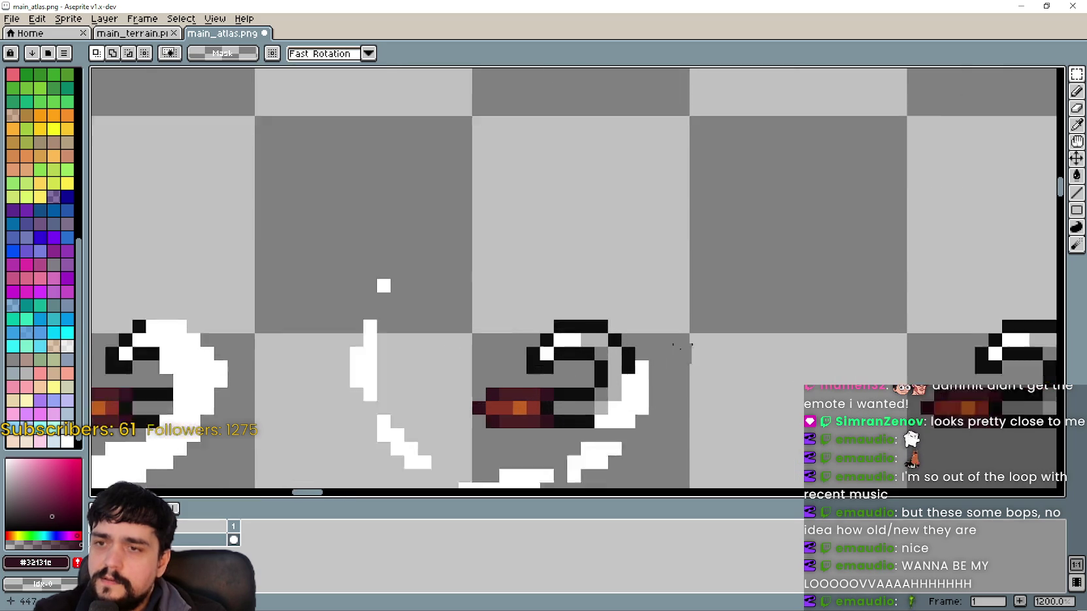
{"action": "left_click_drag", "start_coordinate": [616, 361], "coordinate": [694, 421]}
{"action": "scroll", "coordinate": [684, 410], "scroll_direction": "down", "scroll_amount": 4}
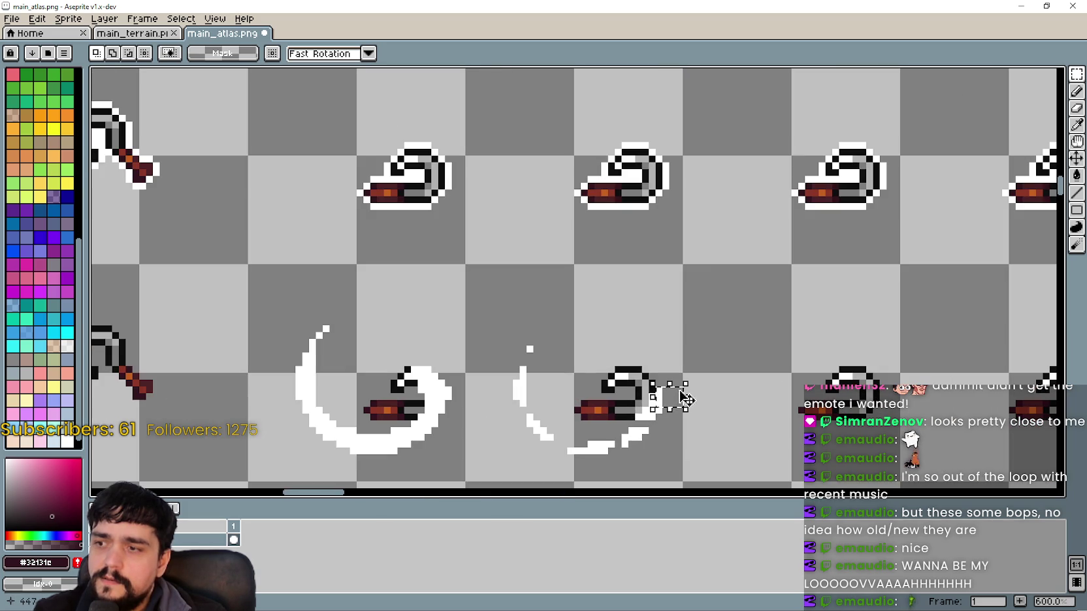
{"action": "left_click_drag", "start_coordinate": [723, 221], "coordinate": [602, 224]}
{"action": "left_click_drag", "start_coordinate": [551, 129], "coordinate": [379, 253]}
{"action": "key", "text": "Left"}
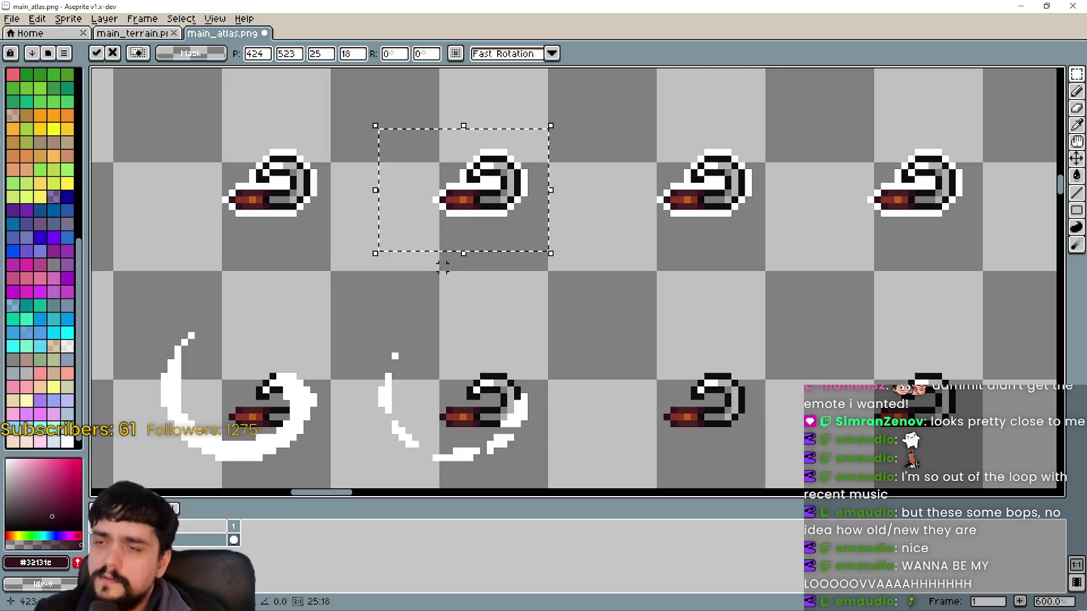
{"action": "key", "text": "Left"}
Select the stray black pixels beside the lower-row sickle sprites and delete them.
{"action": "scroll", "coordinate": [646, 282], "scroll_direction": "right", "scroll_amount": 2}
{"action": "left_click_drag", "start_coordinate": [690, 194], "coordinate": [718, 232]}
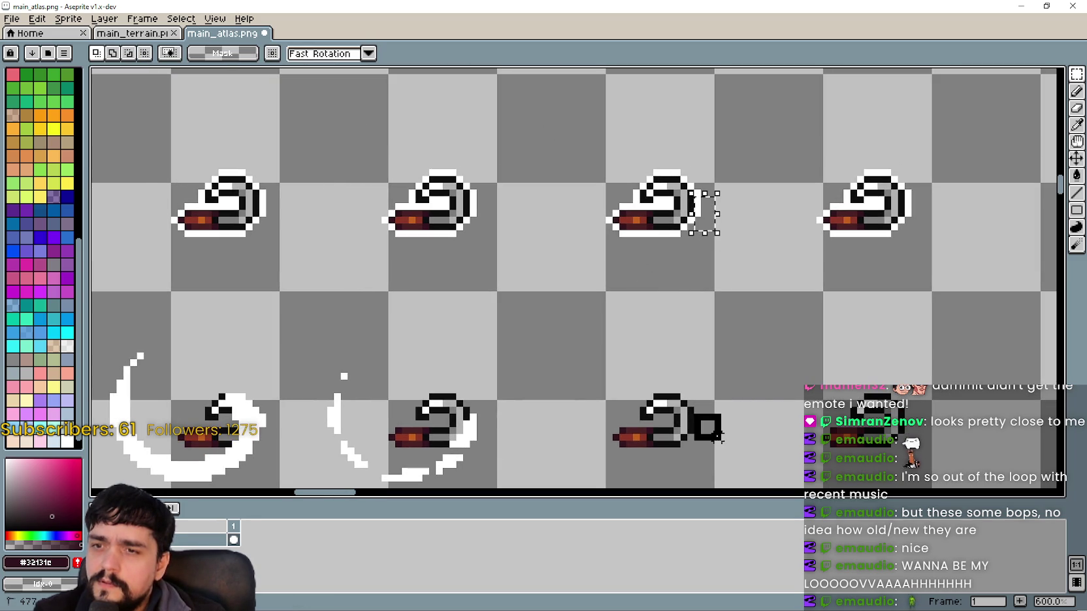
{"action": "left_click_drag", "start_coordinate": [709, 437], "coordinate": [706, 428]}
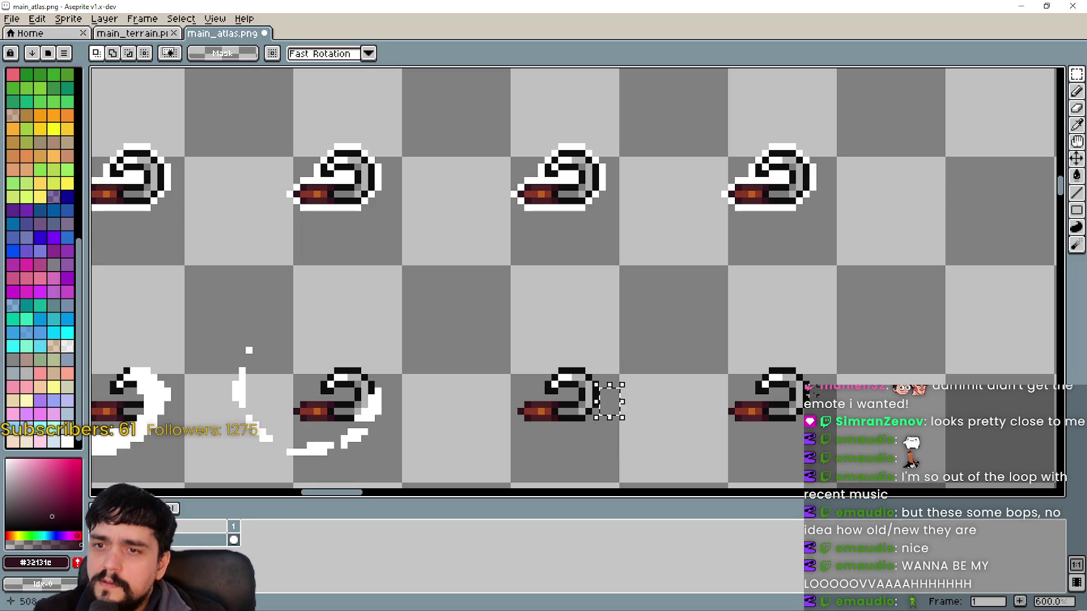
{"action": "scroll", "coordinate": [698, 209], "scroll_direction": "down", "scroll_amount": 5}
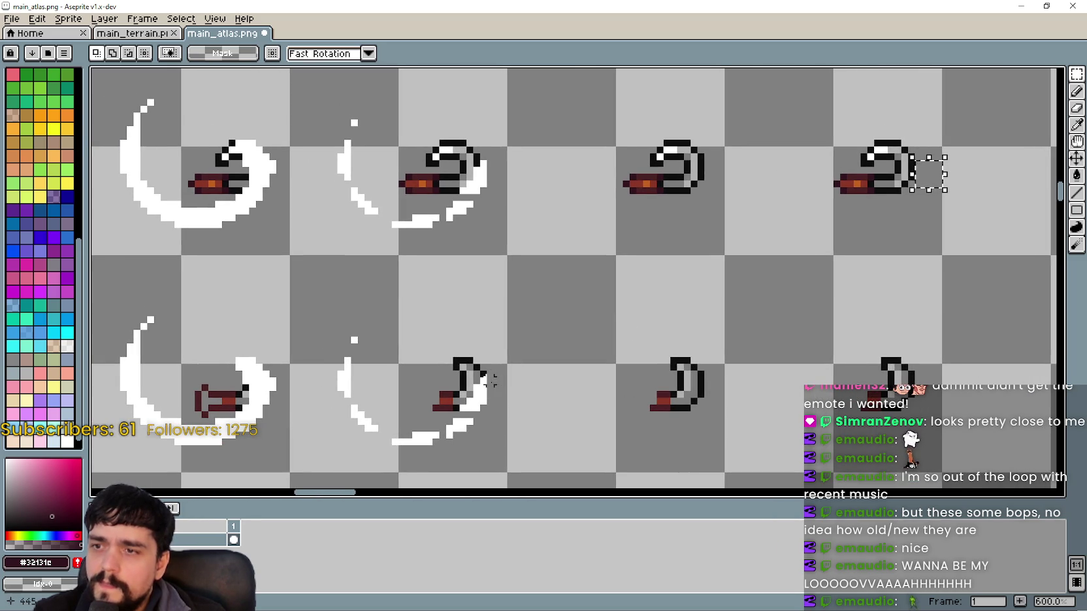
{"action": "left_click_drag", "start_coordinate": [483, 374], "coordinate": [512, 407]}
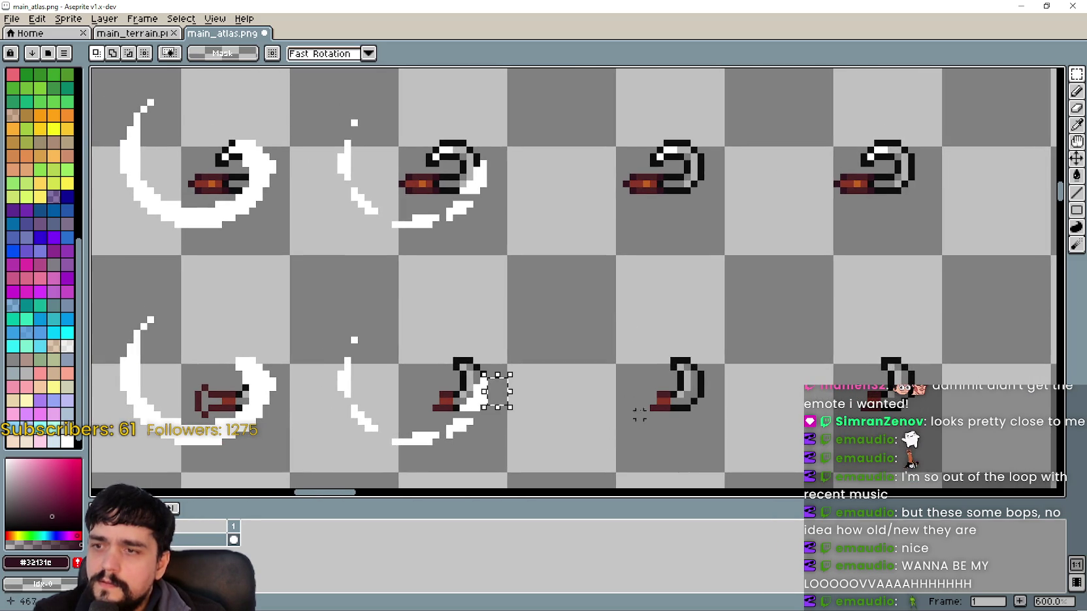
{"action": "scroll", "coordinate": [632, 421], "scroll_direction": "down", "scroll_amount": 1}
{"action": "left_click_drag", "start_coordinate": [694, 399], "coordinate": [699, 403]}
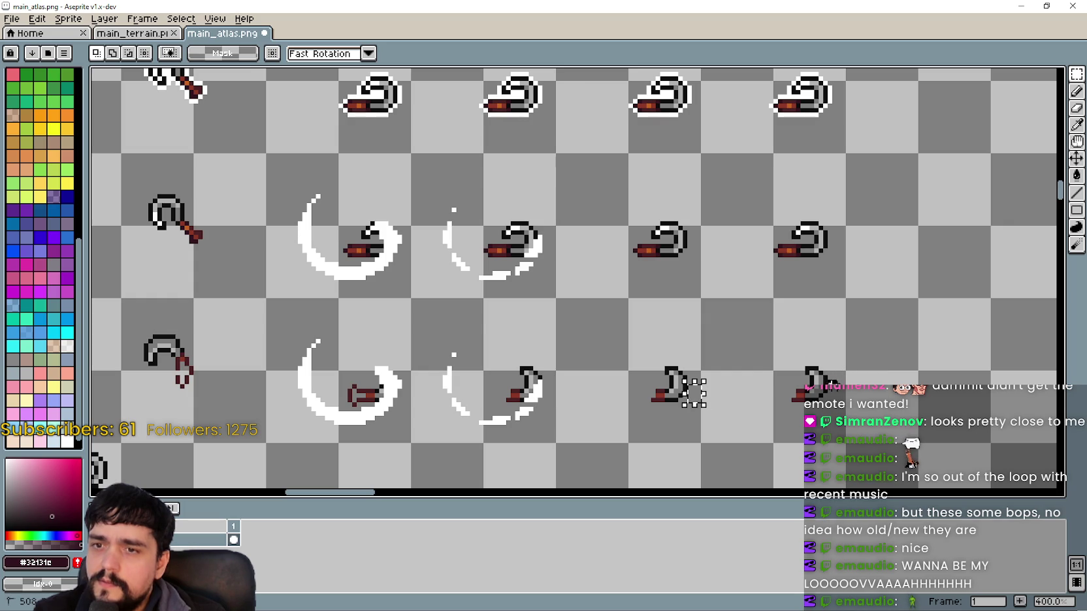
{"action": "left_click_drag", "start_coordinate": [810, 376], "coordinate": [827, 398]}
{"action": "left_click_drag", "start_coordinate": [588, 235], "coordinate": [615, 377]}
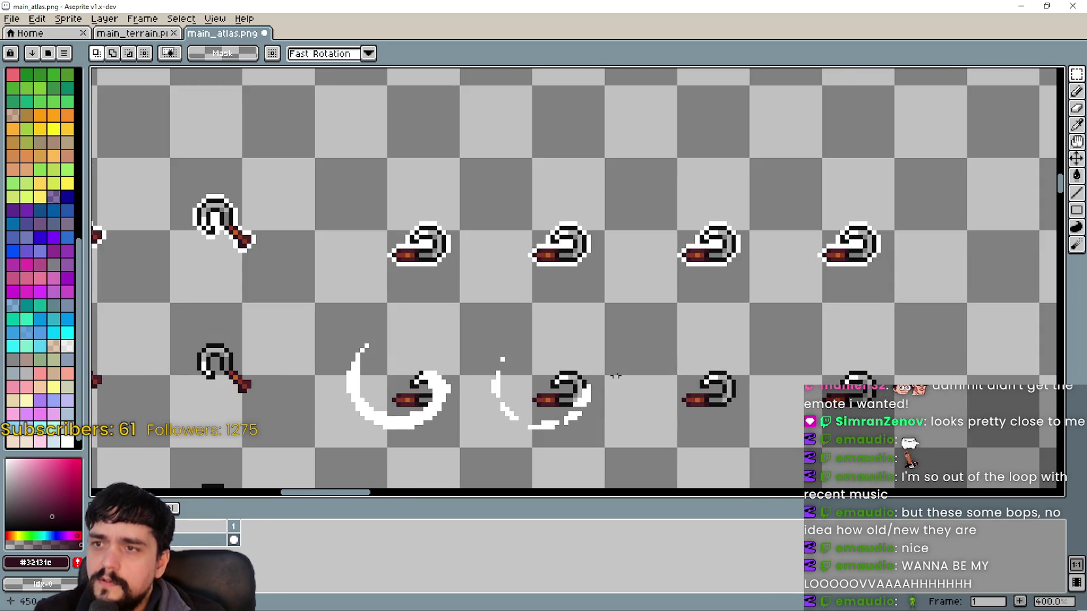
{"action": "left_click_drag", "start_coordinate": [544, 218], "coordinate": [538, 145]}
{"action": "scroll", "coordinate": [538, 146], "scroll_direction": "down", "scroll_amount": 1}
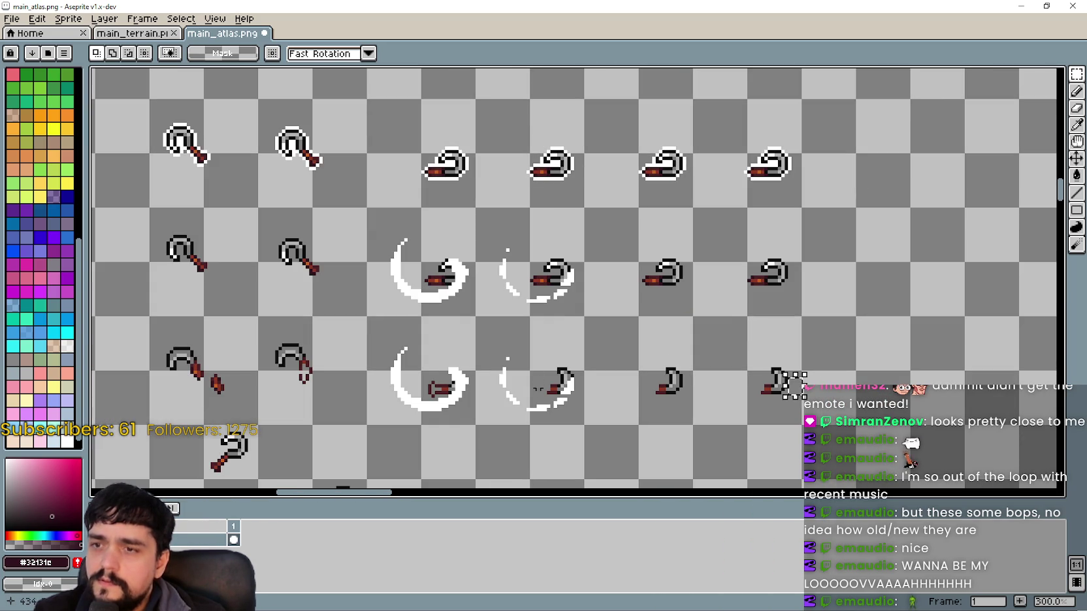
{"action": "scroll", "coordinate": [592, 190], "scroll_direction": "up", "scroll_amount": 2}
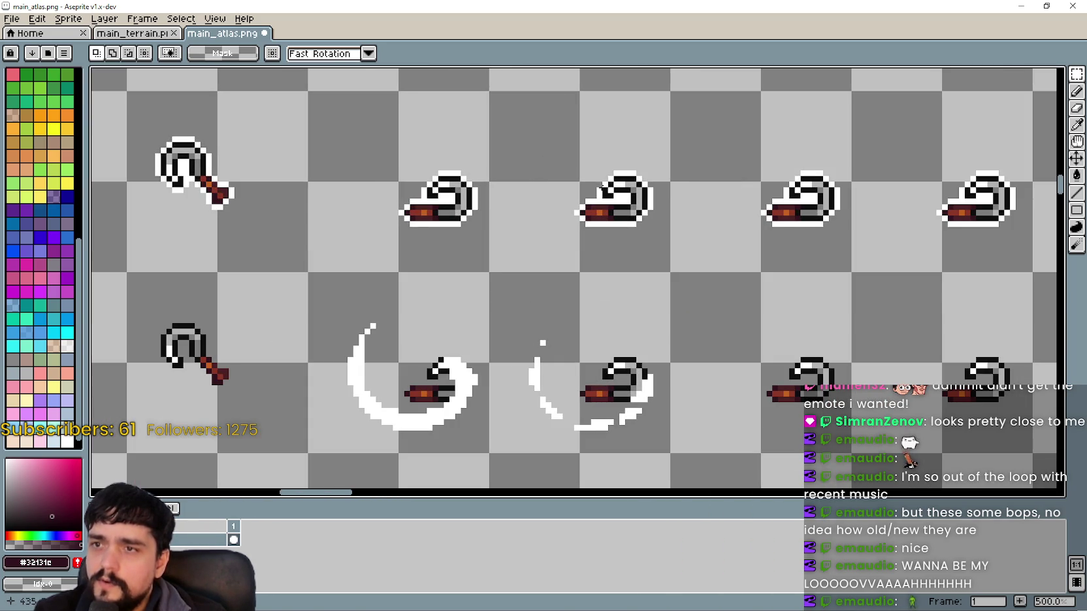
{"action": "key", "text": "Delete"}
Reselect the lower row of crescent frames with the Rectangular Marquee.
{"action": "left_click_drag", "start_coordinate": [520, 275], "coordinate": [712, 146]}
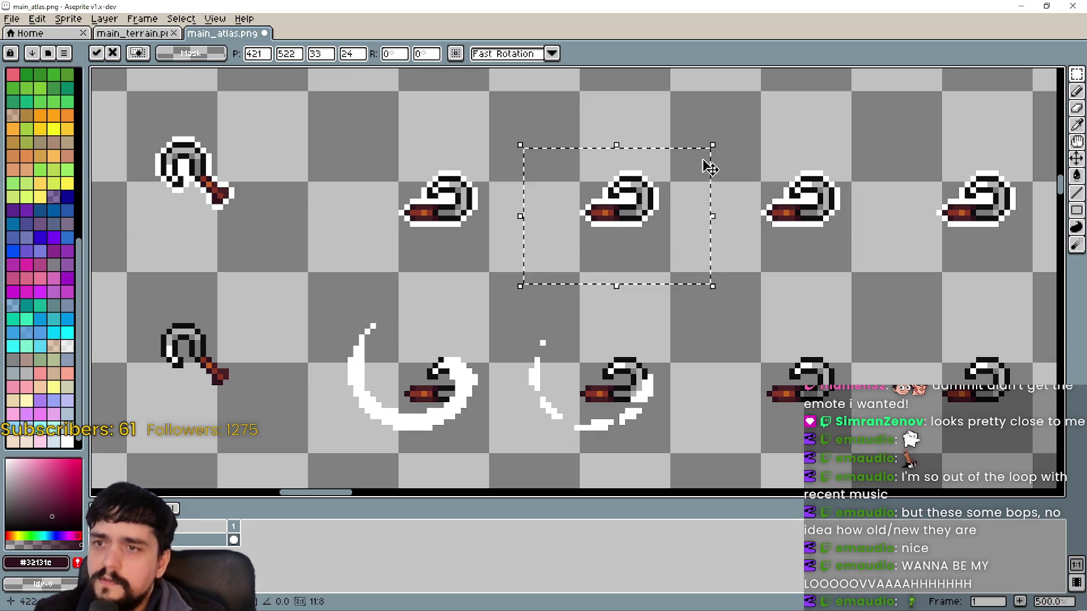
{"action": "left_click", "coordinate": [738, 238]}
{"action": "scroll", "coordinate": [660, 196], "scroll_direction": "up", "scroll_amount": 1}
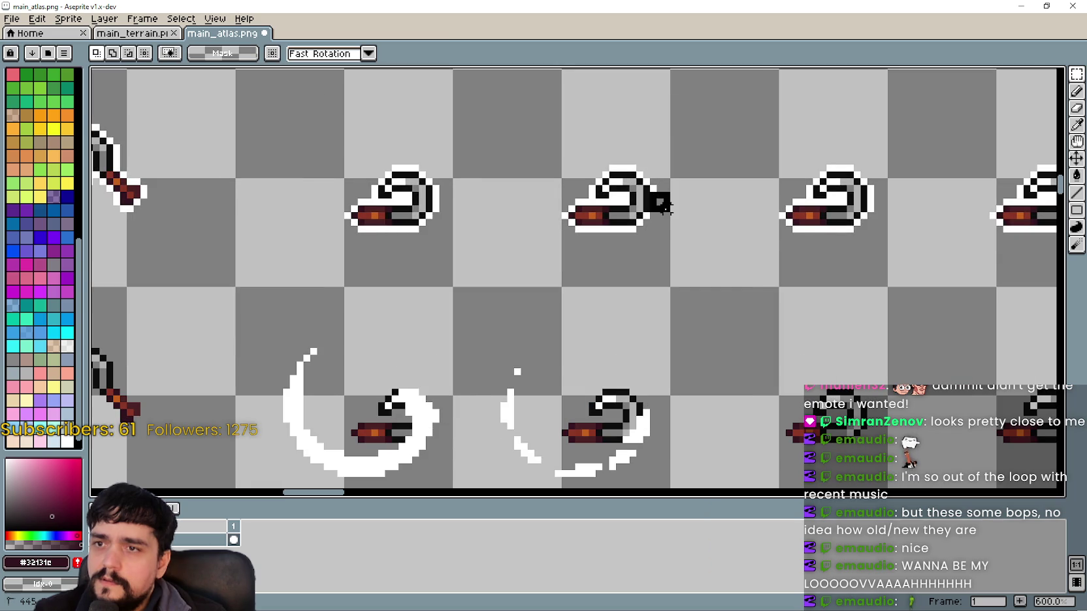
{"action": "scroll", "coordinate": [679, 245], "scroll_direction": "down", "scroll_amount": 2}
{"action": "mouse_move", "coordinate": [702, 328]}
{"action": "left_mouse_down"}
{"action": "mouse_move", "coordinate": [684, 313]}
{"action": "mouse_move", "coordinate": [631, 191]}
{"action": "left_mouse_up"}
{"action": "mouse_move", "coordinate": [320, 323]}
{"action": "left_mouse_down"}
{"action": "mouse_move", "coordinate": [582, 427]}
{"action": "mouse_move", "coordinate": [403, 357]}
{"action": "mouse_move", "coordinate": [363, 359]}
{"action": "mouse_move", "coordinate": [317, 297]}
{"action": "left_mouse_up"}
{"action": "mouse_move", "coordinate": [445, 134]}
{"action": "left_mouse_down"}
{"action": "mouse_move", "coordinate": [430, 174]}
{"action": "mouse_move", "coordinate": [407, 174]}
{"action": "mouse_move", "coordinate": [425, 145]}
{"action": "mouse_move", "coordinate": [429, 177]}
{"action": "left_mouse_up"}
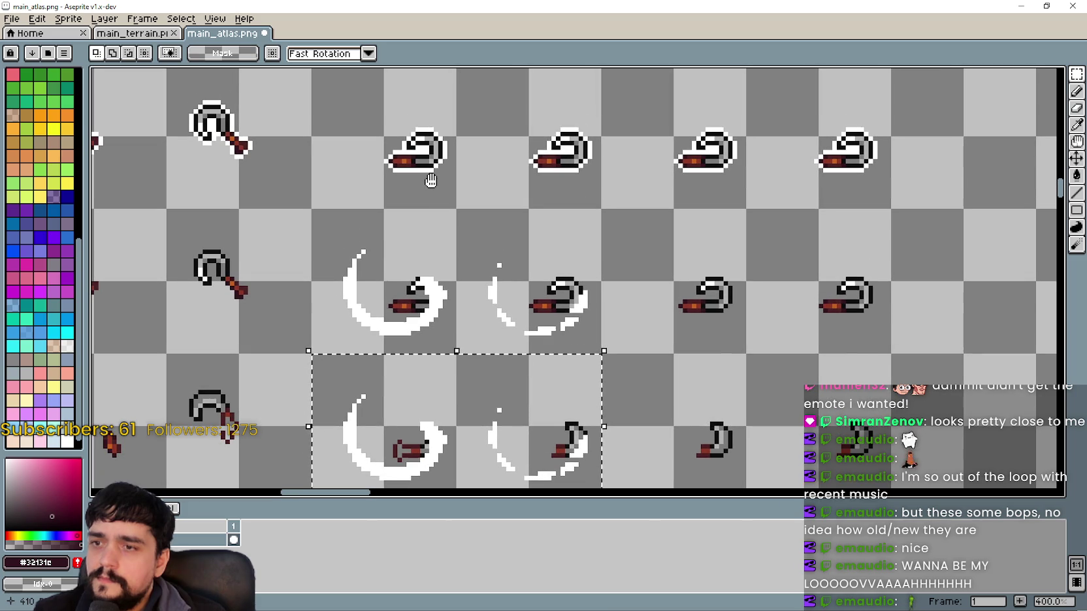
Move the selected crescent frames up one row and confirm their new position.
{"action": "scroll", "coordinate": [432, 187], "scroll_direction": "down", "scroll_amount": 2}
{"action": "scroll", "coordinate": [474, 255], "scroll_direction": "up", "scroll_amount": 2}
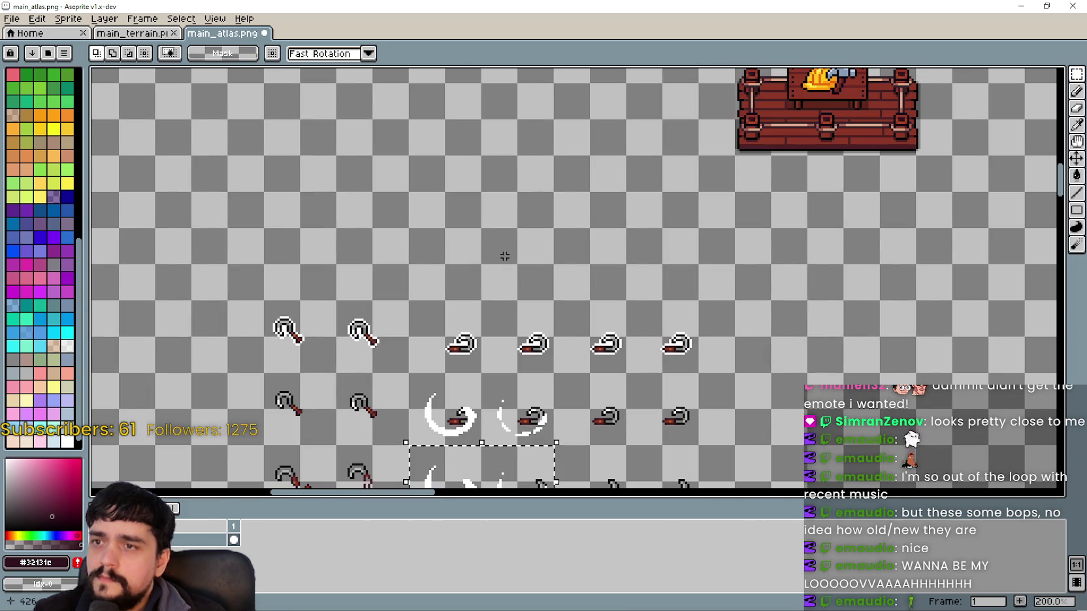
{"action": "key", "text": "ctrl+t"}
{"action": "scroll", "coordinate": [543, 281], "scroll_direction": "down", "scroll_amount": 2}
{"action": "scroll", "coordinate": [547, 258], "scroll_direction": "up", "scroll_amount": 2}
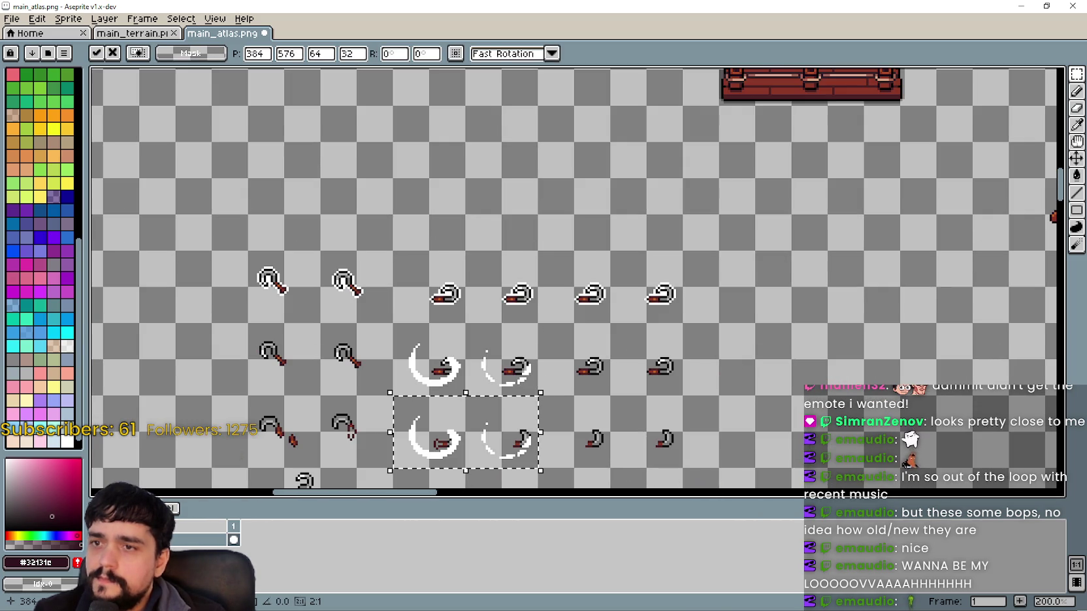
{"action": "scroll", "coordinate": [660, 333], "scroll_direction": "down", "scroll_amount": 2}
{"action": "scroll", "coordinate": [646, 385], "scroll_direction": "up", "scroll_amount": 1}
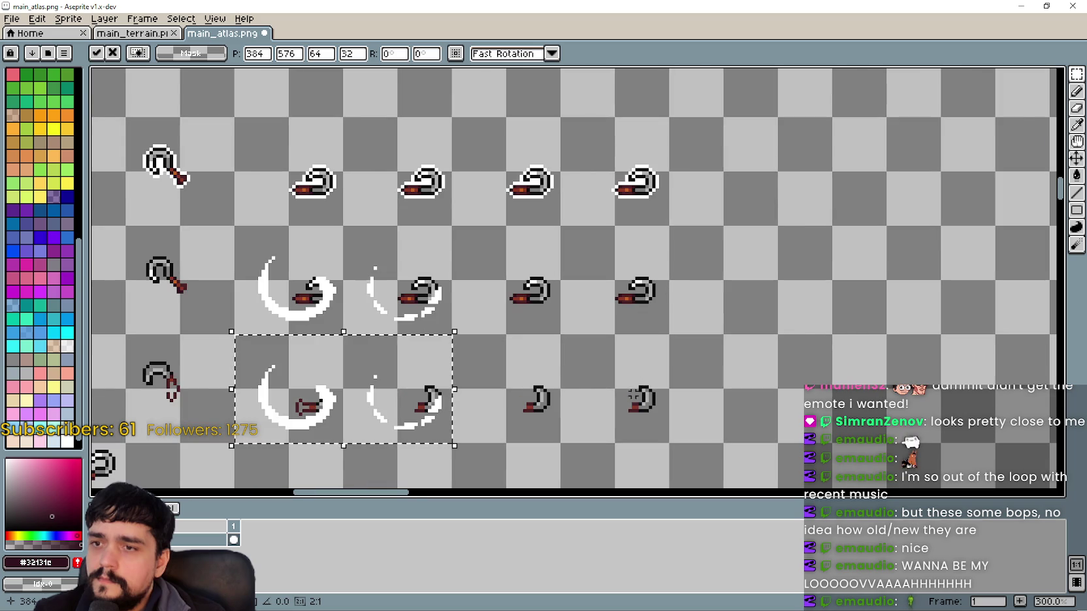
{"action": "scroll", "coordinate": [657, 392], "scroll_direction": "up", "scroll_amount": 1}
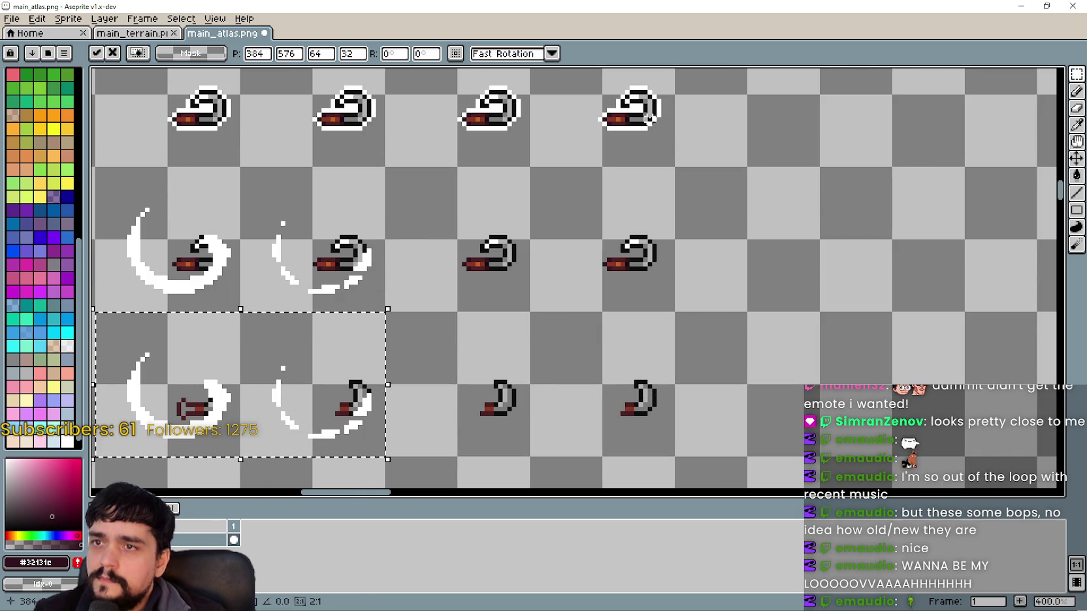
{"action": "scroll", "coordinate": [497, 286], "scroll_direction": "down", "scroll_amount": 1}
{"action": "left_click_drag", "start_coordinate": [418, 425], "coordinate": [425, 163]}
{"action": "scroll", "coordinate": [418, 300], "scroll_direction": "up", "scroll_amount": 2}
{"action": "key", "text": "Return"}
Erase leftover outline and grey fragment pixels on the right sprite, nudging one white arc pixel down.
{"action": "scroll", "coordinate": [520, 160], "scroll_direction": "up", "scroll_amount": 6}
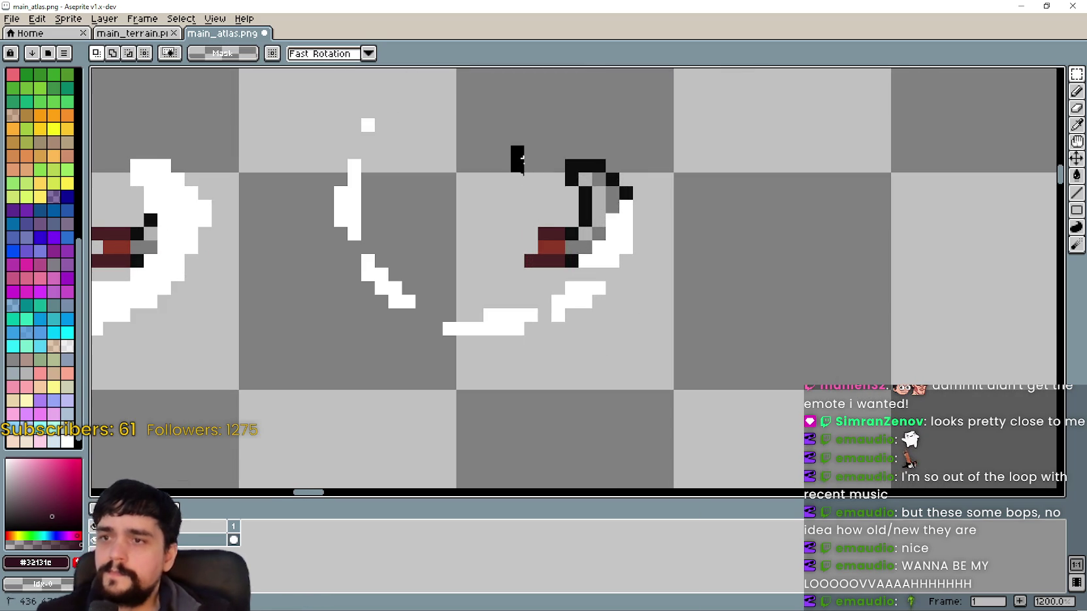
{"action": "mouse_move", "coordinate": [521, 158]}
{"action": "left_mouse_down"}
{"action": "mouse_move", "coordinate": [549, 248]}
{"action": "mouse_move", "coordinate": [582, 228]}
{"action": "left_mouse_up"}
{"action": "mouse_move", "coordinate": [575, 163]}
{"action": "left_mouse_down"}
{"action": "mouse_move", "coordinate": [597, 208]}
{"action": "mouse_move", "coordinate": [558, 233]}
{"action": "mouse_move", "coordinate": [582, 216]}
{"action": "left_mouse_up"}
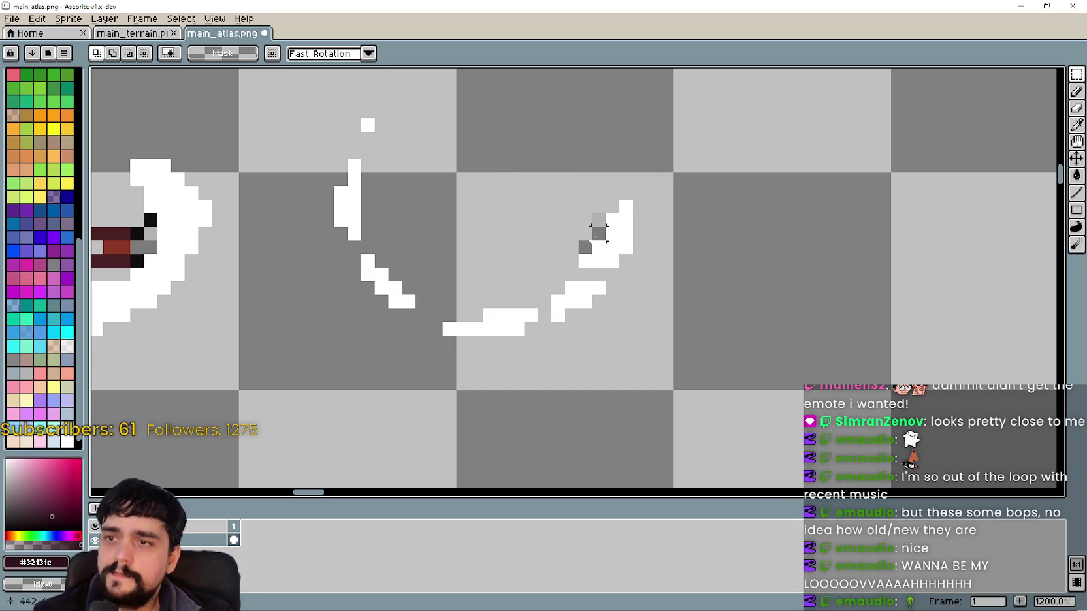
{"action": "left_click", "coordinate": [584, 260]}
{"action": "mouse_move", "coordinate": [594, 255]}
{"action": "left_mouse_down"}
{"action": "mouse_move", "coordinate": [559, 238]}
{"action": "mouse_move", "coordinate": [585, 261]}
{"action": "left_mouse_up"}
{"action": "key", "text": "ctrl+d"}
Try outlining the dark-red handle pixels in black, then undo the attempts.
{"action": "scroll", "coordinate": [543, 234], "scroll_direction": "down", "scroll_amount": 3}
{"action": "scroll", "coordinate": [425, 275], "scroll_direction": "up", "scroll_amount": 4}
{"action": "mouse_move", "coordinate": [341, 288]}
{"action": "left_mouse_down"}
{"action": "mouse_move", "coordinate": [471, 239]}
{"action": "mouse_move", "coordinate": [459, 304]}
{"action": "mouse_move", "coordinate": [506, 234]}
{"action": "left_mouse_up"}
{"action": "key", "text": "Delete"}
{"action": "key", "text": "ctrl+z"}
{"action": "left_click_drag", "start_coordinate": [487, 281], "coordinate": [496, 249]}
{"action": "key", "text": "ctrl+z"}
{"action": "scroll", "coordinate": [483, 266], "scroll_direction": "down", "scroll_amount": 4}
Move the two white swing arcs down onto the row below and drop them in place.
{"action": "left_click_drag", "start_coordinate": [397, 295], "coordinate": [594, 207]}
{"action": "scroll", "coordinate": [607, 229], "scroll_direction": "down", "scroll_amount": 1}
{"action": "mouse_move", "coordinate": [614, 250]}
{"action": "left_mouse_down"}
{"action": "mouse_move", "coordinate": [590, 340]}
{"action": "mouse_move", "coordinate": [605, 415]}
{"action": "left_mouse_up"}
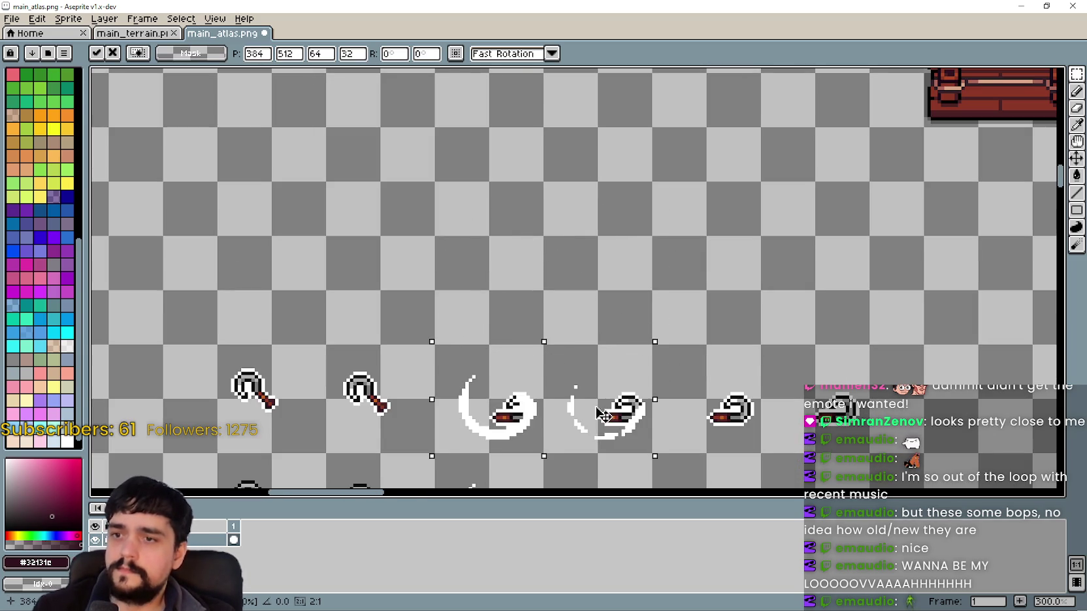
{"action": "scroll", "coordinate": [605, 314], "scroll_direction": "down", "scroll_amount": 2}
{"action": "scroll", "coordinate": [614, 242], "scroll_direction": "up", "scroll_amount": 4}
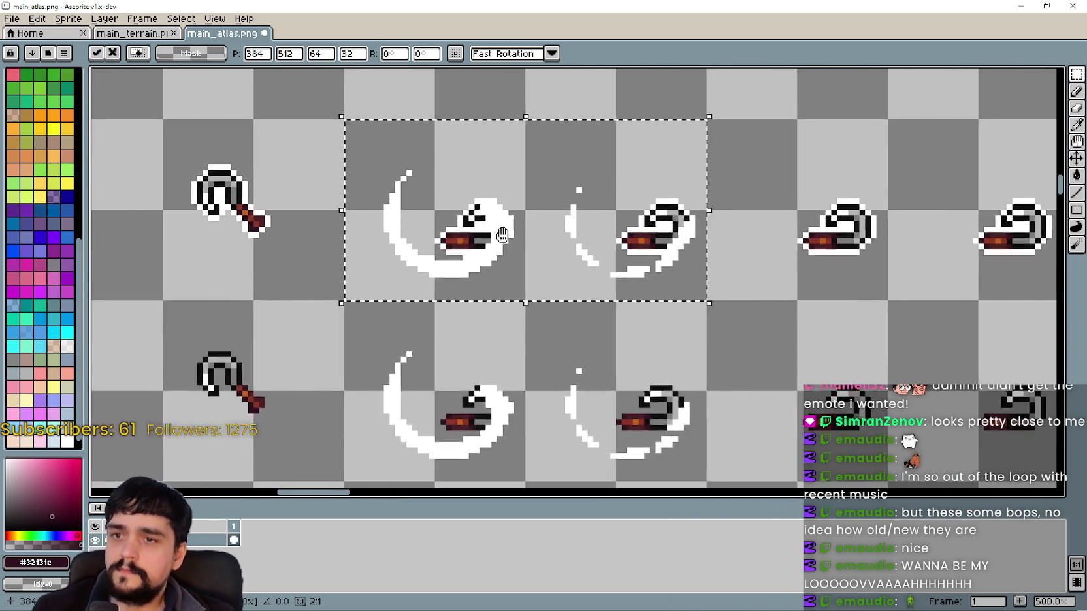
{"action": "scroll", "coordinate": [520, 235], "scroll_direction": "down", "scroll_amount": 1}
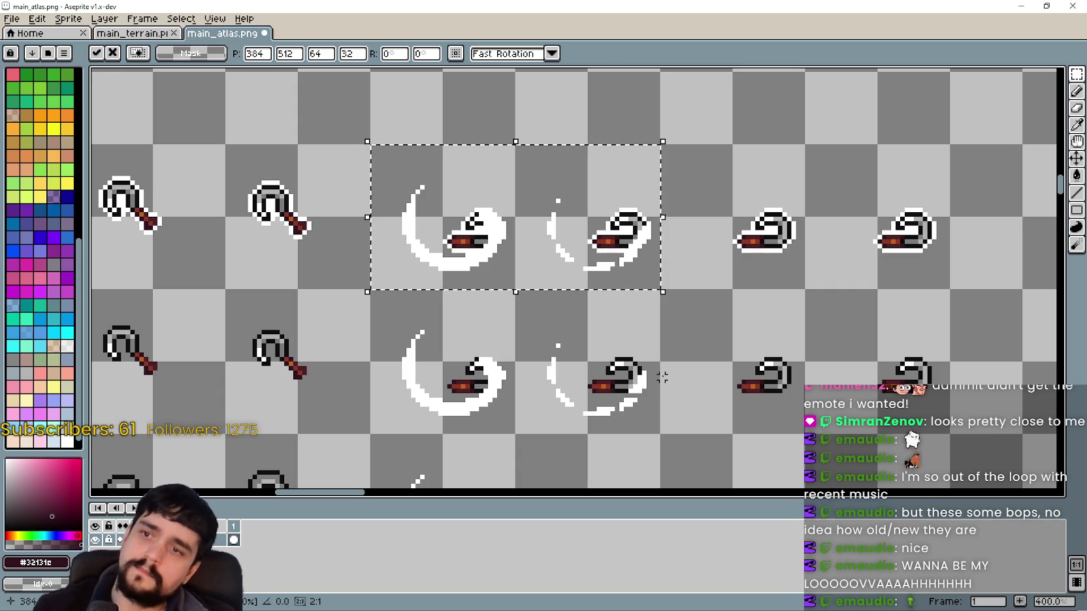
{"action": "mouse_move", "coordinate": [660, 372]}
{"action": "left_mouse_down"}
{"action": "mouse_move", "coordinate": [631, 284]}
{"action": "mouse_move", "coordinate": [632, 203]}
{"action": "mouse_move", "coordinate": [646, 323]}
{"action": "left_mouse_up"}
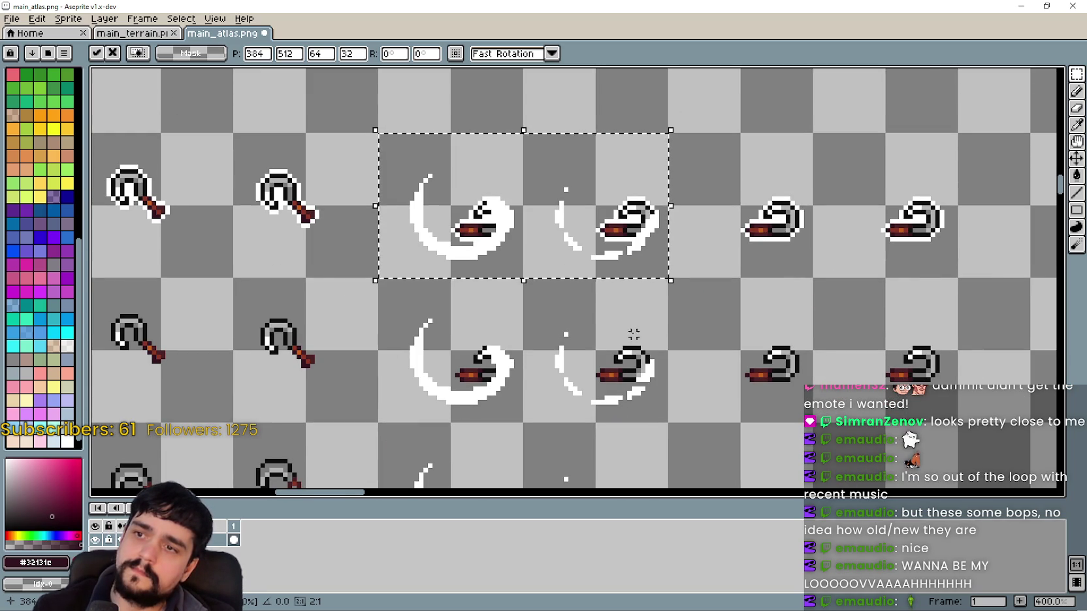
{"action": "left_click", "coordinate": [633, 334]}
Save main_atlas.png and return to the Godot project.
{"action": "scroll", "coordinate": [582, 357], "scroll_direction": "down", "scroll_amount": 2}
{"action": "key", "text": "ctrl+s"}
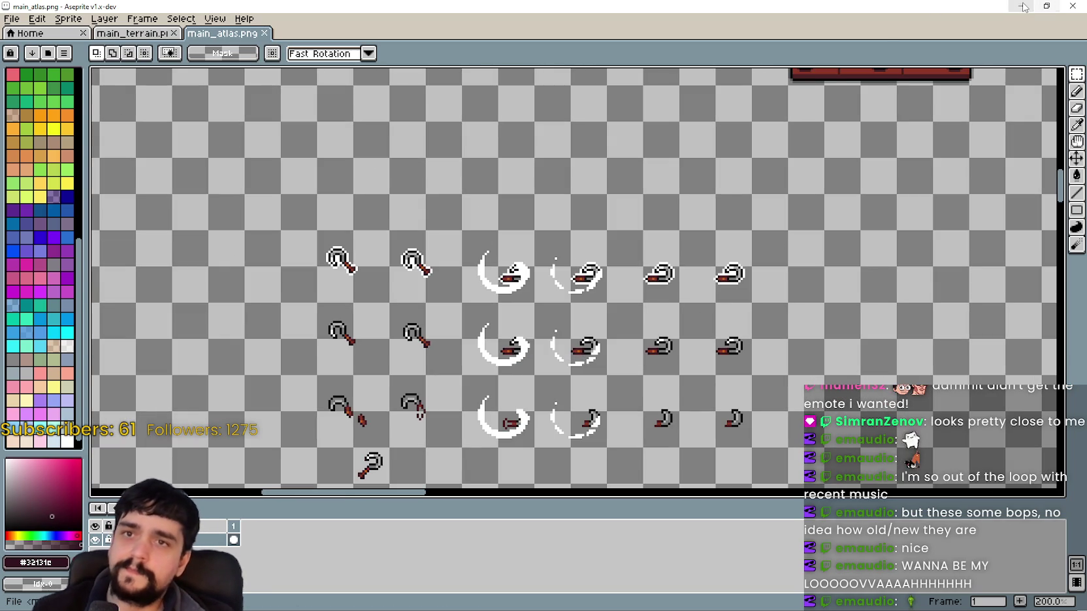
{"action": "left_click", "coordinate": [1023, 8]}
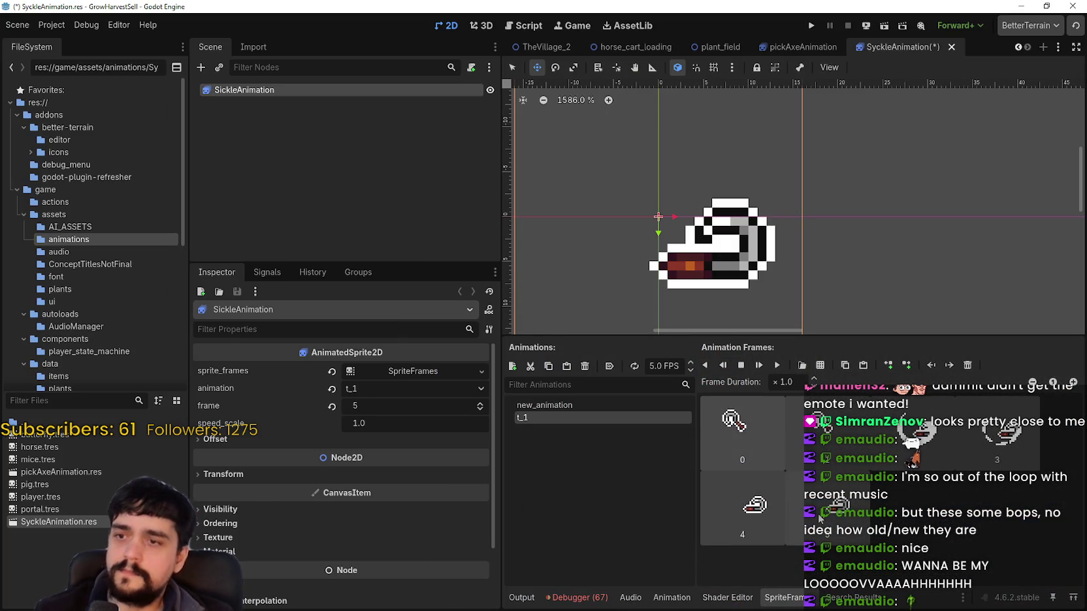
Delete the new_animation animation from SyckleAnimation's SpriteFrames.
{"action": "left_click", "coordinate": [591, 405]}
{"action": "left_click", "coordinate": [584, 366]}
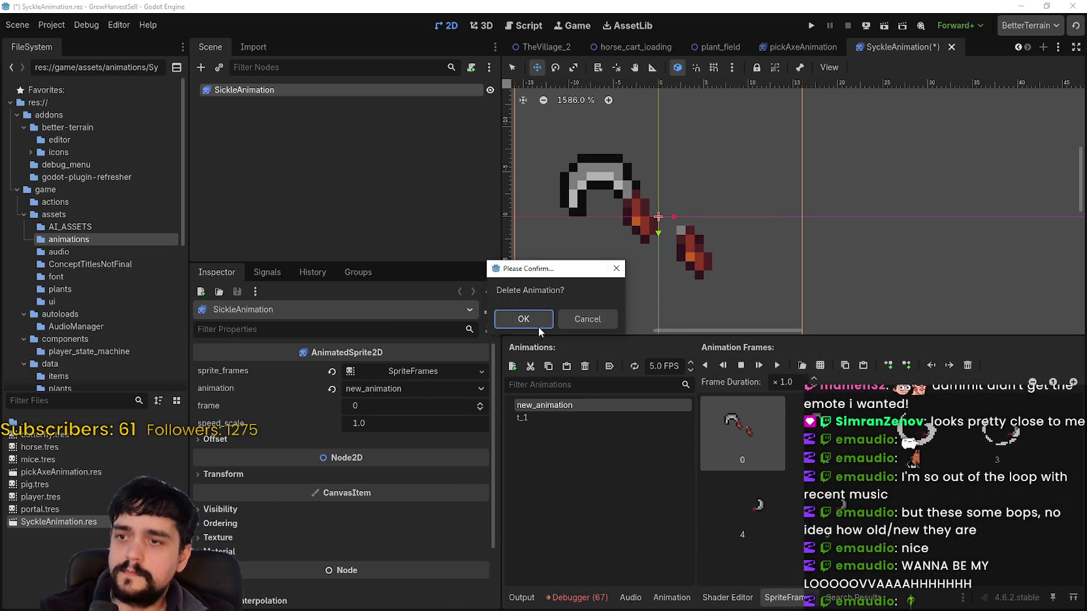
{"action": "left_click", "coordinate": [522, 320]}
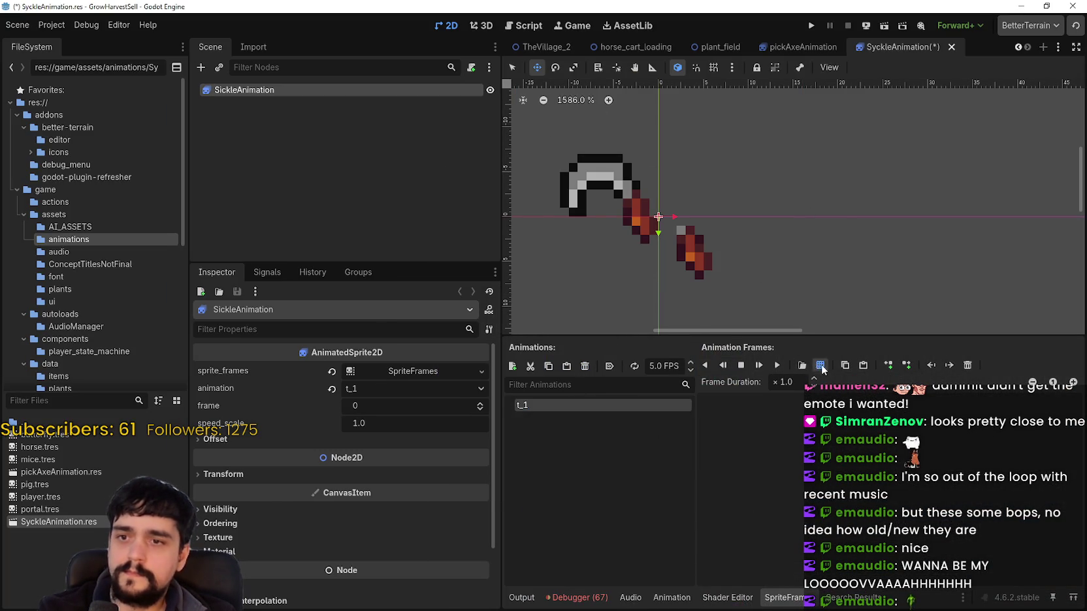
Add the sickle-swing row from main_atlas.png to t_1 as frames from a sprite sheet.
{"action": "left_click", "coordinate": [802, 365]}
{"action": "key", "text": "Return"}
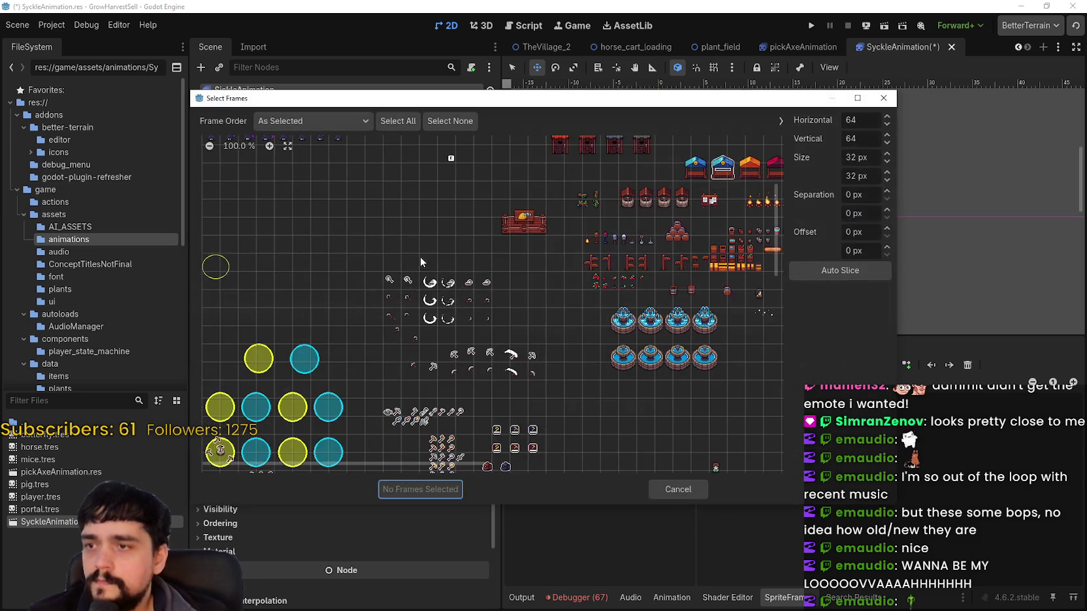
{"action": "scroll", "coordinate": [429, 262], "scroll_direction": "down", "scroll_amount": 3}
{"action": "left_click_drag", "start_coordinate": [387, 203], "coordinate": [485, 218]}
{"action": "left_click", "coordinate": [427, 492]}
Preview the t_1 sickle animation a few times and save the SyckleAnimation resource.
{"action": "left_click", "coordinate": [777, 365]}
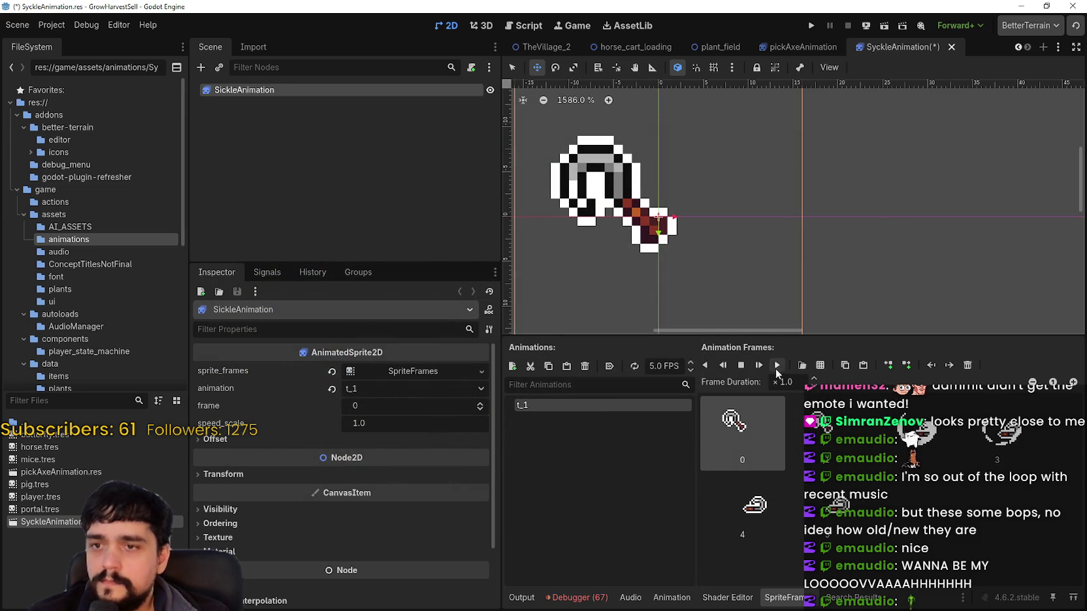
{"action": "scroll", "coordinate": [795, 194], "scroll_direction": "up", "scroll_amount": 2}
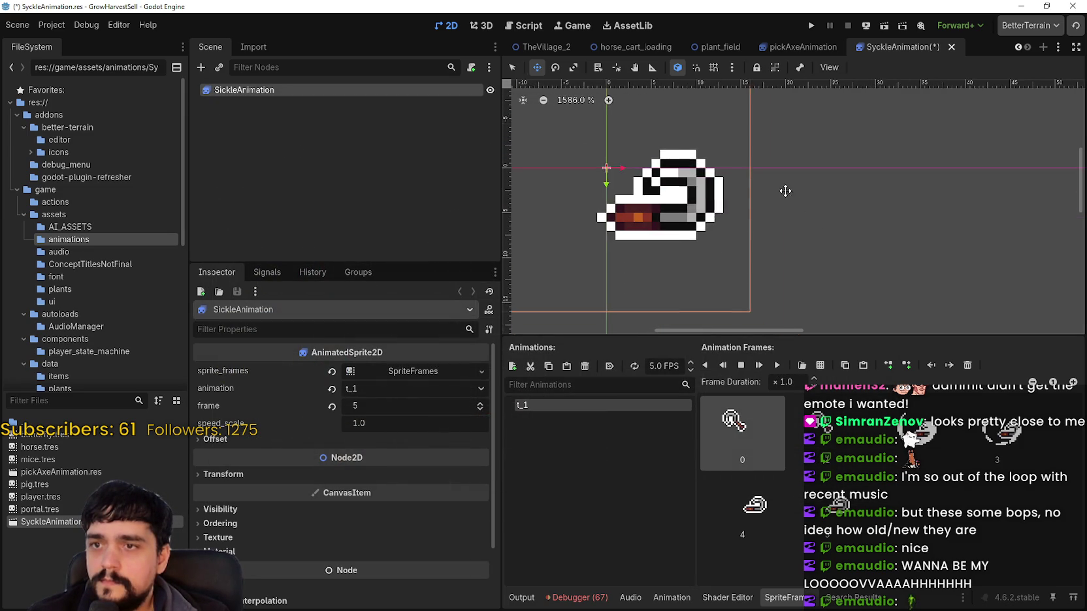
{"action": "left_click", "coordinate": [777, 370]}
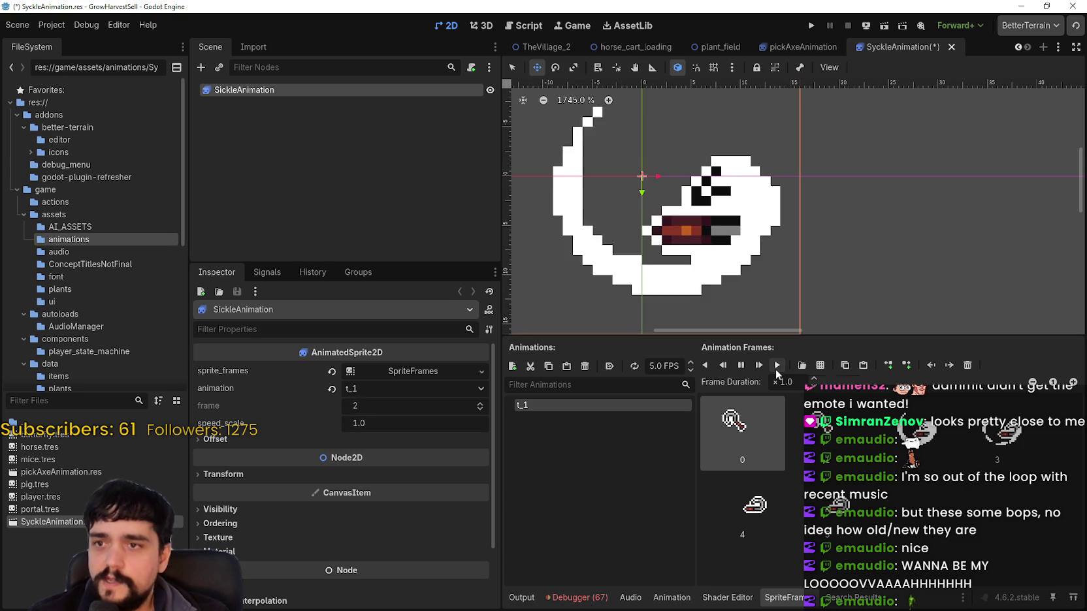
{"action": "key", "text": "ctrl+minus"}
{"action": "left_click", "coordinate": [760, 366]}
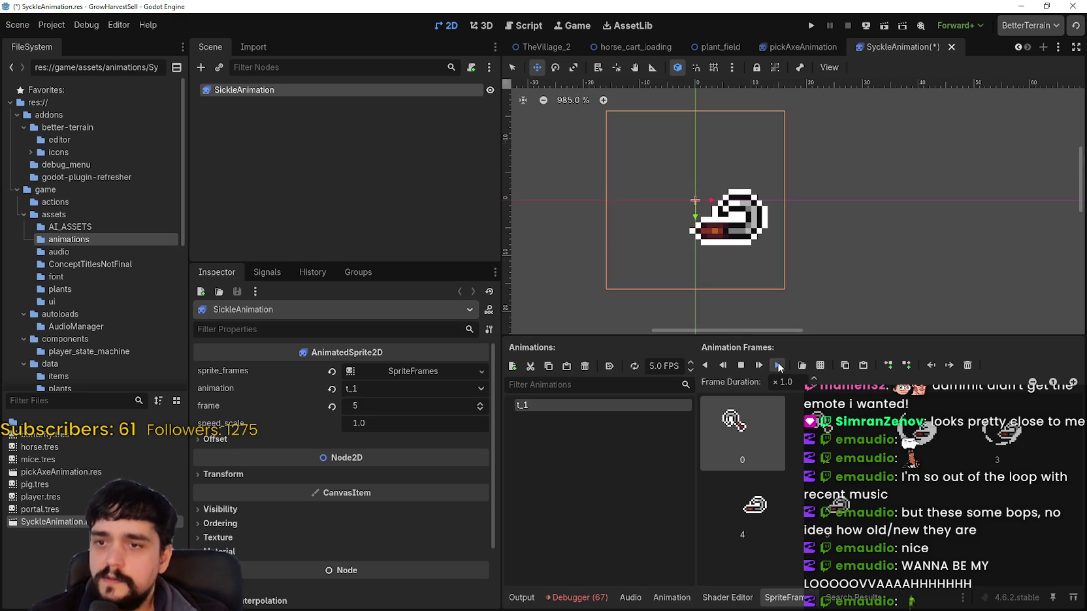
{"action": "scroll", "coordinate": [805, 252], "scroll_direction": "down", "scroll_amount": 2}
{"action": "key", "text": "ctrl+s"}
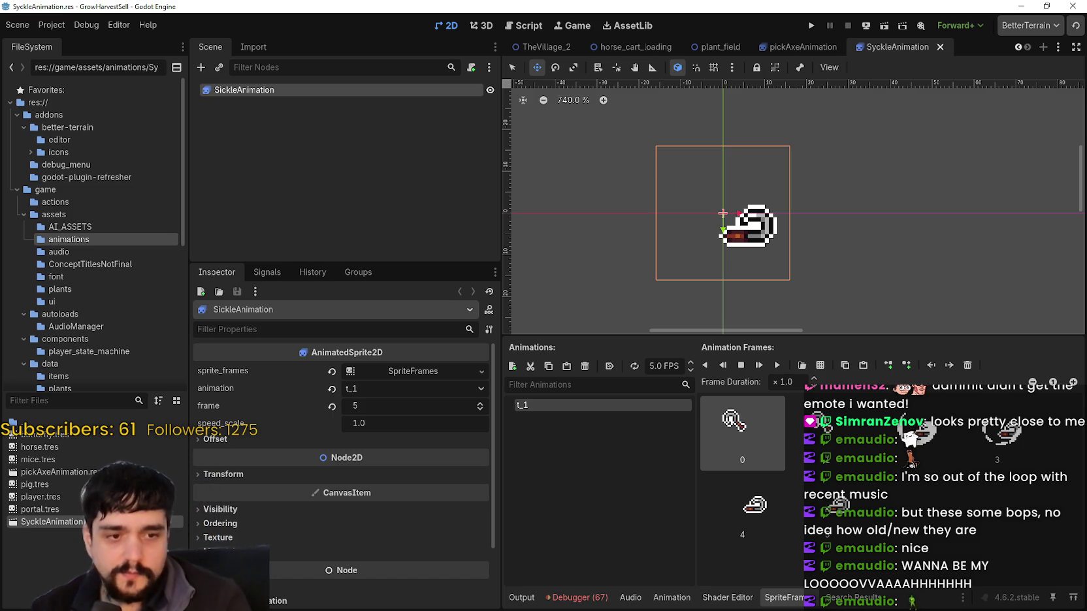
{"action": "key", "text": "alt+Tab"}
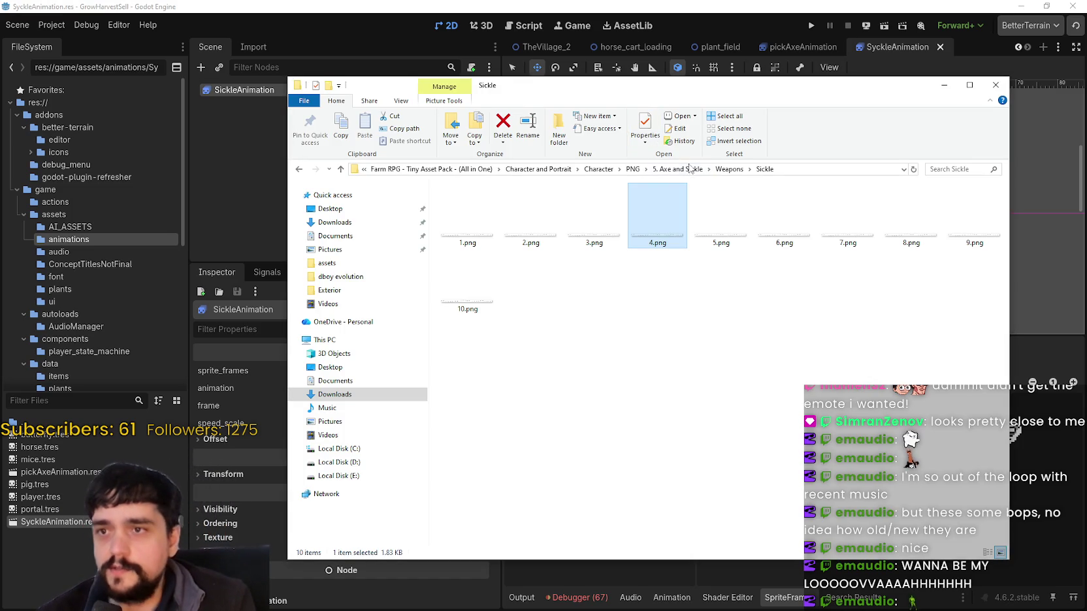
Open 3.png from Weapons > Axe in Aseprite as a single image, skipping the animation prompt.
{"action": "left_click", "coordinate": [727, 169]}
{"action": "double_click", "coordinate": [452, 200]}
{"action": "left_click", "coordinate": [585, 223]}
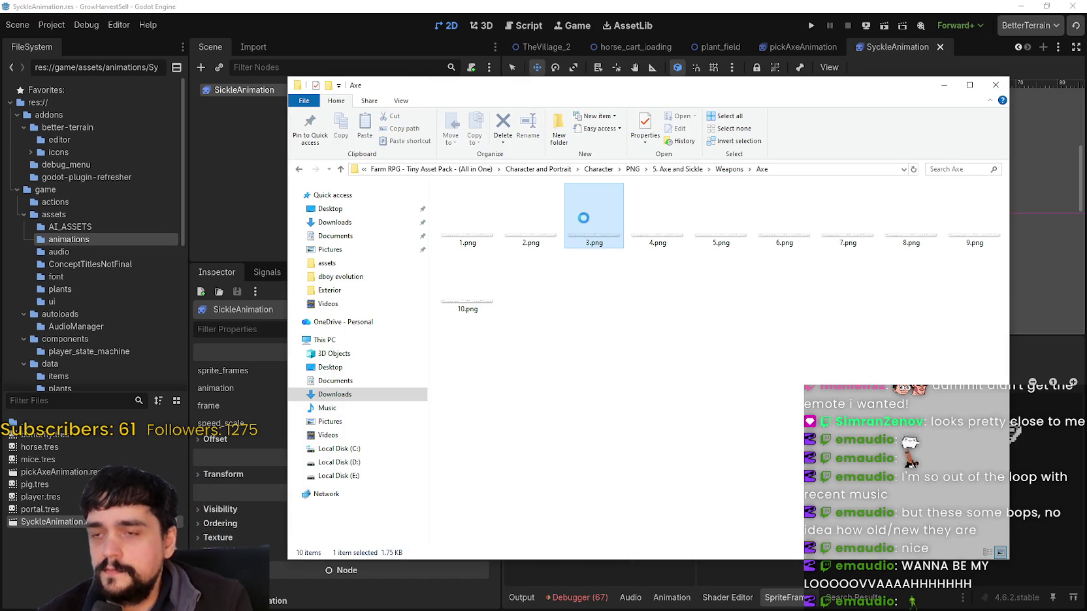
{"action": "key", "text": "Return"}
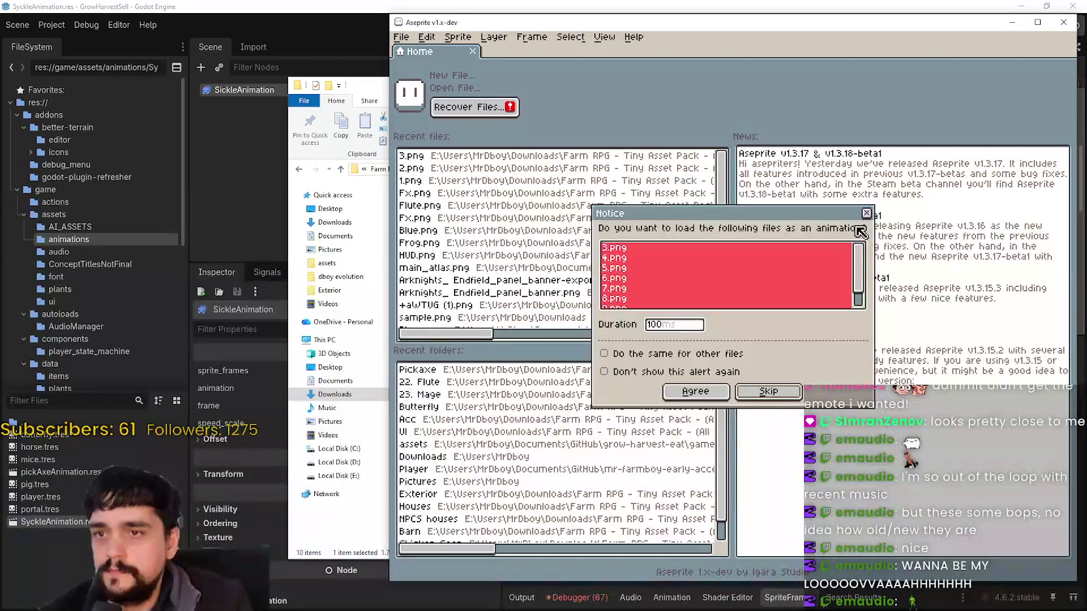
{"action": "left_click", "coordinate": [867, 216]}
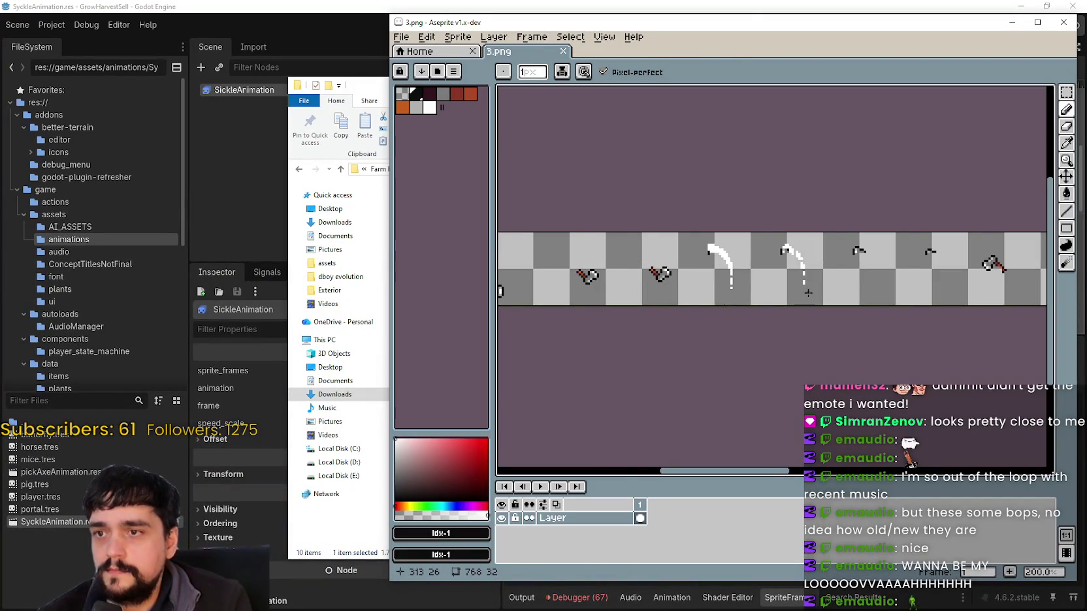
{"action": "scroll", "coordinate": [808, 293], "scroll_direction": "left", "scroll_amount": 3}
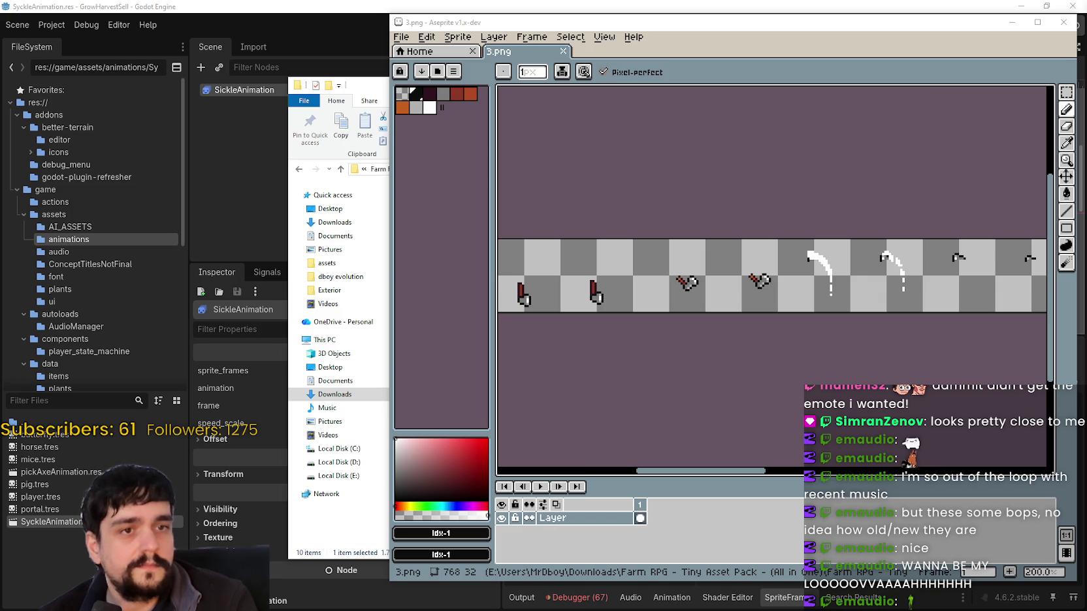
{"action": "scroll", "coordinate": [697, 284], "scroll_direction": "up", "scroll_amount": 1}
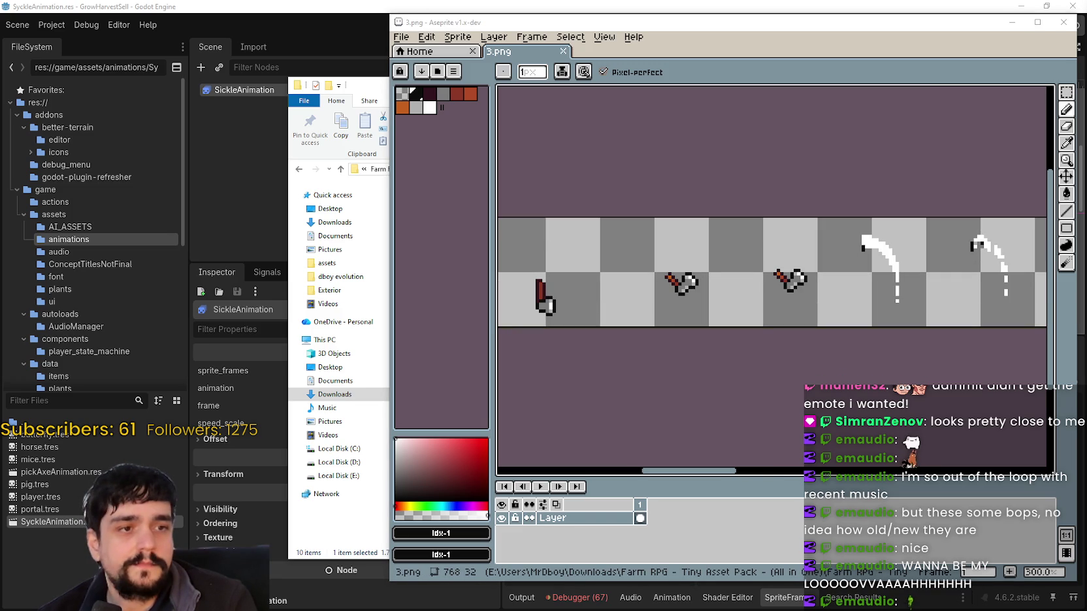
{"action": "scroll", "coordinate": [664, 271], "scroll_direction": "up", "scroll_amount": 1}
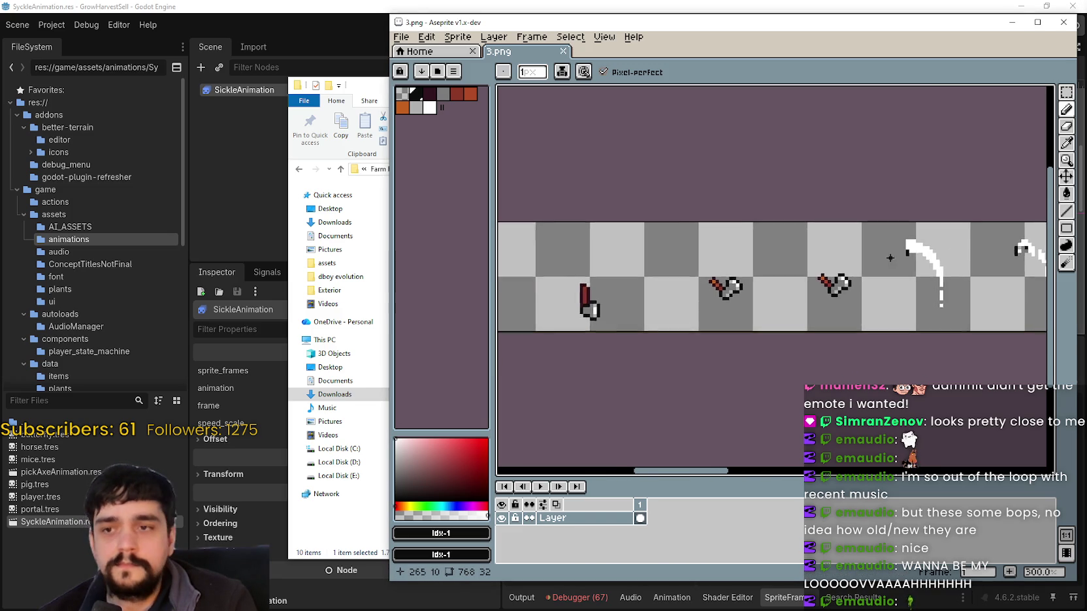
{"action": "scroll", "coordinate": [665, 271], "scroll_direction": "down", "scroll_amount": 1}
{"action": "scroll", "coordinate": [664, 271], "scroll_direction": "down", "scroll_amount": 2}
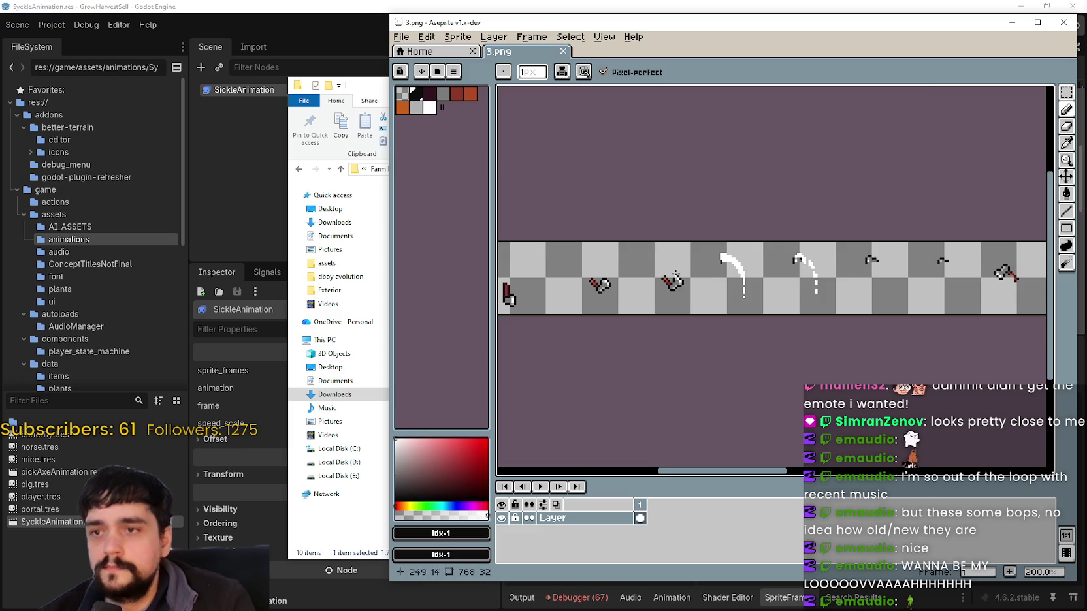
{"action": "scroll", "coordinate": [751, 288], "scroll_direction": "right", "scroll_amount": 5}
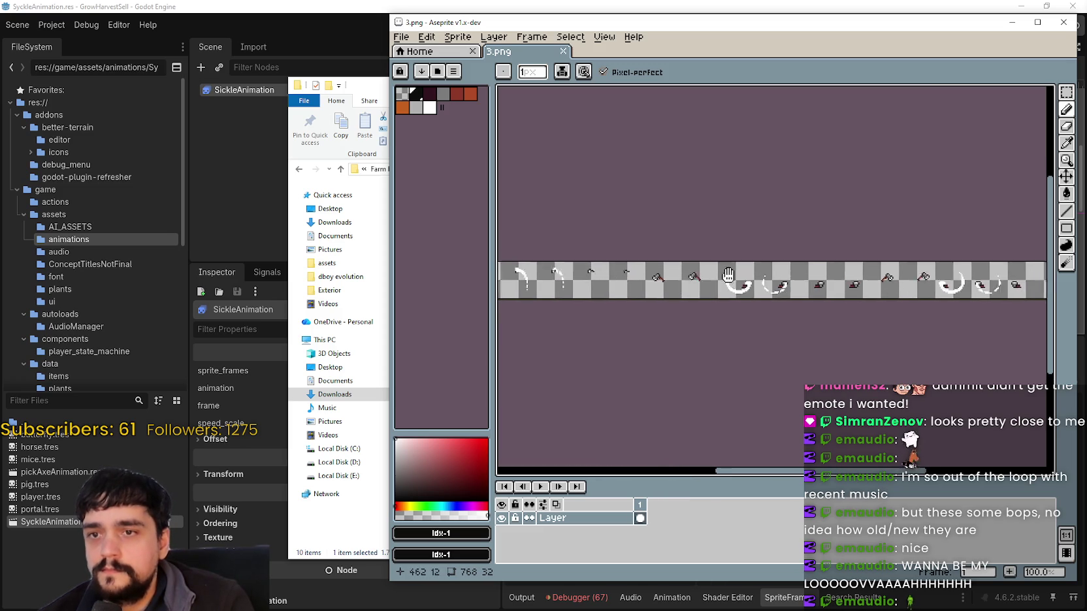
{"action": "scroll", "coordinate": [751, 289], "scroll_direction": "up", "scroll_amount": 1}
{"action": "scroll", "coordinate": [751, 289], "scroll_direction": "up", "scroll_amount": 1}
{"action": "scroll", "coordinate": [751, 289], "scroll_direction": "down", "scroll_amount": 1}
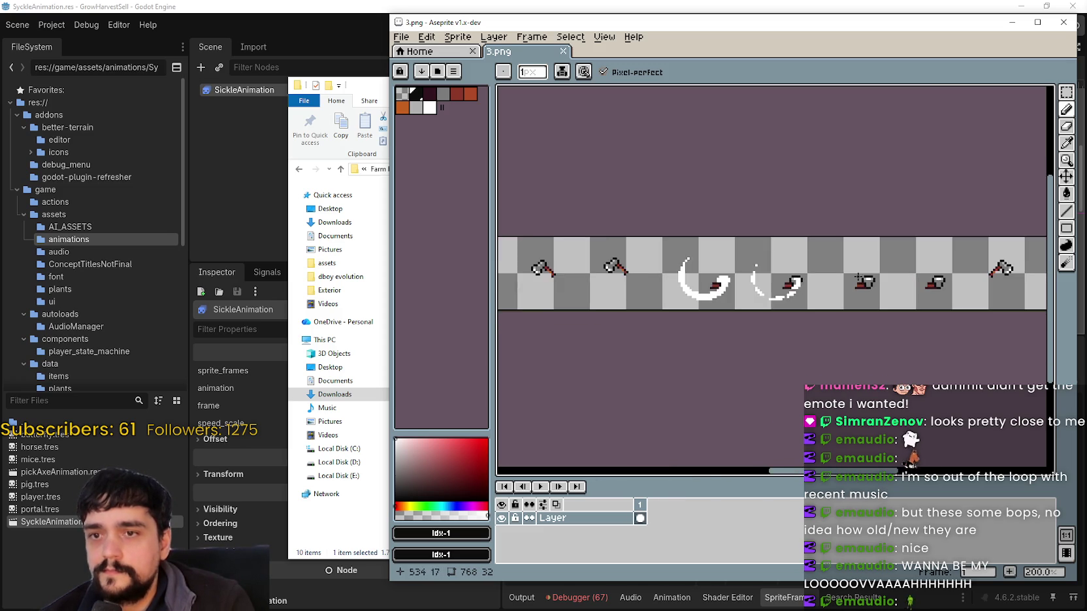
{"action": "scroll", "coordinate": [751, 289], "scroll_direction": "down", "scroll_amount": 1}
{"action": "left_click_drag", "start_coordinate": [901, 258], "coordinate": [738, 254]}
{"action": "scroll", "coordinate": [751, 258], "scroll_direction": "left", "scroll_amount": 2}
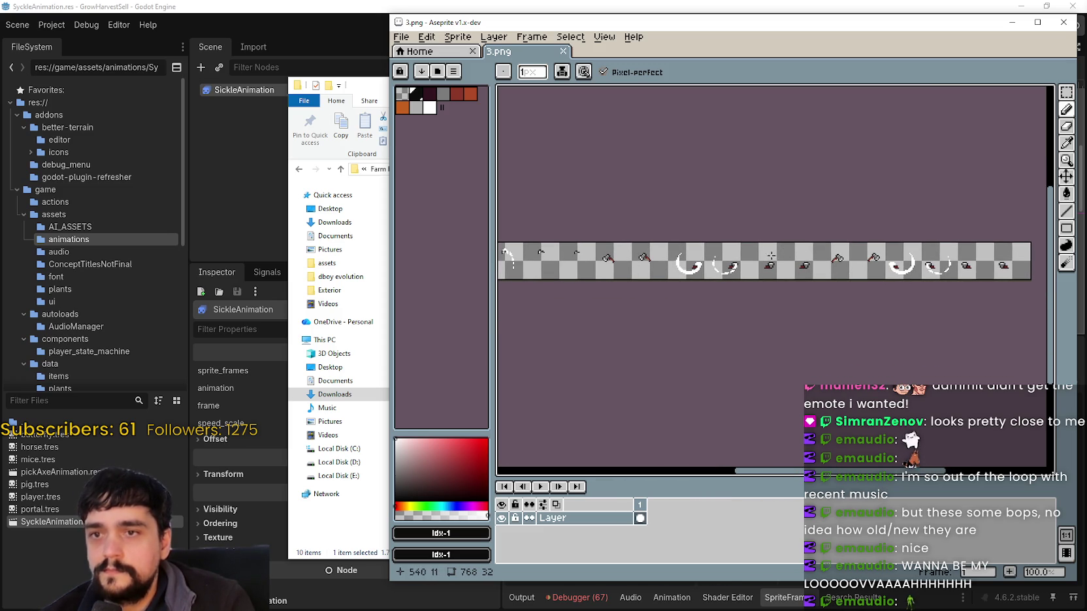
{"action": "scroll", "coordinate": [765, 263], "scroll_direction": "up", "scroll_amount": 1}
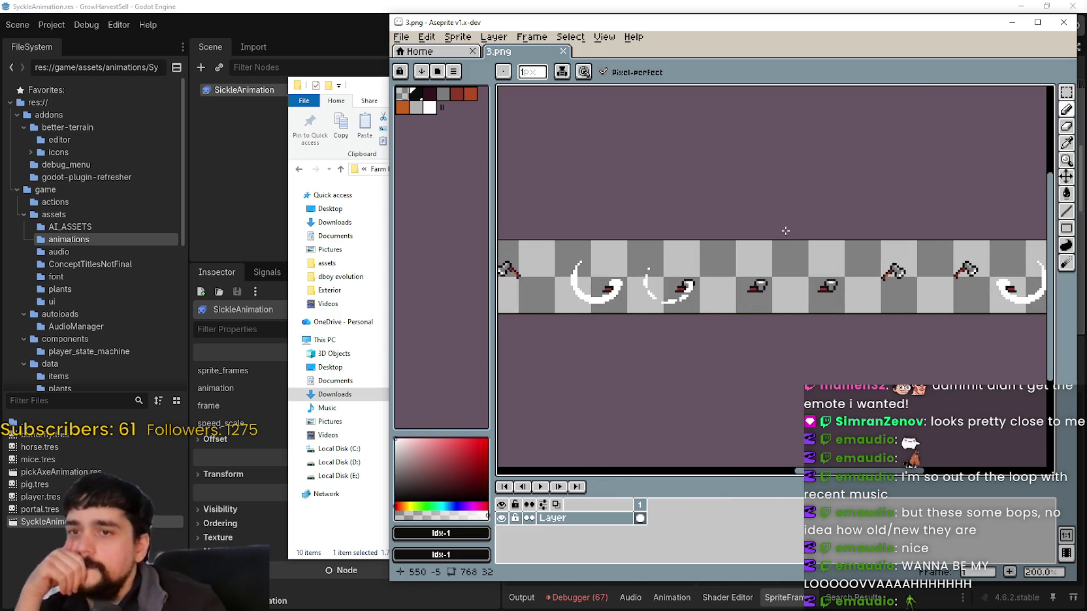
{"action": "scroll", "coordinate": [792, 264], "scroll_direction": "left", "scroll_amount": 3}
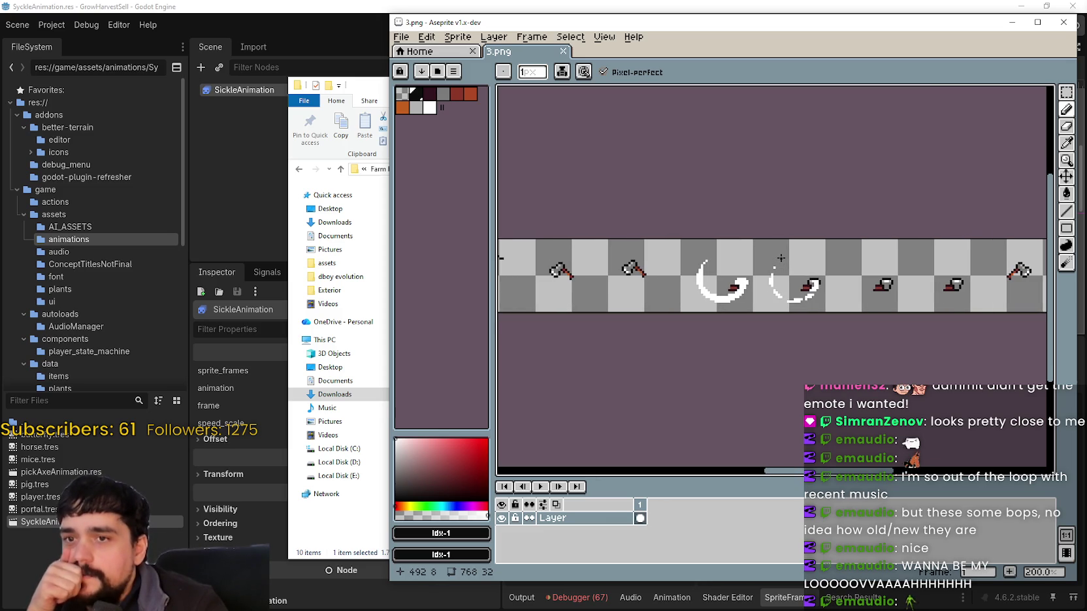
{"action": "scroll", "coordinate": [781, 258], "scroll_direction": "right", "scroll_amount": 3}
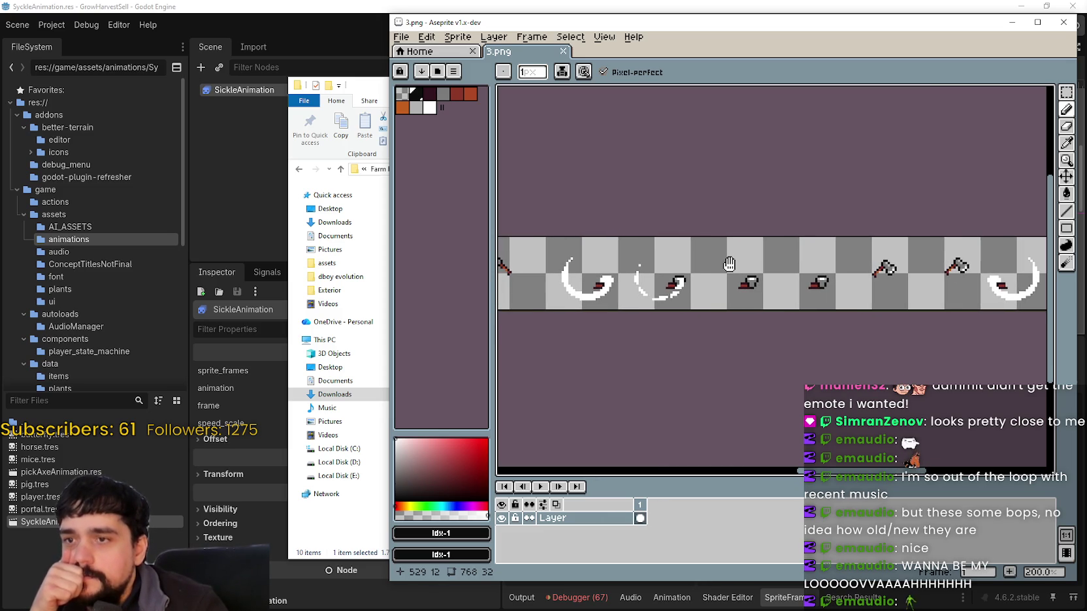
{"action": "left_click_drag", "start_coordinate": [729, 264], "coordinate": [727, 266]}
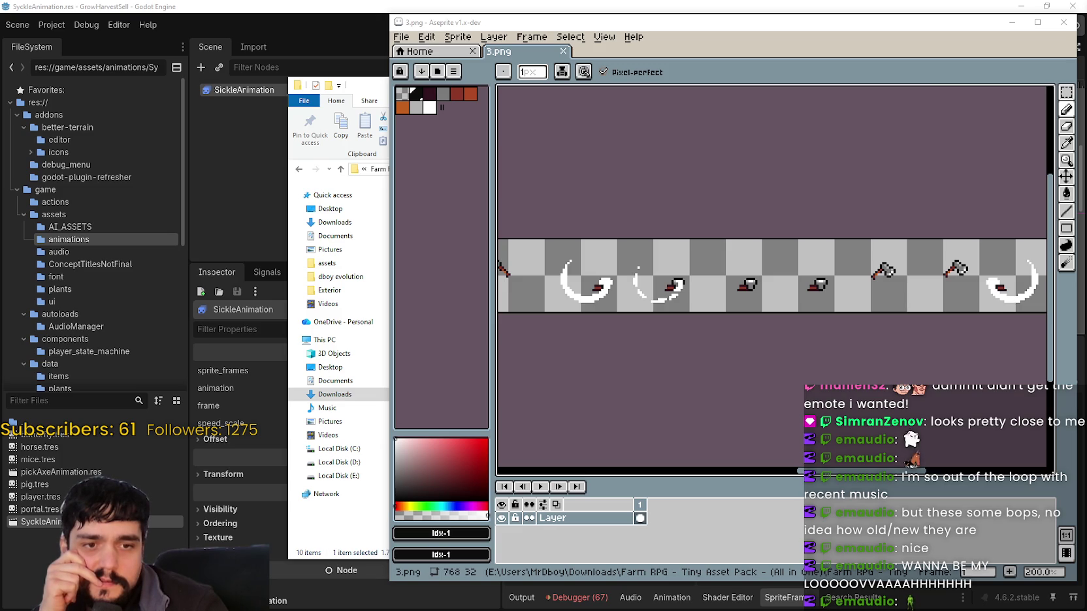
{"action": "key", "text": "alt+Tab"}
{"action": "mouse_move", "coordinate": [552, 429]}
{"action": "left_mouse_down"}
{"action": "mouse_move", "coordinate": [496, 277]}
{"action": "mouse_move", "coordinate": [421, 182]}
{"action": "left_mouse_up"}
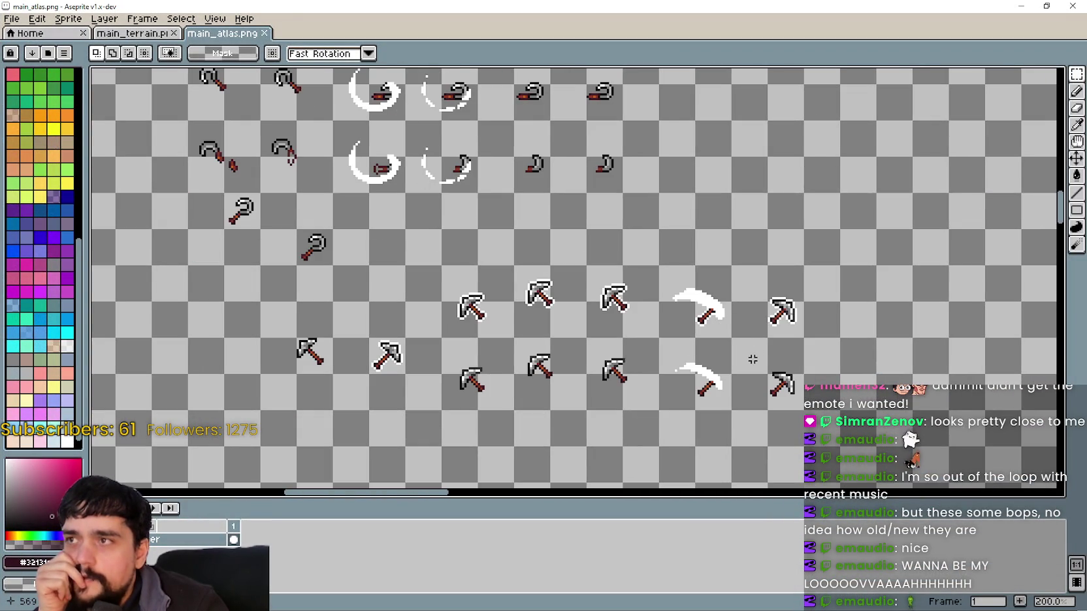
{"action": "mouse_move", "coordinate": [554, 127]}
{"action": "left_mouse_down"}
{"action": "mouse_move", "coordinate": [600, 158]}
{"action": "mouse_move", "coordinate": [658, 244]}
{"action": "left_mouse_up"}
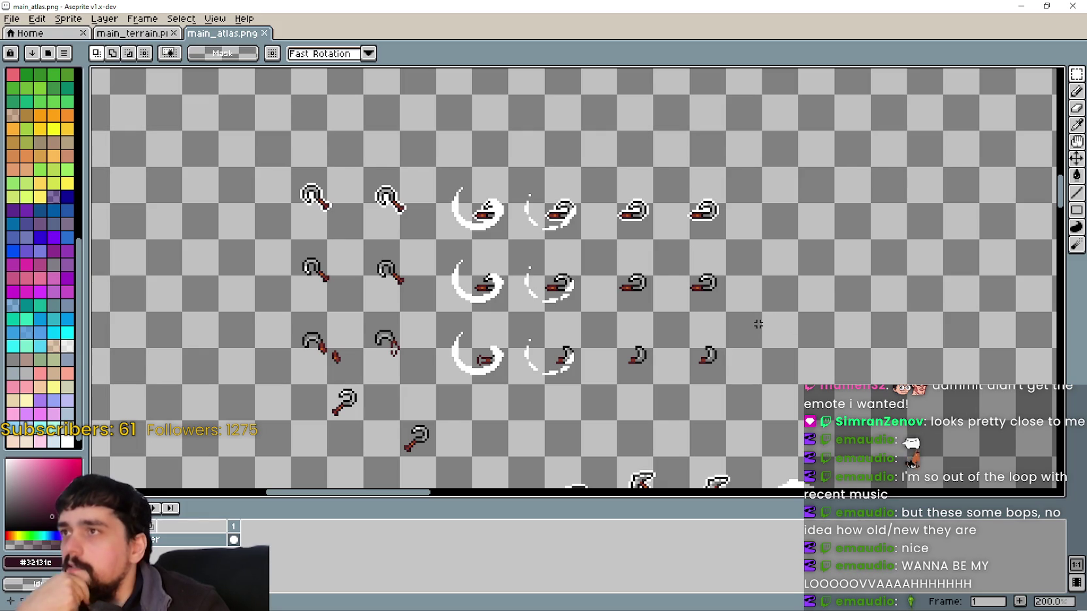
{"action": "mouse_move", "coordinate": [787, 307]}
{"action": "left_mouse_down"}
{"action": "mouse_move", "coordinate": [699, 168]}
{"action": "mouse_move", "coordinate": [701, 218]}
{"action": "left_mouse_up"}
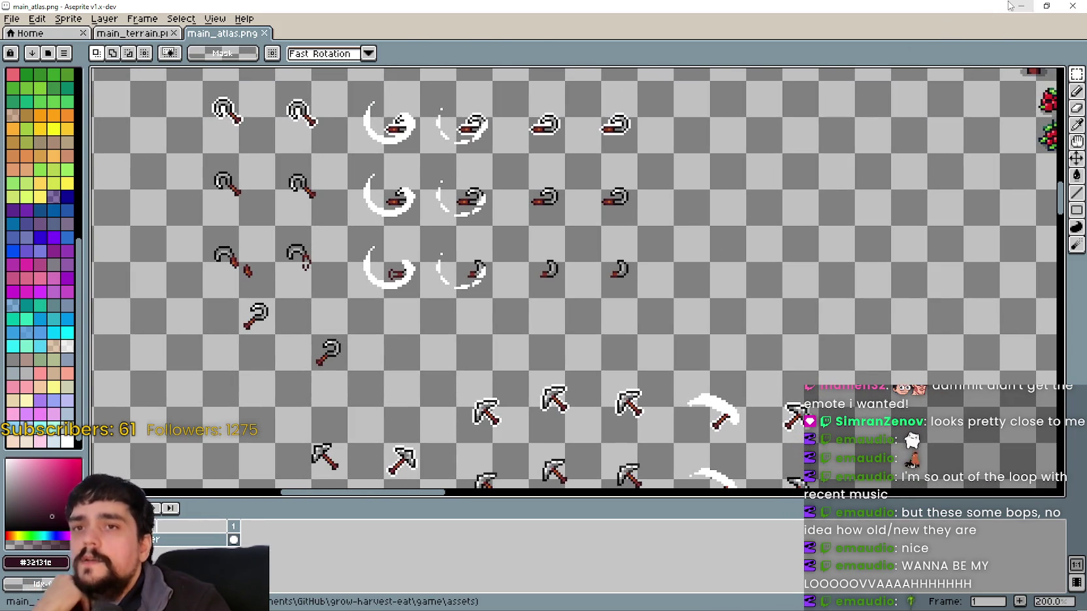
{"action": "left_click", "coordinate": [1021, 6]}
{"action": "scroll", "coordinate": [698, 297], "scroll_direction": "left", "scroll_amount": 10}
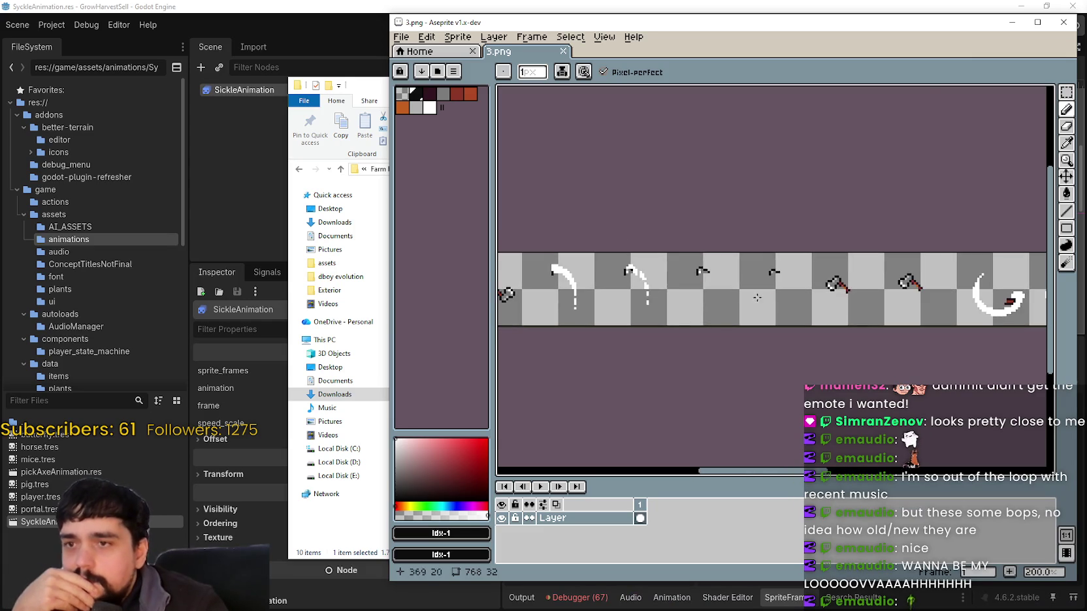
{"action": "scroll", "coordinate": [698, 297], "scroll_direction": "left", "scroll_amount": 8}
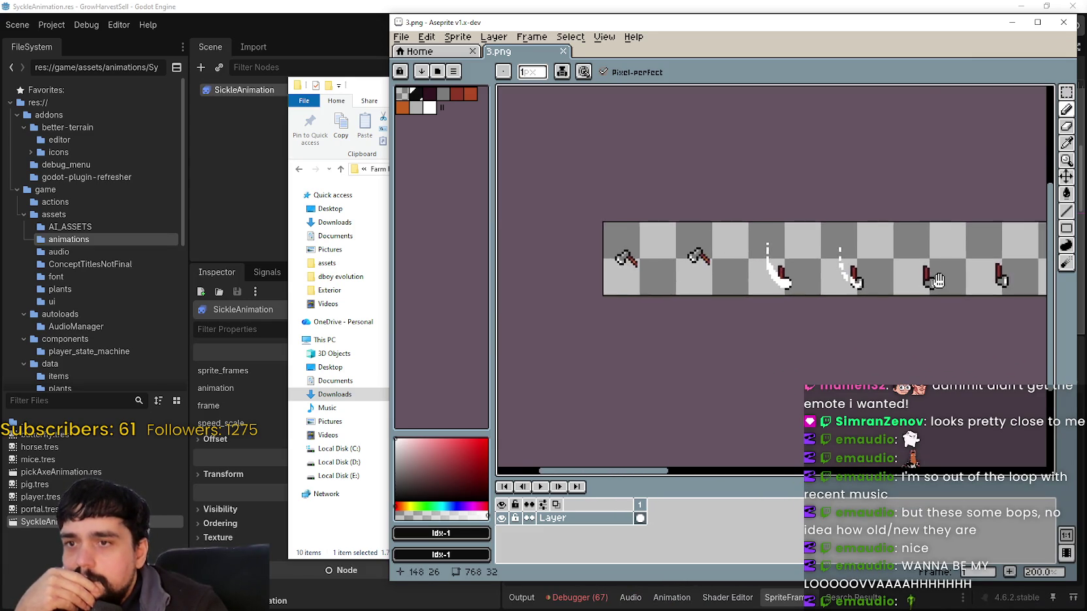
{"action": "scroll", "coordinate": [831, 309], "scroll_direction": "right", "scroll_amount": 10}
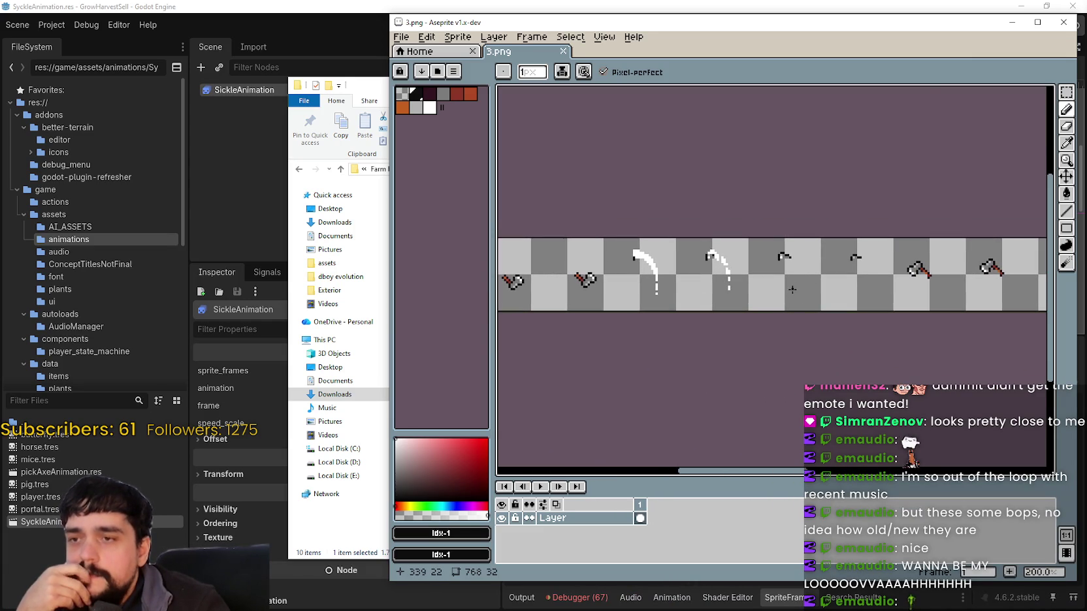
{"action": "mouse_move", "coordinate": [874, 268]}
{"action": "left_mouse_down"}
{"action": "mouse_move", "coordinate": [679, 303]}
{"action": "mouse_move", "coordinate": [556, 309]}
{"action": "left_mouse_up"}
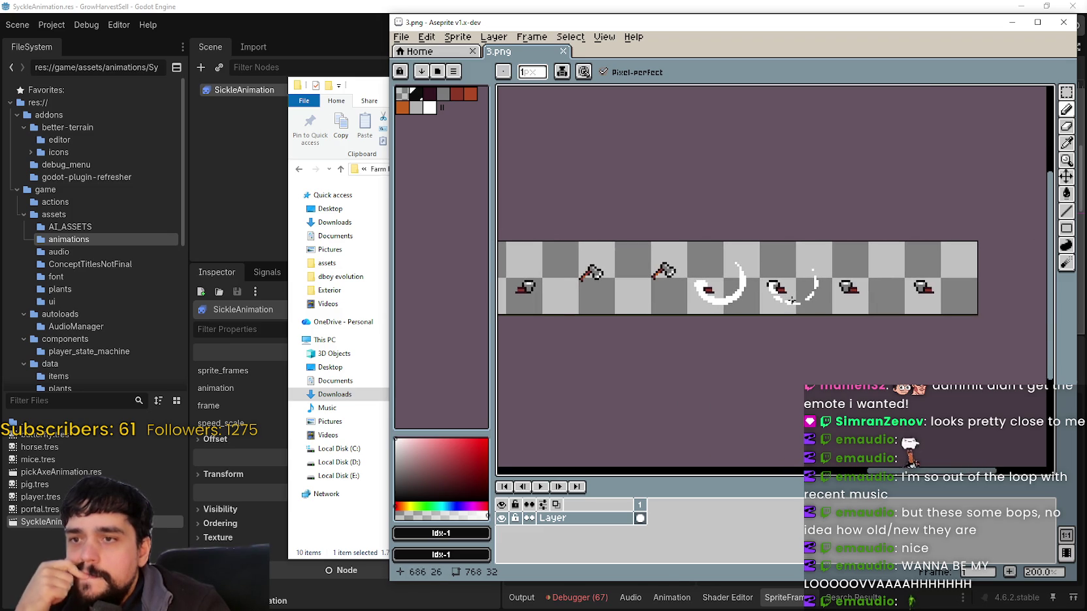
{"action": "scroll", "coordinate": [788, 299], "scroll_direction": "left", "scroll_amount": 5}
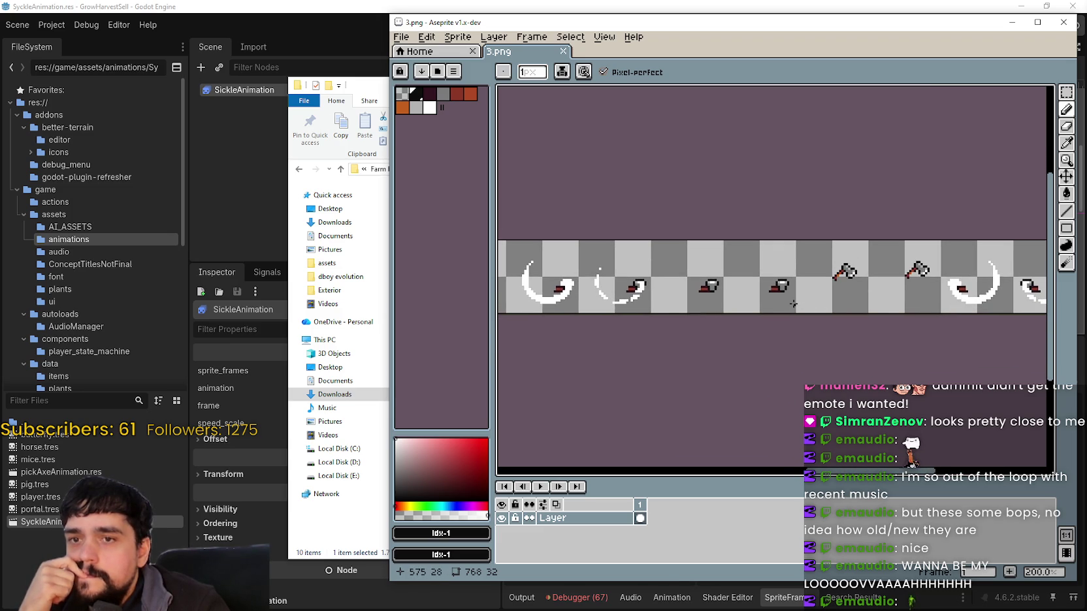
{"action": "left_click_drag", "start_coordinate": [783, 301], "coordinate": [724, 275]}
{"action": "mouse_move", "coordinate": [705, 281]}
{"action": "left_mouse_down"}
{"action": "mouse_move", "coordinate": [667, 286]}
{"action": "mouse_move", "coordinate": [696, 296]}
{"action": "left_mouse_up"}
{"action": "mouse_move", "coordinate": [618, 382]}
{"action": "left_mouse_down"}
{"action": "mouse_move", "coordinate": [718, 353]}
{"action": "mouse_move", "coordinate": [887, 335]}
{"action": "mouse_move", "coordinate": [850, 323]}
{"action": "left_mouse_up"}
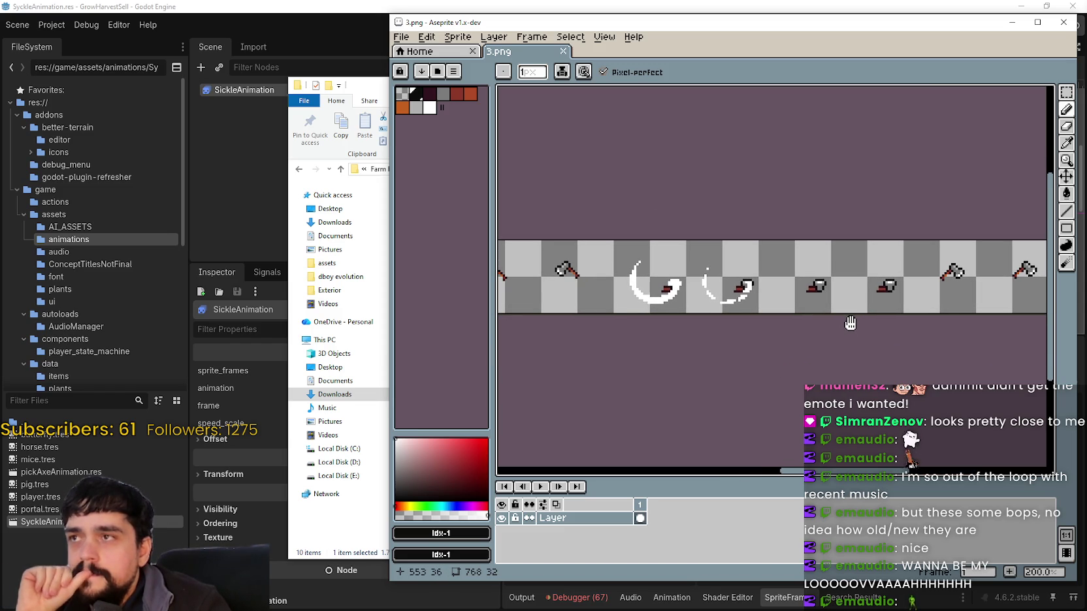
{"action": "left_click_drag", "start_coordinate": [850, 323], "coordinate": [828, 325]}
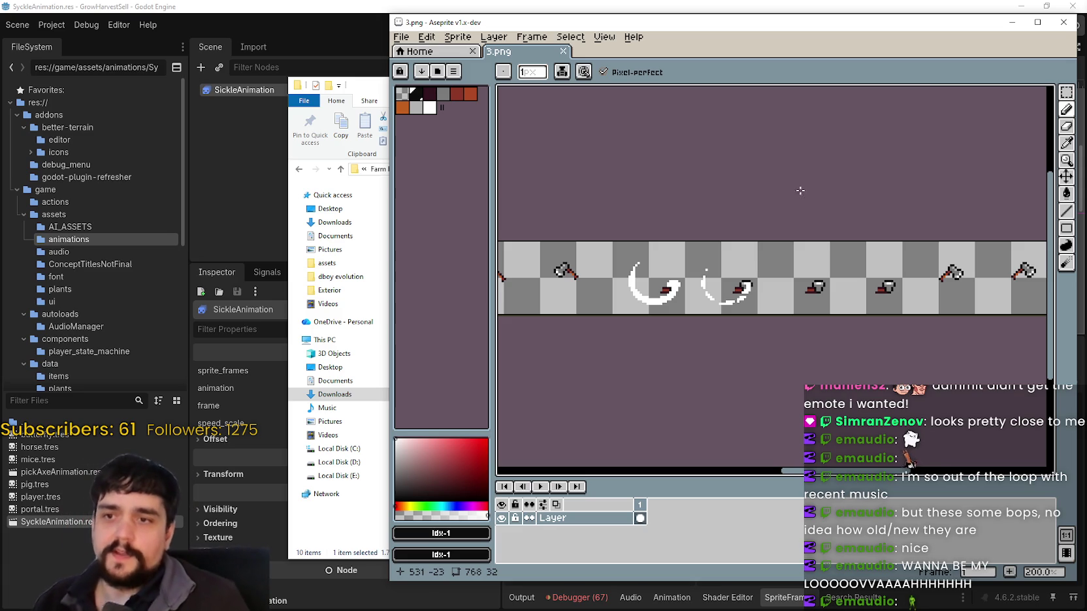
{"action": "scroll", "coordinate": [656, 281], "scroll_direction": "down", "scroll_amount": 1}
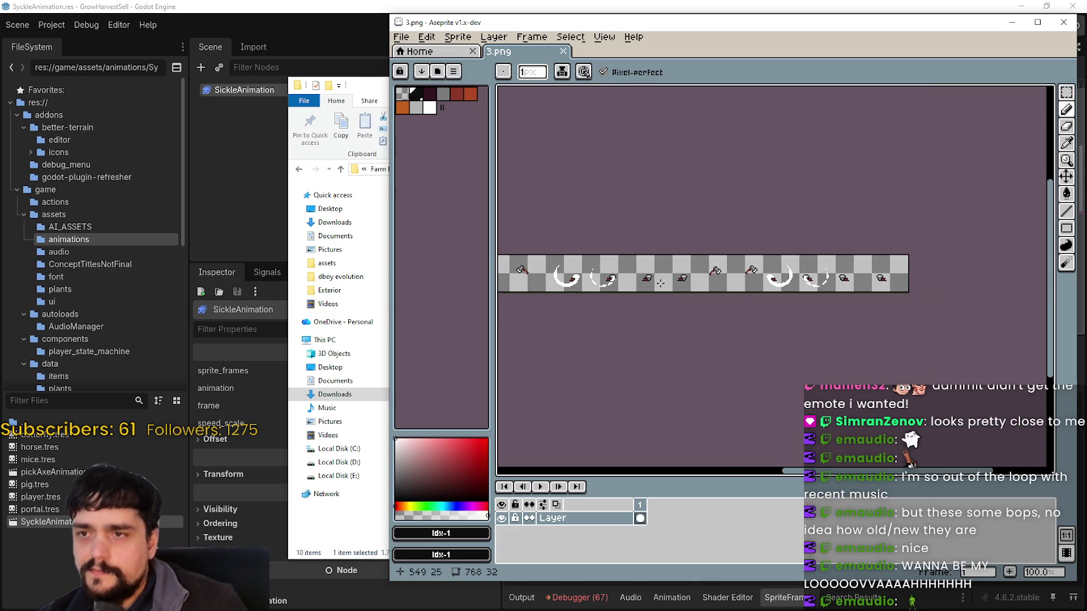
{"action": "left_click_drag", "start_coordinate": [659, 285], "coordinate": [752, 282]}
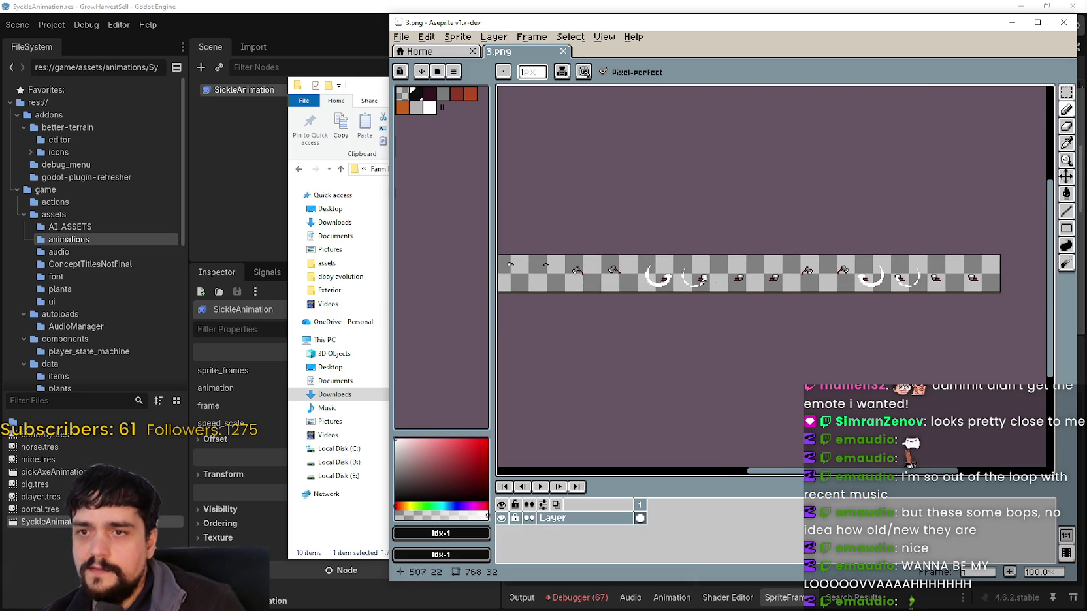
{"action": "scroll", "coordinate": [622, 275], "scroll_direction": "up", "scroll_amount": 1}
{"action": "key", "text": "m"}
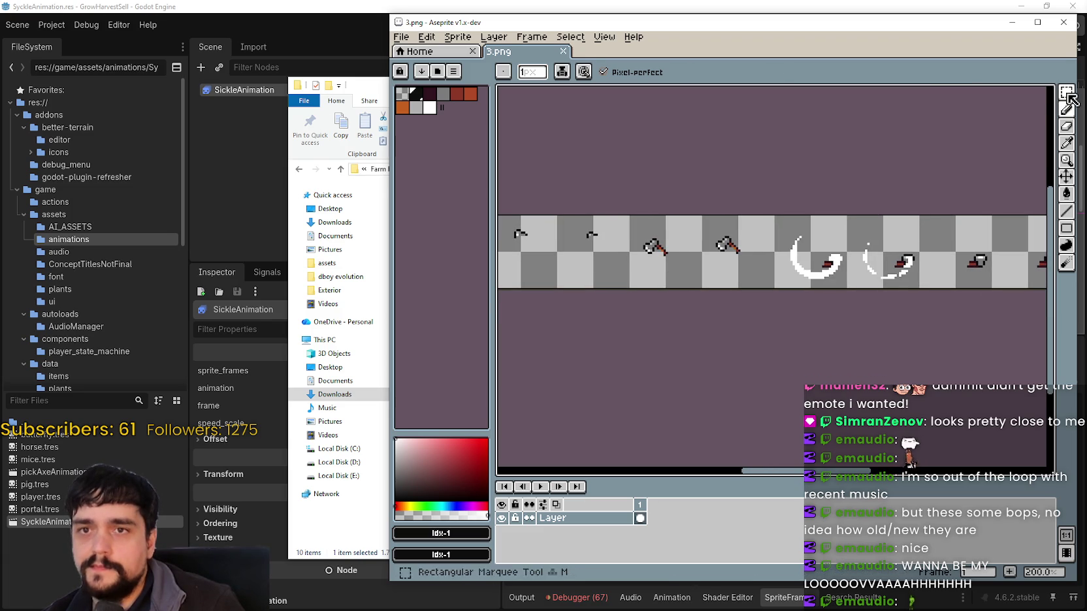
Select the six middle axe and swing frames (192x32) in 3.png and copy them.
{"action": "left_click_drag", "start_coordinate": [603, 286], "coordinate": [590, 286]}
{"action": "mouse_move", "coordinate": [594, 208]}
{"action": "left_mouse_down"}
{"action": "mouse_move", "coordinate": [630, 245]}
{"action": "mouse_move", "coordinate": [737, 262]}
{"action": "mouse_move", "coordinate": [1029, 273]}
{"action": "left_mouse_up"}
{"action": "mouse_move", "coordinate": [887, 313]}
{"action": "left_mouse_down"}
{"action": "mouse_move", "coordinate": [707, 316]}
{"action": "mouse_move", "coordinate": [742, 308]}
{"action": "left_mouse_up"}
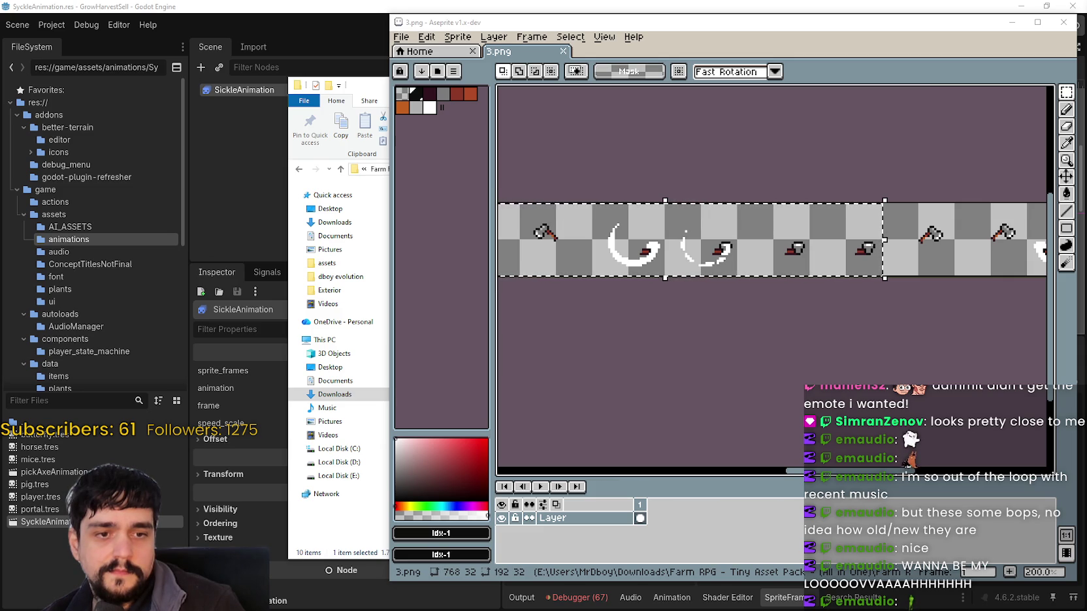
{"action": "key", "text": "alt+Tab"}
Paste the copied frames into an empty area of main_atlas.png.
{"action": "mouse_move", "coordinate": [322, 154]}
{"action": "left_mouse_down"}
{"action": "mouse_move", "coordinate": [407, 136]}
{"action": "mouse_move", "coordinate": [456, 289]}
{"action": "left_mouse_up"}
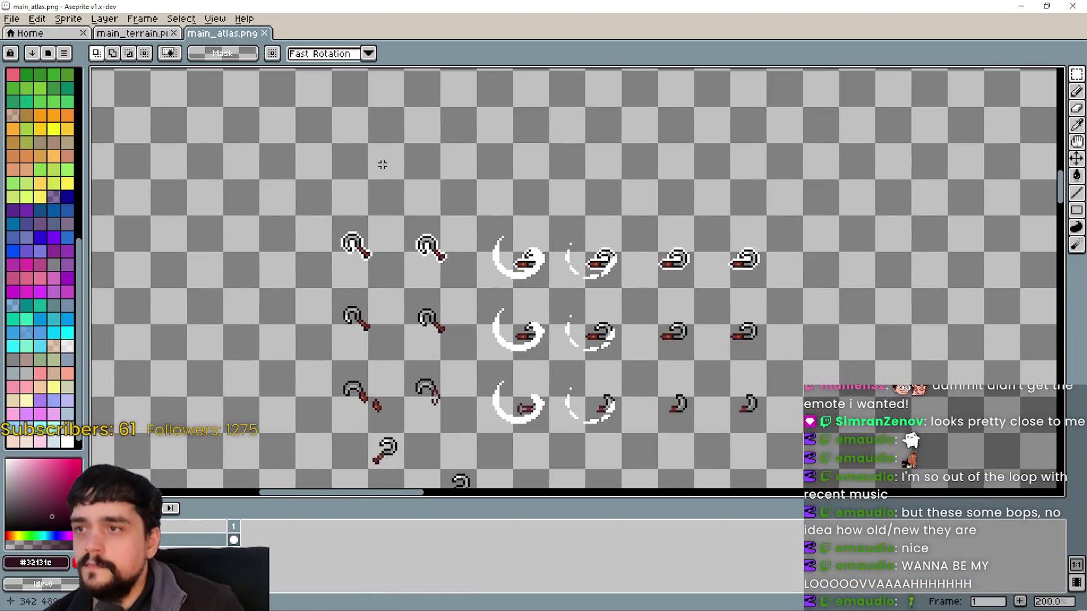
{"action": "scroll", "coordinate": [456, 289], "scroll_direction": "down", "scroll_amount": 1}
{"action": "scroll", "coordinate": [585, 276], "scroll_direction": "up", "scroll_amount": 1}
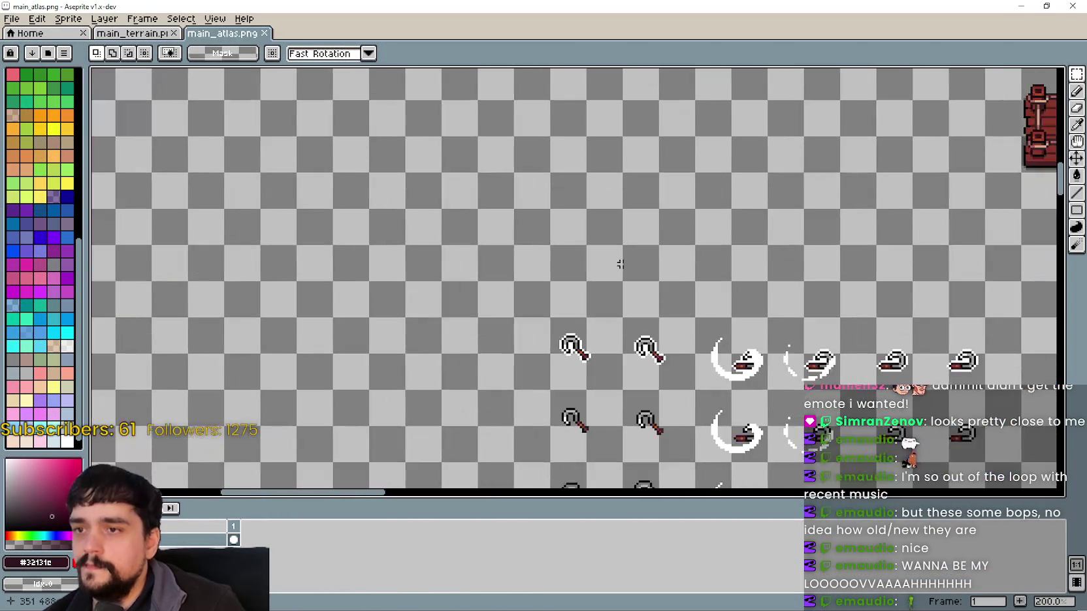
{"action": "key", "text": "ctrl+v"}
{"action": "mouse_move", "coordinate": [855, 299]}
{"action": "left_mouse_down"}
{"action": "mouse_move", "coordinate": [722, 306]}
{"action": "mouse_move", "coordinate": [421, 247]}
{"action": "mouse_move", "coordinate": [552, 284]}
{"action": "left_mouse_up"}
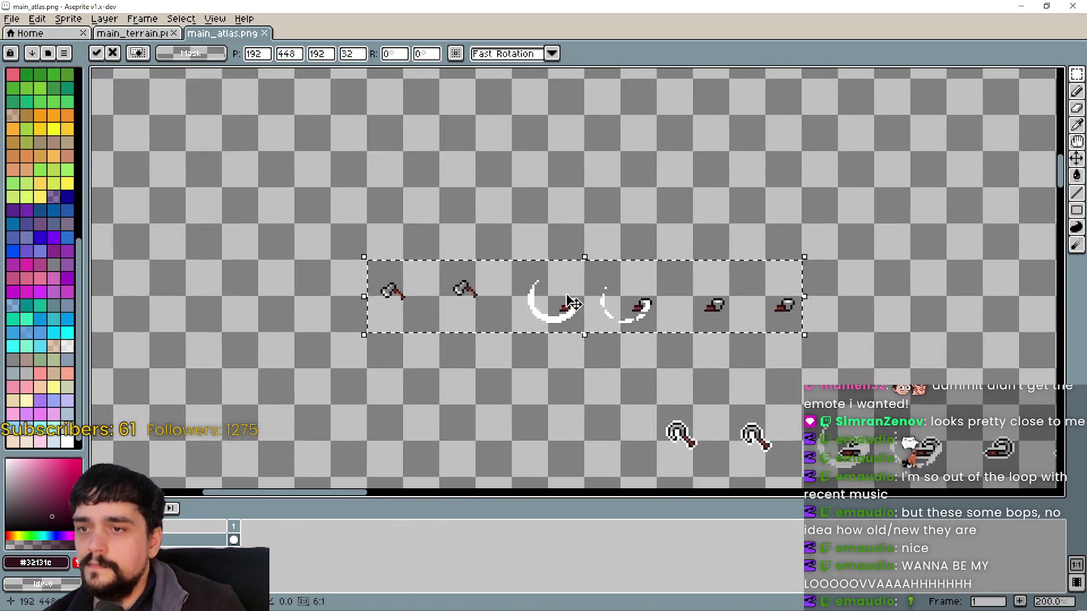
Position the pasted row above the sickle rows and commit it.
{"action": "scroll", "coordinate": [535, 267], "scroll_direction": "down", "scroll_amount": 1}
{"action": "mouse_move", "coordinate": [710, 324]}
{"action": "left_mouse_down"}
{"action": "mouse_move", "coordinate": [545, 139]}
{"action": "mouse_move", "coordinate": [555, 162]}
{"action": "mouse_move", "coordinate": [556, 149]}
{"action": "left_mouse_up"}
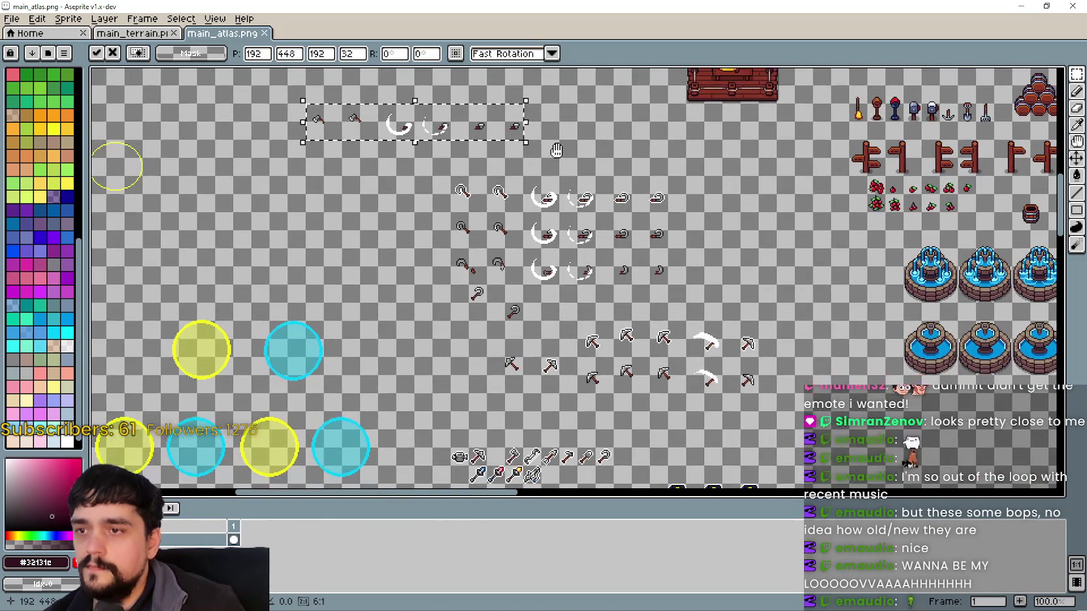
{"action": "left_click_drag", "start_coordinate": [466, 169], "coordinate": [489, 155]}
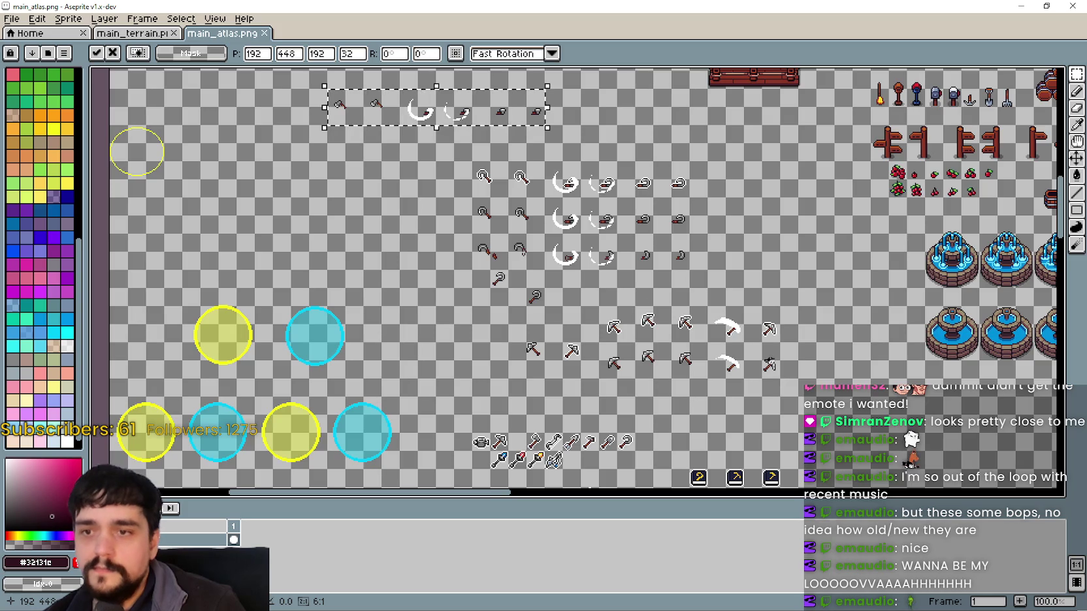
{"action": "left_click_drag", "start_coordinate": [446, 109], "coordinate": [522, 238]}
{"action": "scroll", "coordinate": [521, 237], "scroll_direction": "up", "scroll_amount": 1}
{"action": "scroll", "coordinate": [672, 344], "scroll_direction": "down", "scroll_amount": 1}
{"action": "left_click_drag", "start_coordinate": [685, 351], "coordinate": [682, 350]}
{"action": "scroll", "coordinate": [561, 229], "scroll_direction": "up", "scroll_amount": 2}
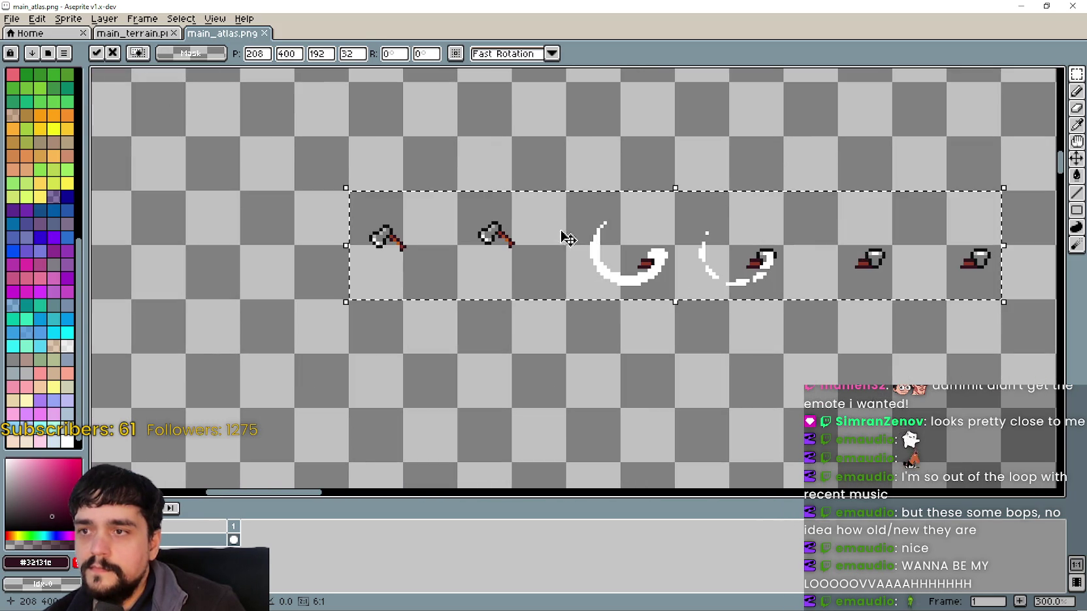
{"action": "key", "text": "Return"}
{"action": "scroll", "coordinate": [554, 362], "scroll_direction": "down", "scroll_amount": 2}
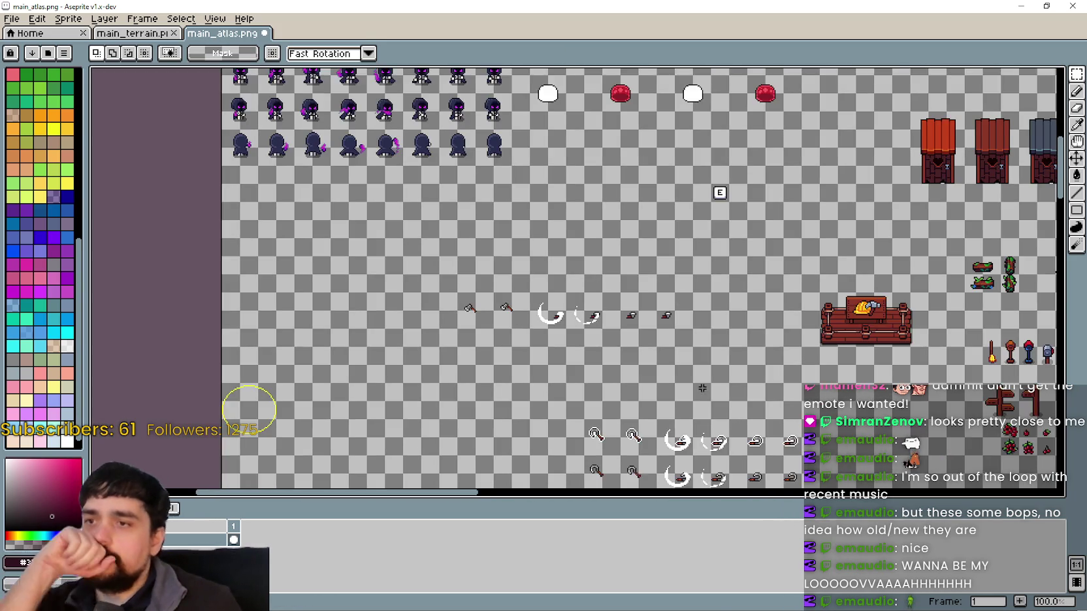
Paste a copy of the axe sprite and move it just below the top row.
{"action": "scroll", "coordinate": [661, 347], "scroll_direction": "down", "scroll_amount": 5}
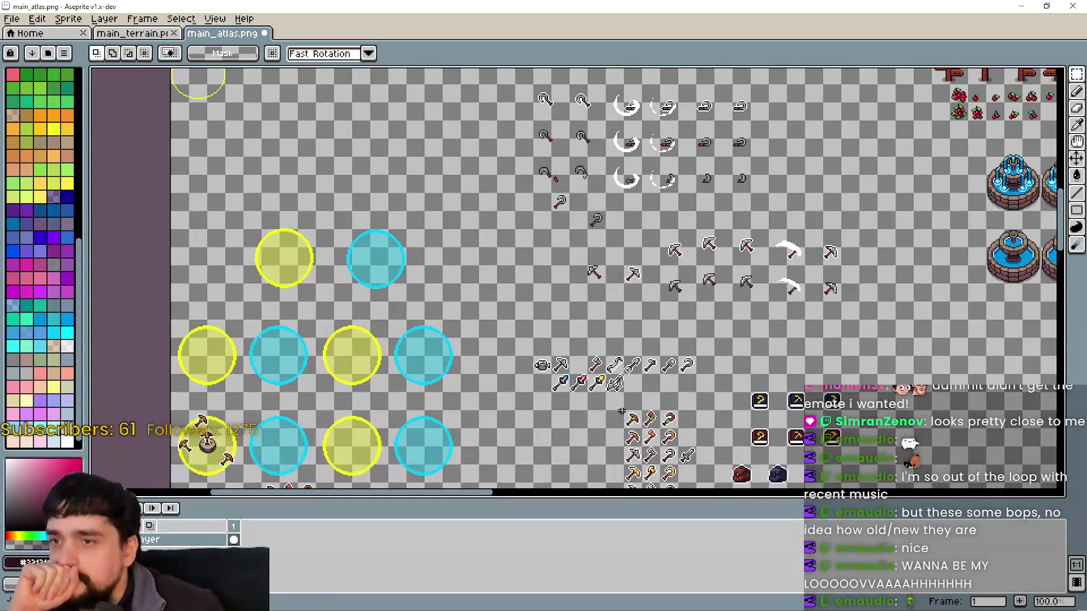
{"action": "scroll", "coordinate": [622, 416], "scroll_direction": "down", "scroll_amount": 2}
{"action": "scroll", "coordinate": [621, 392], "scroll_direction": "up", "scroll_amount": 1}
{"action": "scroll", "coordinate": [627, 378], "scroll_direction": "down", "scroll_amount": 2}
{"action": "left_click_drag", "start_coordinate": [643, 364], "coordinate": [601, 322]}
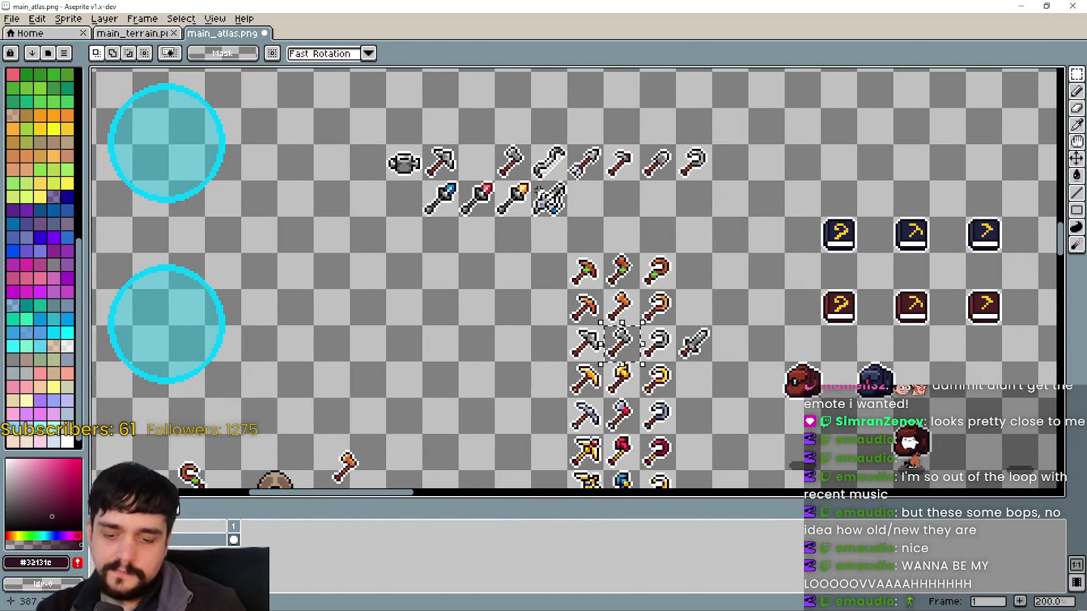
{"action": "scroll", "coordinate": [550, 218], "scroll_direction": "down", "scroll_amount": 2}
{"action": "scroll", "coordinate": [540, 277], "scroll_direction": "up", "scroll_amount": 2}
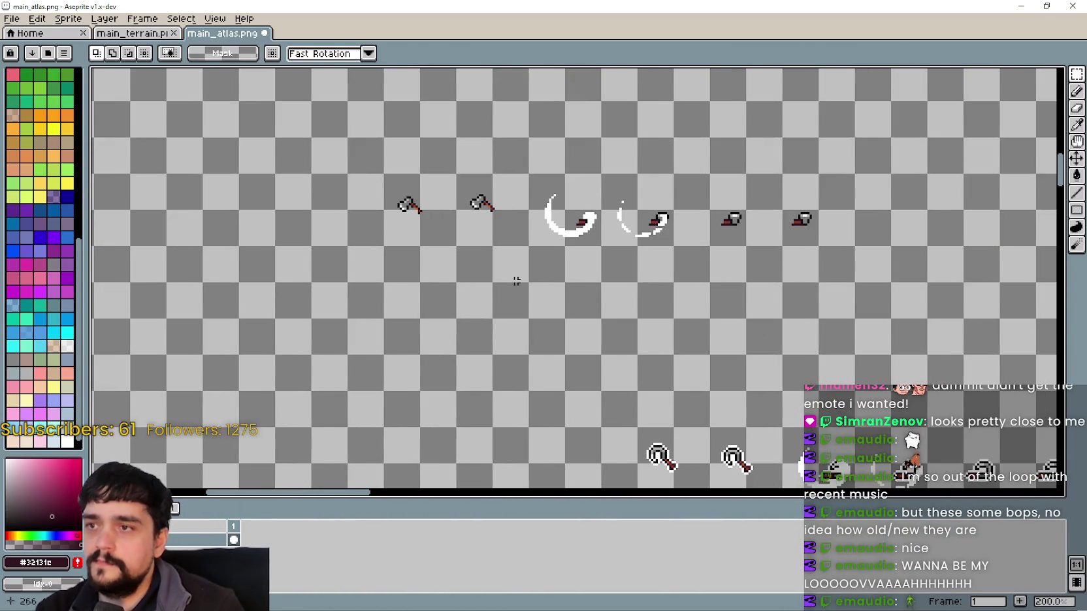
{"action": "key", "text": "ctrl+v"}
{"action": "left_click_drag", "start_coordinate": [865, 287], "coordinate": [450, 273]}
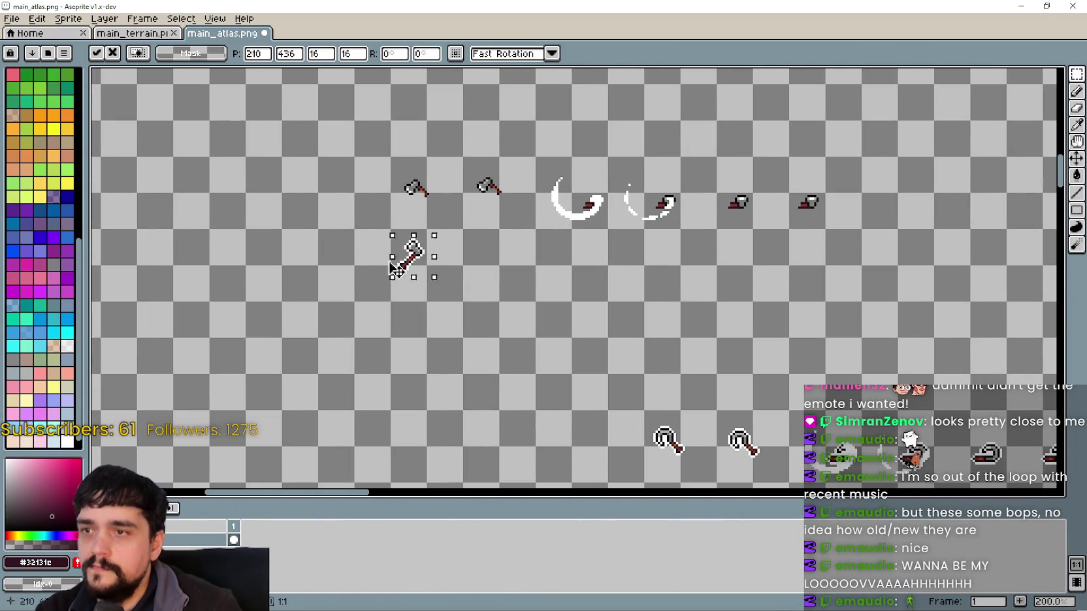
{"action": "scroll", "coordinate": [386, 258], "scroll_direction": "up", "scroll_amount": 3}
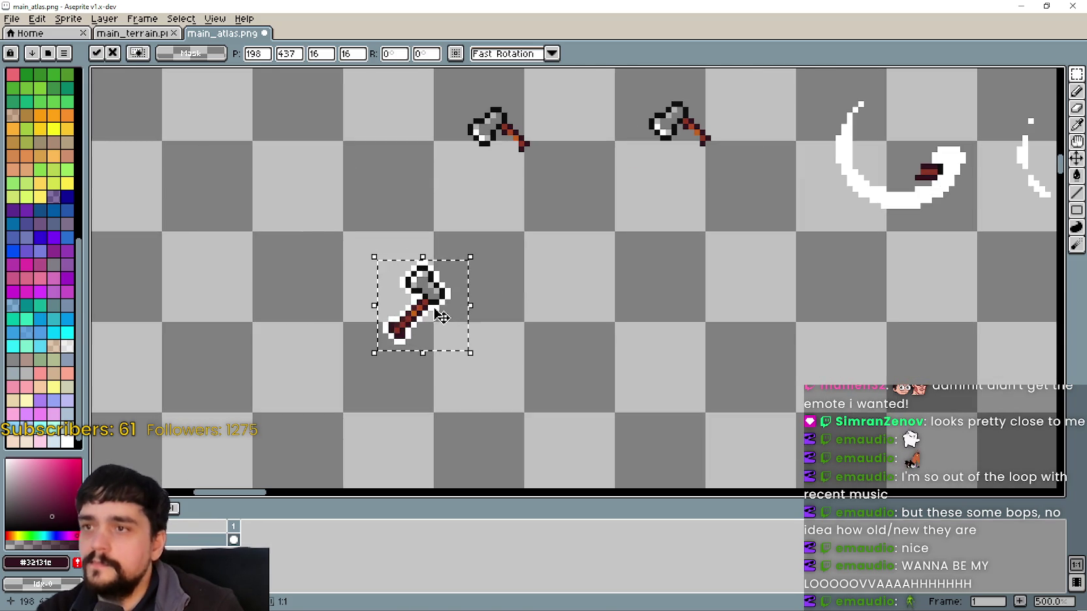
{"action": "left_click_drag", "start_coordinate": [438, 318], "coordinate": [421, 293]}
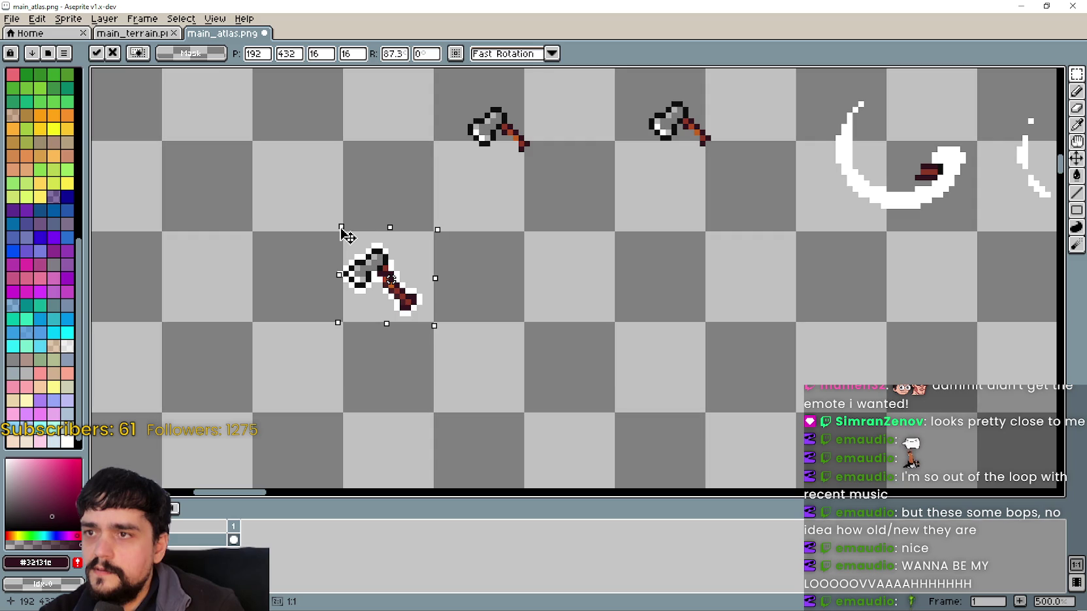
Rotate the pasted axe to exactly 90° and commit it in the top row.
{"action": "mouse_move", "coordinate": [323, 279]}
{"action": "left_mouse_down"}
{"action": "mouse_move", "coordinate": [478, 177]}
{"action": "mouse_move", "coordinate": [301, 180]}
{"action": "left_mouse_up"}
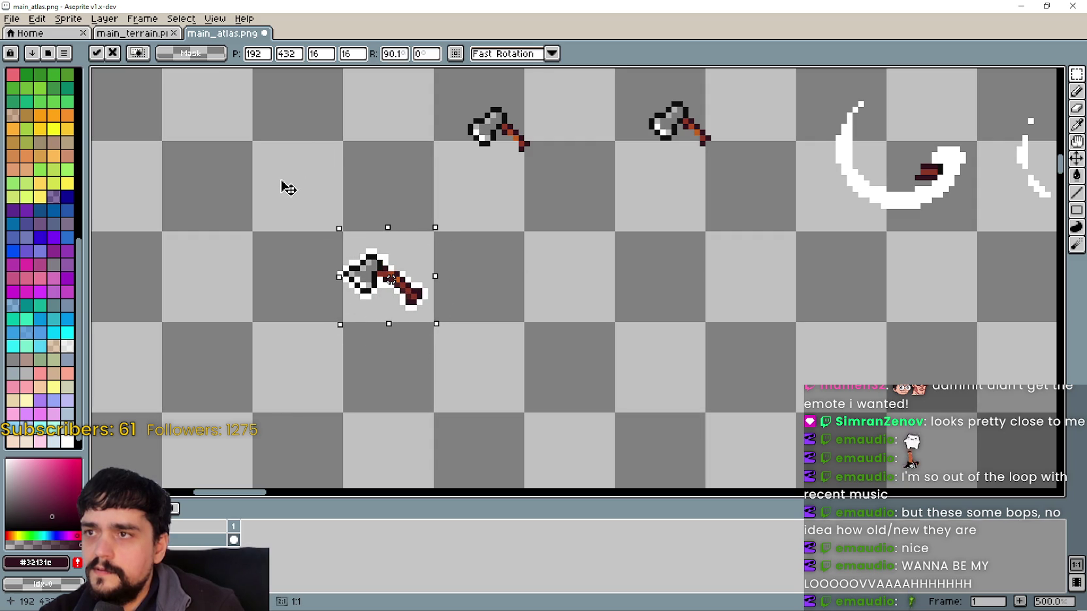
{"action": "left_click", "coordinate": [390, 55]}
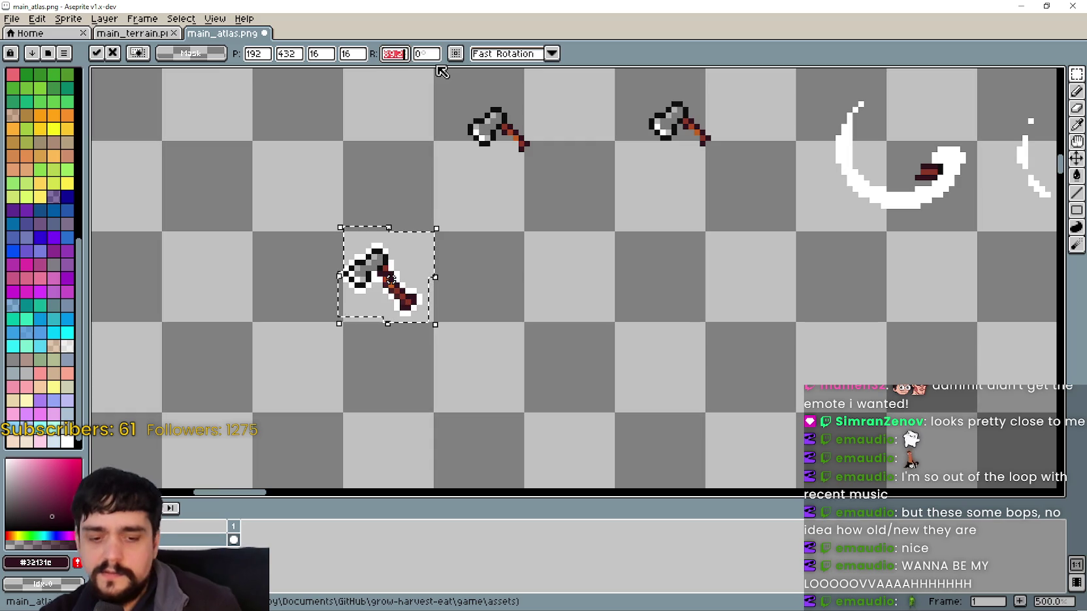
{"action": "type", "text": "90"}
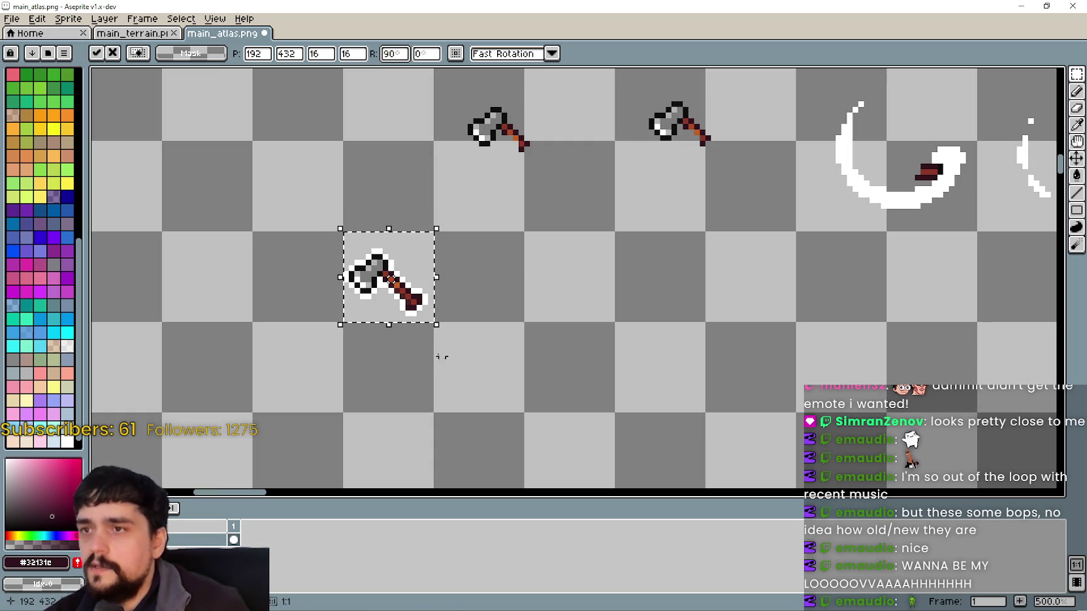
{"action": "mouse_move", "coordinate": [399, 308]}
{"action": "left_mouse_down"}
{"action": "mouse_move", "coordinate": [502, 227]}
{"action": "mouse_move", "coordinate": [517, 162]}
{"action": "left_mouse_up"}
{"action": "left_click", "coordinate": [471, 228]}
{"action": "mouse_move", "coordinate": [471, 228]}
{"action": "left_mouse_down"}
{"action": "mouse_move", "coordinate": [412, 293]}
{"action": "mouse_move", "coordinate": [378, 288]}
{"action": "left_mouse_up"}
{"action": "scroll", "coordinate": [378, 287], "scroll_direction": "up", "scroll_amount": 1}
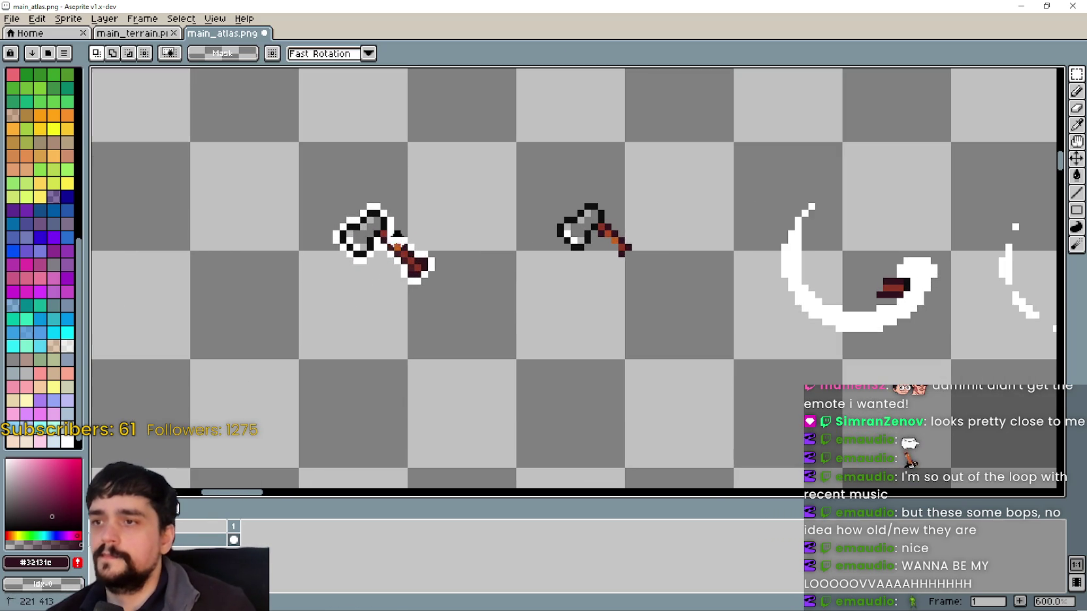
Copy the left axe over the middle axe so both frames match.
{"action": "scroll", "coordinate": [567, 341], "scroll_direction": "up", "scroll_amount": 1}
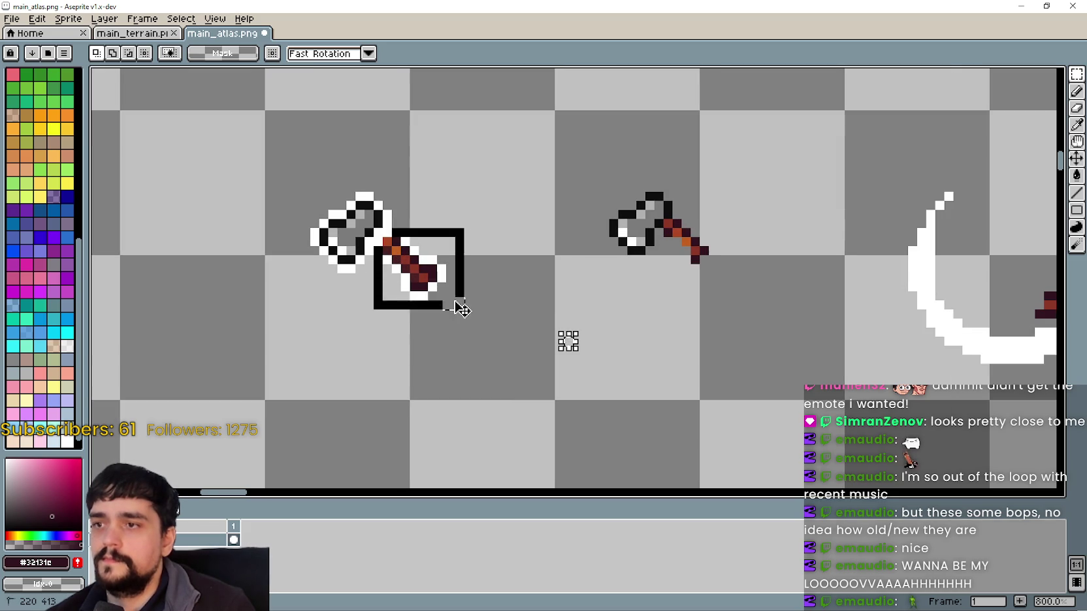
{"action": "left_click_drag", "start_coordinate": [666, 321], "coordinate": [575, 308]}
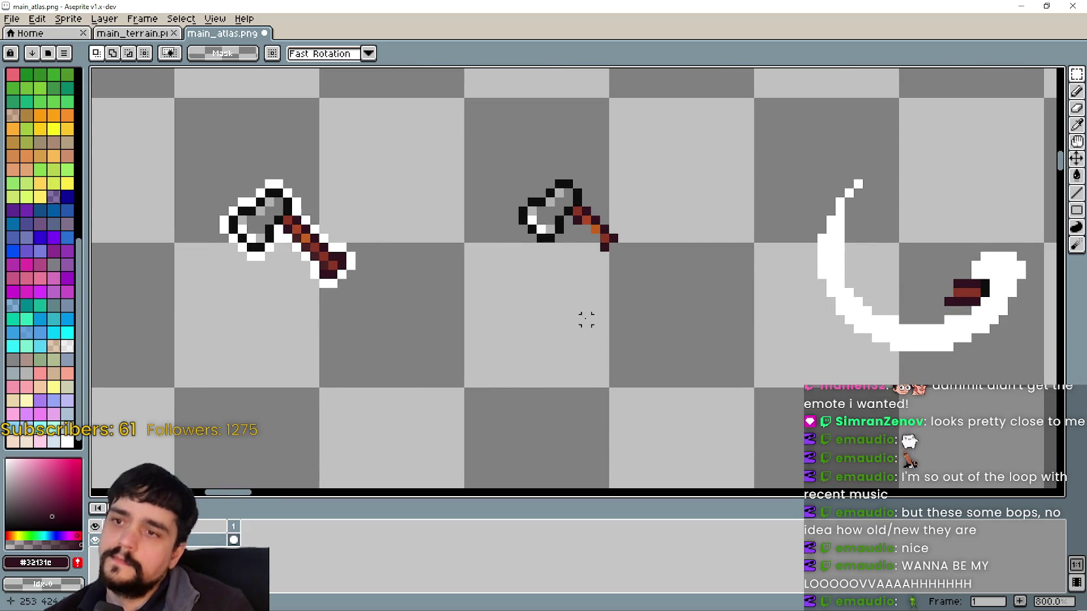
{"action": "scroll", "coordinate": [578, 311], "scroll_direction": "down", "scroll_amount": 2}
{"action": "scroll", "coordinate": [578, 310], "scroll_direction": "down", "scroll_amount": 1}
{"action": "left_click_drag", "start_coordinate": [328, 214], "coordinate": [470, 310]}
{"action": "left_click", "coordinate": [447, 332]}
{"action": "mouse_move", "coordinate": [348, 318]}
{"action": "left_mouse_down"}
{"action": "mouse_move", "coordinate": [454, 235]}
{"action": "mouse_move", "coordinate": [448, 185]}
{"action": "left_mouse_up"}
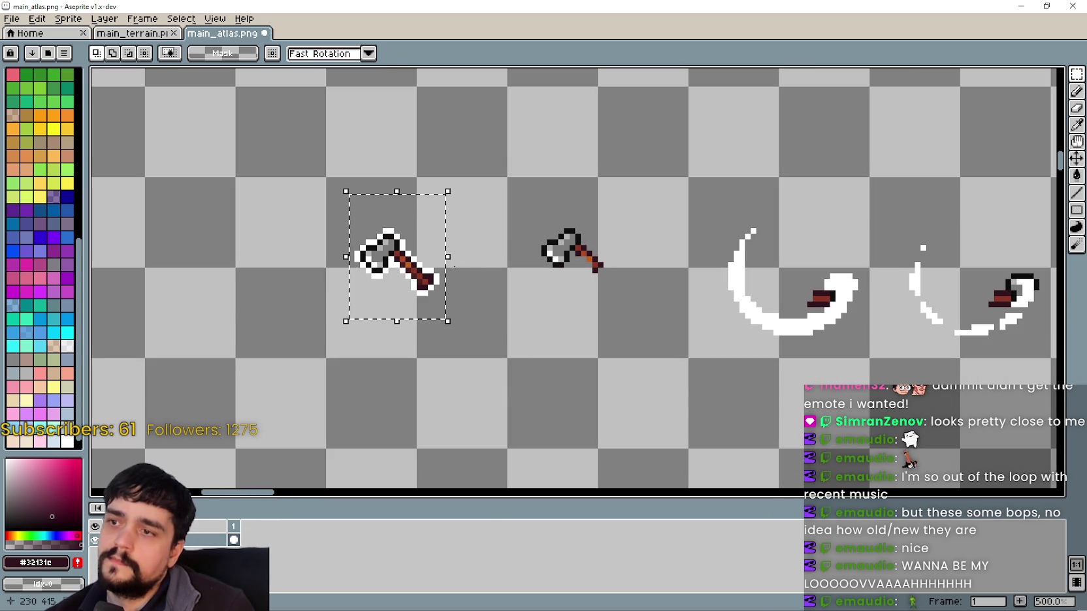
{"action": "mouse_move", "coordinate": [388, 262]}
{"action": "left_mouse_down"}
{"action": "mouse_move", "coordinate": [566, 278]}
{"action": "mouse_move", "coordinate": [571, 264]}
{"action": "mouse_move", "coordinate": [625, 255]}
{"action": "left_mouse_up"}
{"action": "scroll", "coordinate": [566, 277], "scroll_direction": "up", "scroll_amount": 3}
{"action": "scroll", "coordinate": [566, 271], "scroll_direction": "down", "scroll_amount": 2}
{"action": "scroll", "coordinate": [575, 281], "scroll_direction": "up", "scroll_amount": 3}
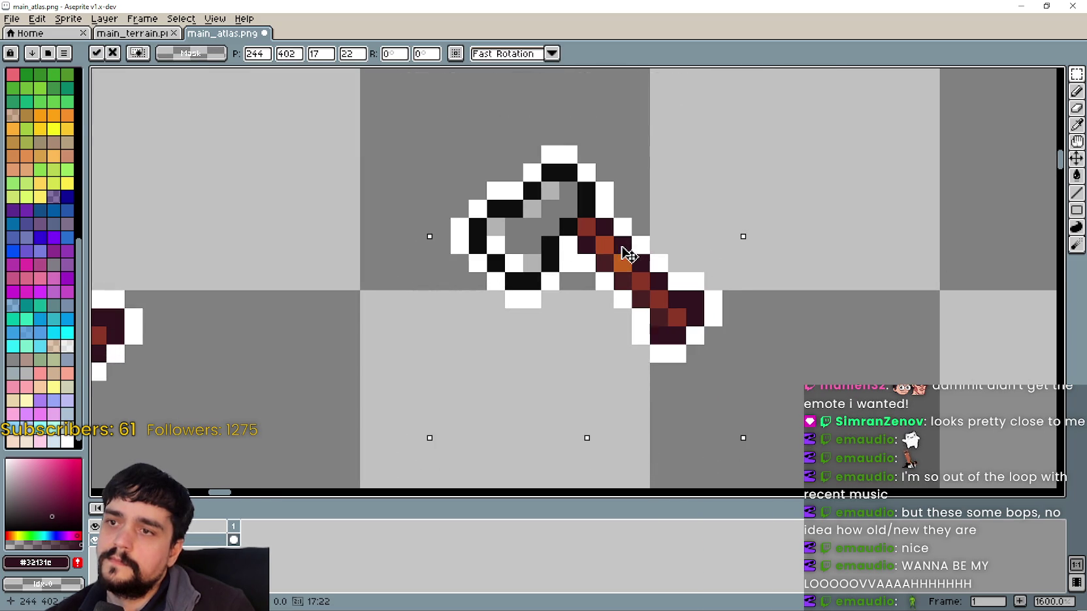
{"action": "scroll", "coordinate": [588, 275], "scroll_direction": "down", "scroll_amount": 5}
{"action": "key", "text": "ctrl+d"}
Try a flipped, rotated copy of the second axe, then undo it.
{"action": "scroll", "coordinate": [611, 303], "scroll_direction": "down", "scroll_amount": 1}
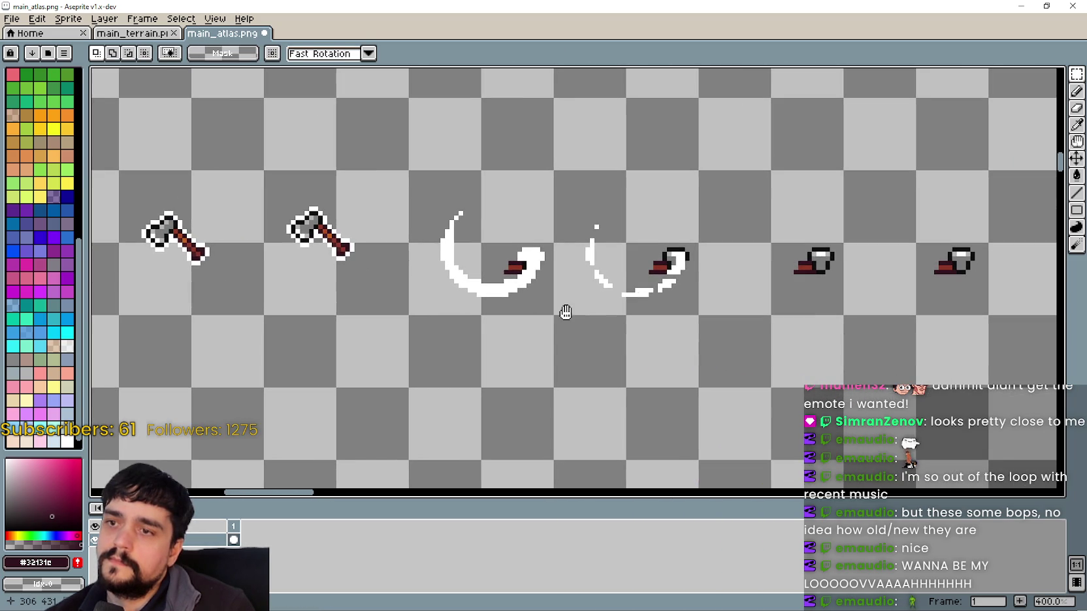
{"action": "scroll", "coordinate": [653, 313], "scroll_direction": "down", "scroll_amount": 1}
{"action": "scroll", "coordinate": [670, 340], "scroll_direction": "up", "scroll_amount": 1}
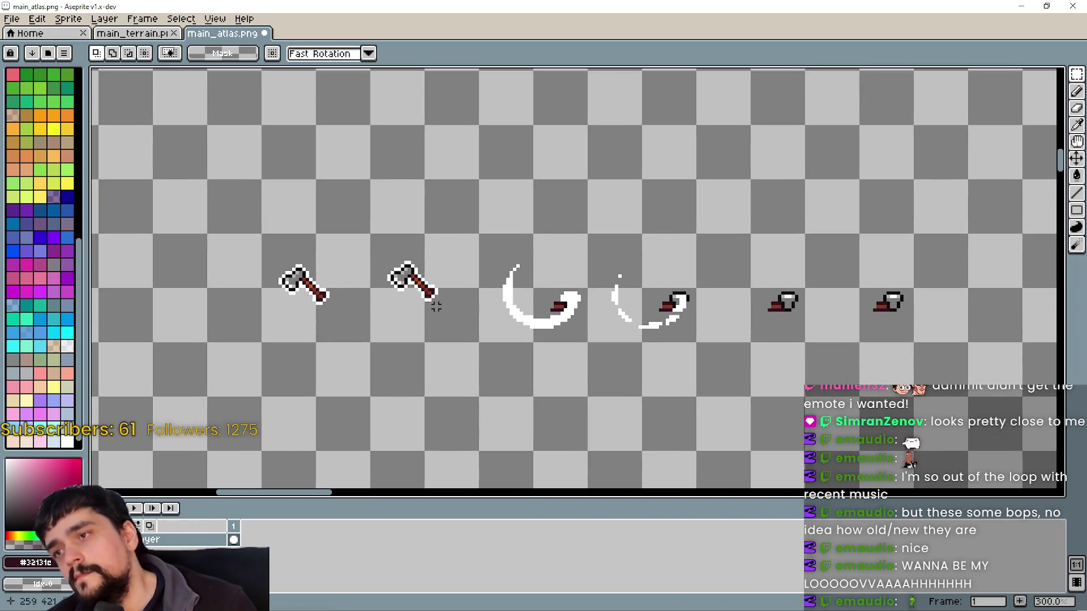
{"action": "scroll", "coordinate": [442, 309], "scroll_direction": "right", "scroll_amount": 2}
{"action": "scroll", "coordinate": [443, 309], "scroll_direction": "right", "scroll_amount": 2}
{"action": "scroll", "coordinate": [304, 245], "scroll_direction": "up", "scroll_amount": 1}
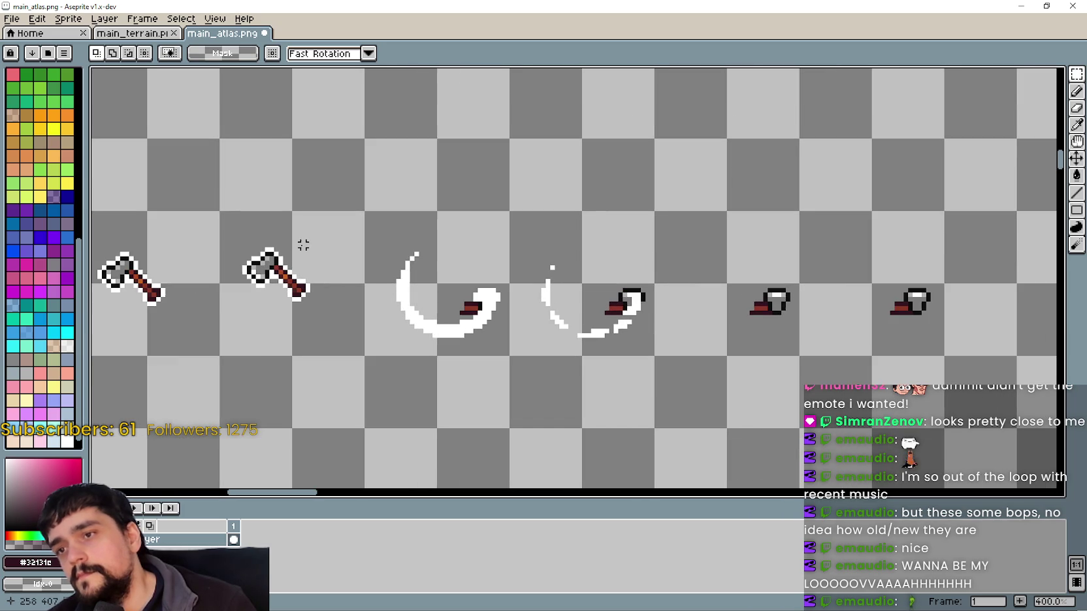
{"action": "scroll", "coordinate": [457, 250], "scroll_direction": "left", "scroll_amount": 2}
{"action": "scroll", "coordinate": [509, 275], "scroll_direction": "up", "scroll_amount": 1}
{"action": "scroll", "coordinate": [565, 303], "scroll_direction": "down", "scroll_amount": 1}
{"action": "mouse_move", "coordinate": [413, 357]}
{"action": "left_mouse_down"}
{"action": "mouse_move", "coordinate": [473, 302]}
{"action": "mouse_move", "coordinate": [691, 377]}
{"action": "mouse_move", "coordinate": [802, 237]}
{"action": "left_mouse_up"}
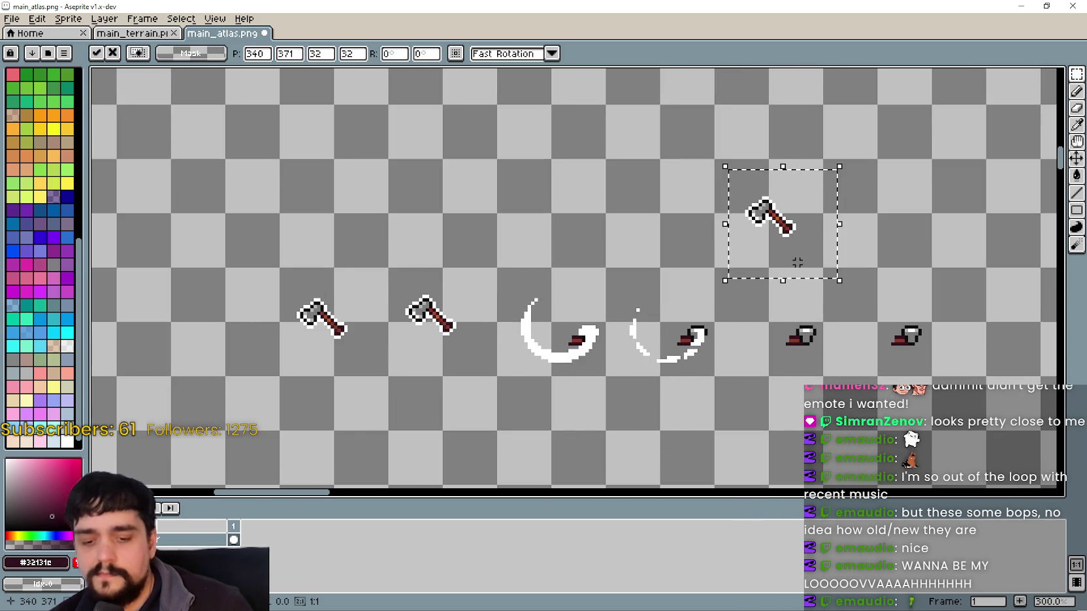
{"action": "key", "text": "shift+h"}
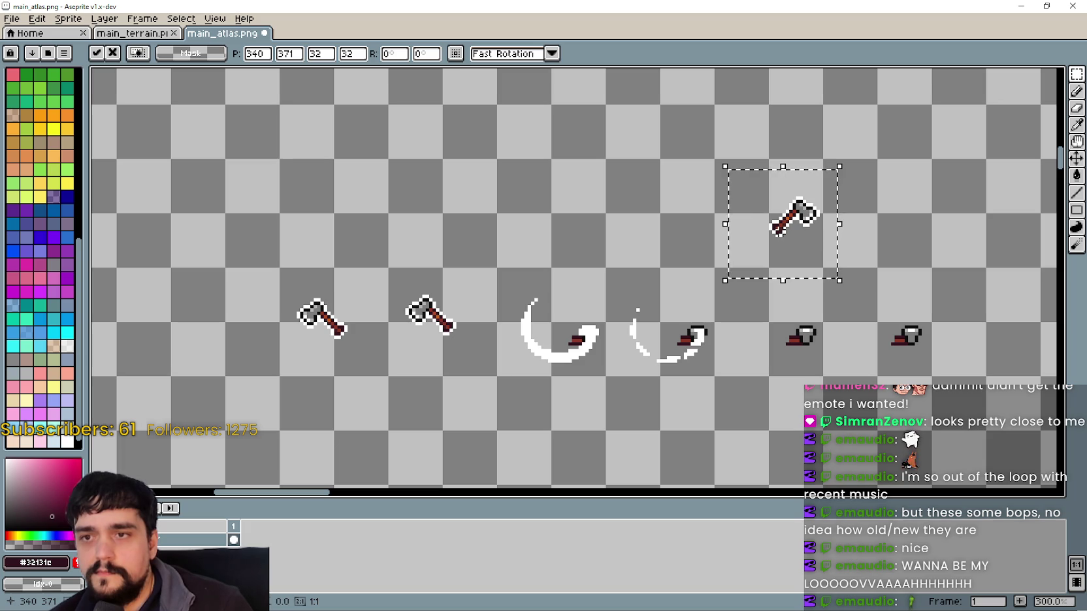
{"action": "key", "text": "shift+v"}
{"action": "scroll", "coordinate": [893, 167], "scroll_direction": "up", "scroll_amount": 1}
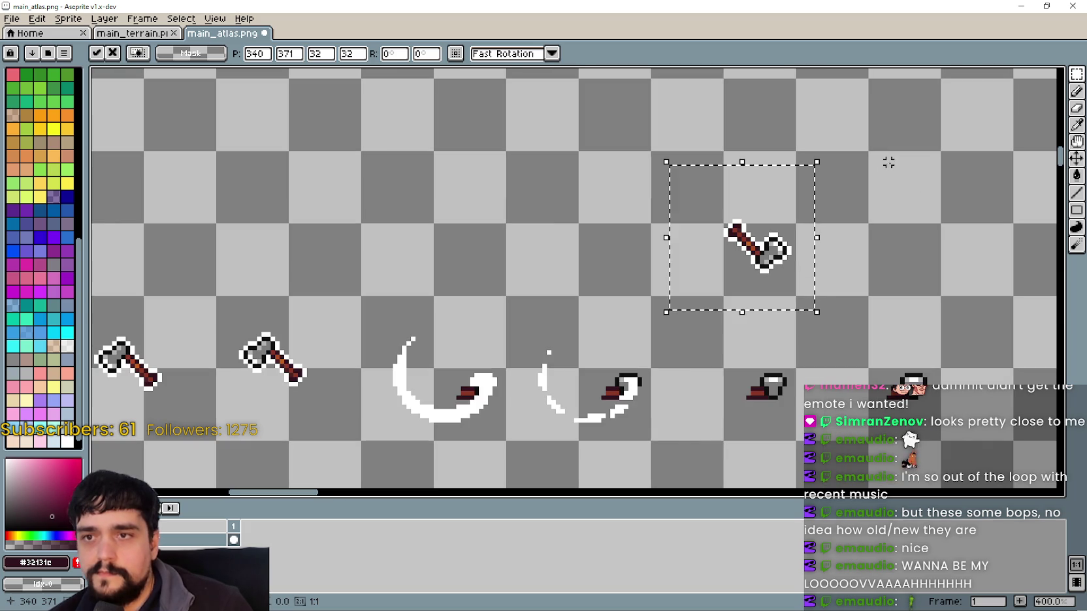
{"action": "mouse_move", "coordinate": [825, 149]}
{"action": "left_mouse_down"}
{"action": "mouse_move", "coordinate": [769, 133]}
{"action": "mouse_move", "coordinate": [767, 116]}
{"action": "mouse_move", "coordinate": [750, 129]}
{"action": "left_mouse_up"}
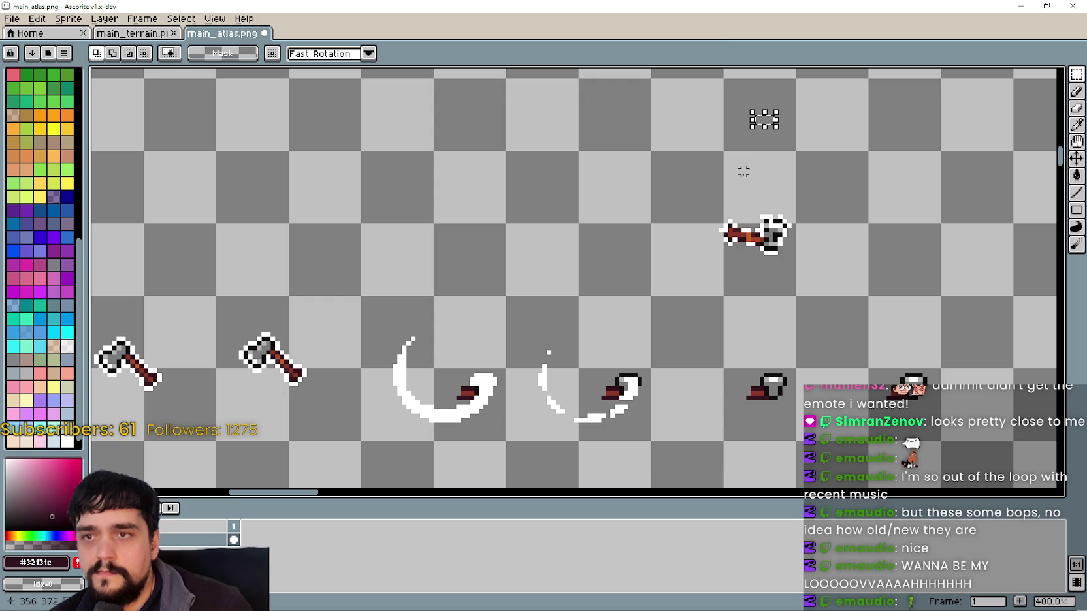
{"action": "key", "text": "ctrl+z"}
{"action": "key", "text": "ctrl+z"}
{"action": "key", "text": "ctrl+z"}
Place a copy of the second axe up-right, flipped horizontally and vertically.
{"action": "mouse_move", "coordinate": [236, 338]}
{"action": "left_mouse_down"}
{"action": "mouse_move", "coordinate": [586, 210]}
{"action": "mouse_move", "coordinate": [781, 206]}
{"action": "left_mouse_up"}
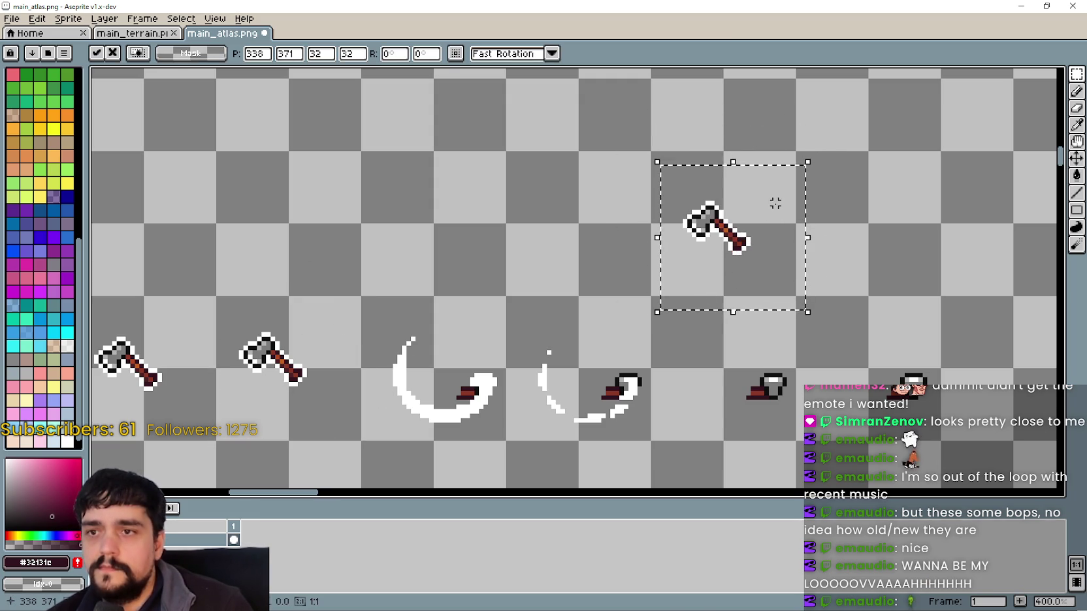
{"action": "key", "text": "shift+h"}
{"action": "key", "text": "shift+v"}
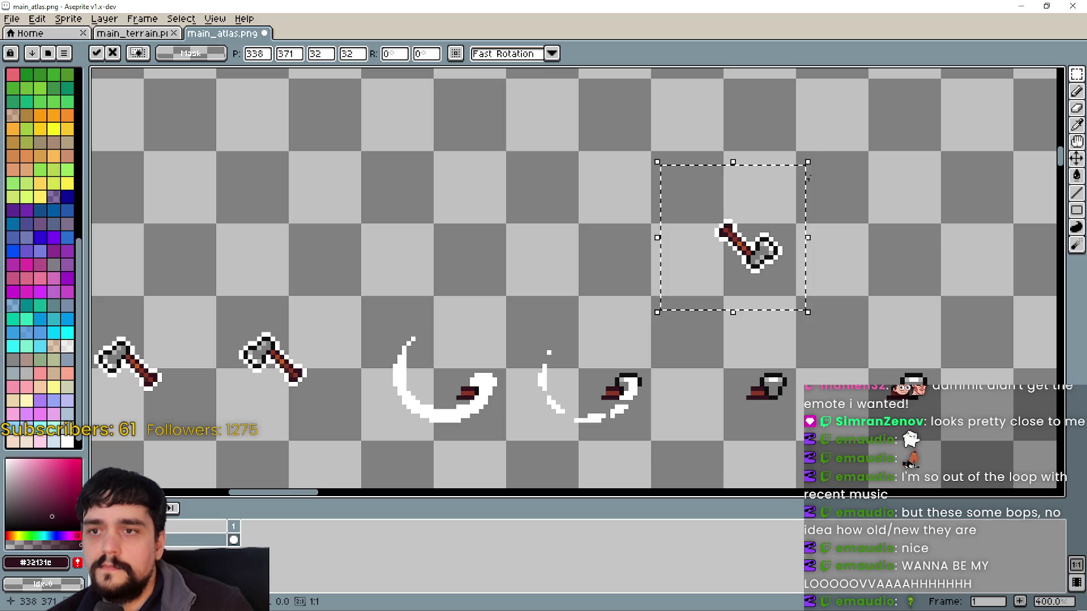
{"action": "mouse_move", "coordinate": [805, 150]}
{"action": "left_mouse_down"}
{"action": "mouse_move", "coordinate": [767, 130]}
{"action": "mouse_move", "coordinate": [713, 130]}
{"action": "mouse_move", "coordinate": [730, 137]}
{"action": "left_mouse_up"}
{"action": "scroll", "coordinate": [730, 136], "scroll_direction": "up", "scroll_amount": 2}
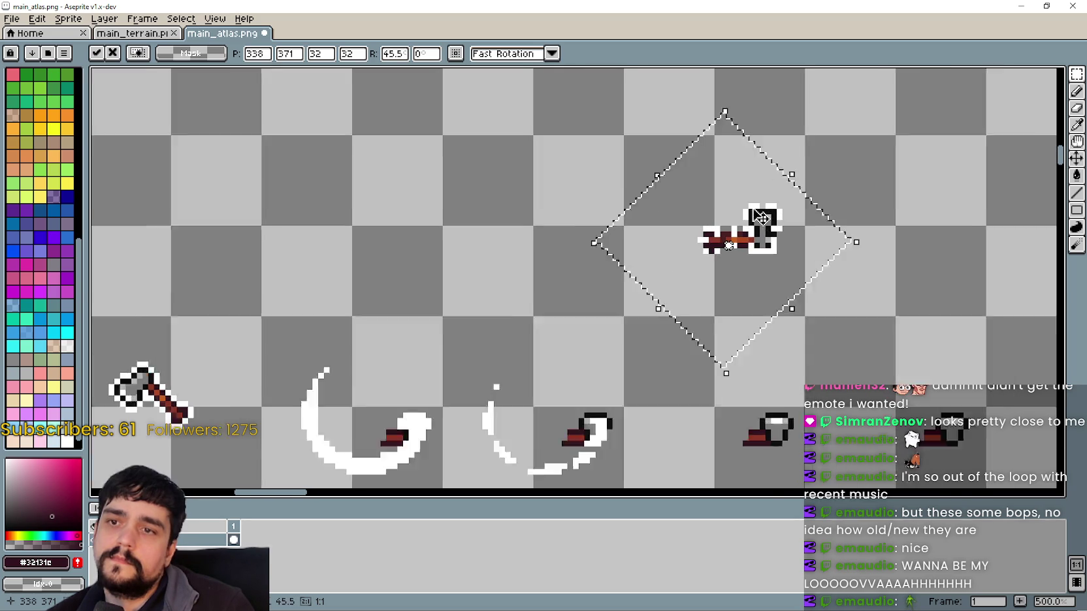
Set the copy's rotation to 45°, move it up-left, and commit it.
{"action": "key", "text": "BackSpace"}
{"action": "key", "text": "BackSpace"}
{"action": "key", "text": "BackSpace"}
{"action": "type", "text": "56"}
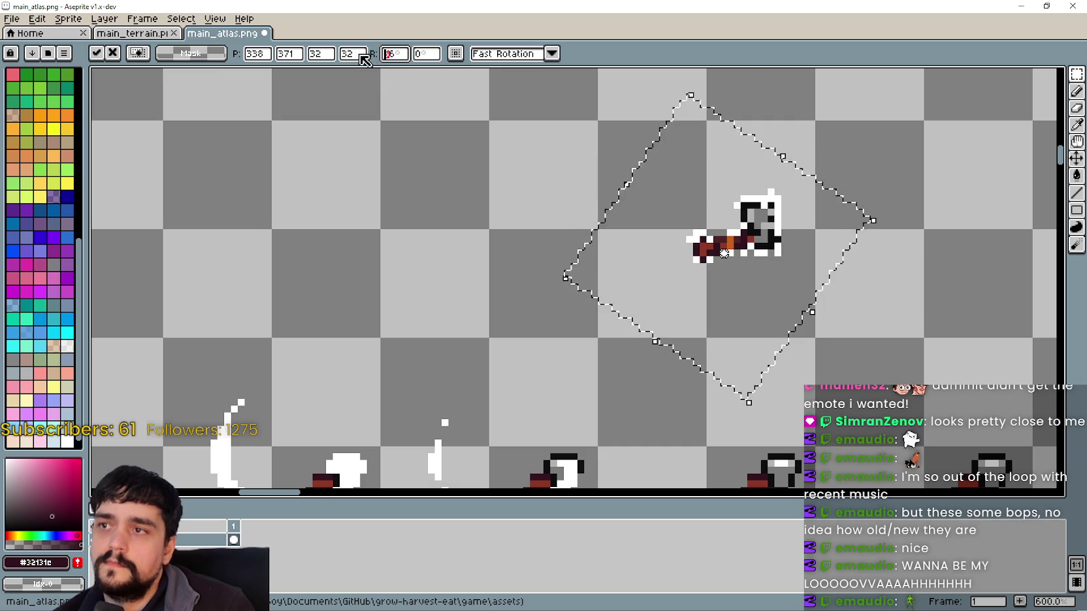
{"action": "key", "text": "BackSpace"}
{"action": "key", "text": "BackSpace"}
{"action": "type", "text": "45"}
{"action": "key", "text": "Return"}
{"action": "scroll", "coordinate": [828, 274], "scroll_direction": "down", "scroll_amount": 3}
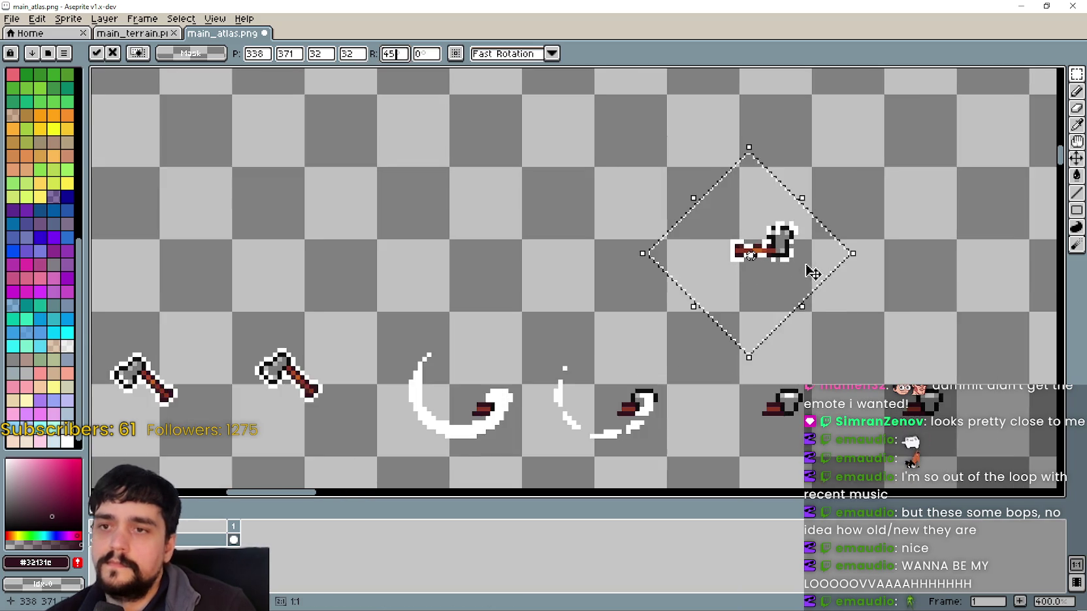
{"action": "mouse_move", "coordinate": [825, 278]}
{"action": "left_mouse_down"}
{"action": "mouse_move", "coordinate": [685, 250]}
{"action": "mouse_move", "coordinate": [701, 239]}
{"action": "mouse_move", "coordinate": [717, 247]}
{"action": "mouse_move", "coordinate": [692, 233]}
{"action": "left_mouse_up"}
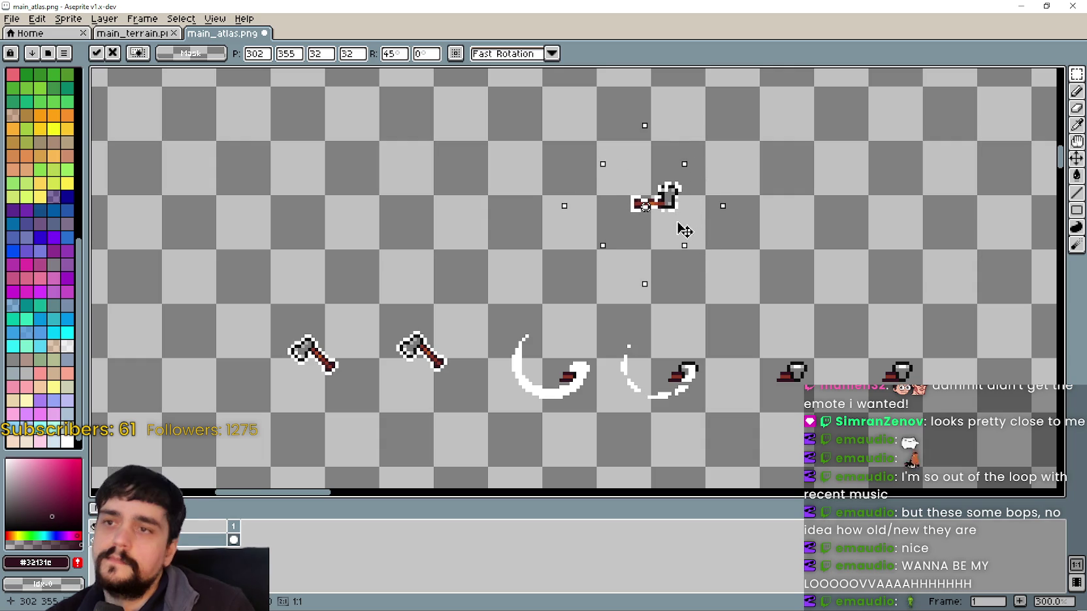
{"action": "key", "text": "Return"}
{"action": "key", "text": "ctrl+d"}
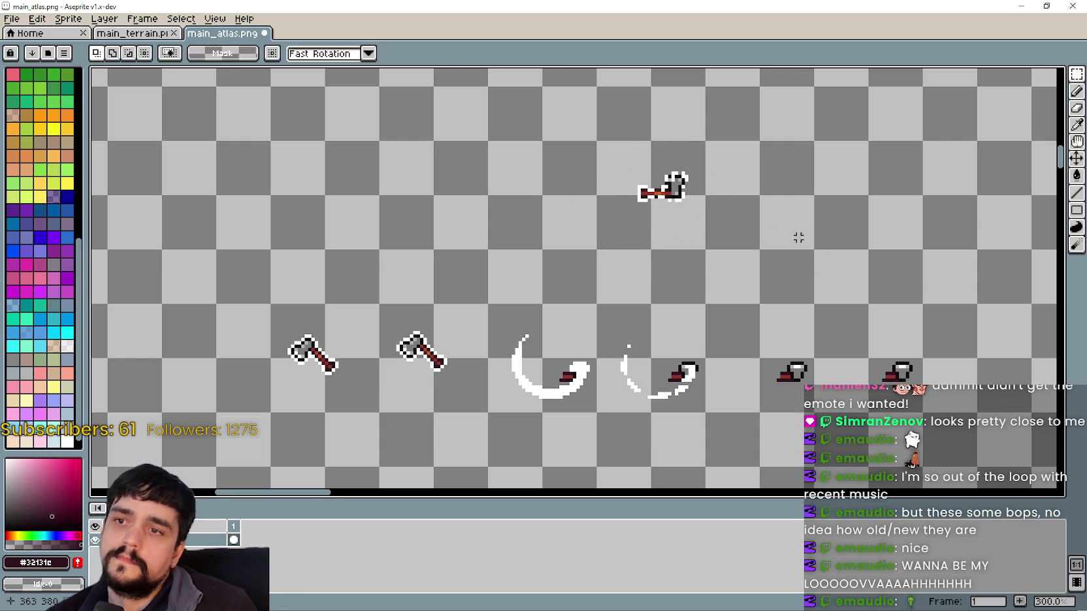
Set the small rotated axe down in the top row.
{"action": "left_click_drag", "start_coordinate": [710, 211], "coordinate": [684, 240]}
{"action": "left_click_drag", "start_coordinate": [584, 247], "coordinate": [662, 177]}
{"action": "scroll", "coordinate": [663, 179], "scroll_direction": "up", "scroll_amount": 1}
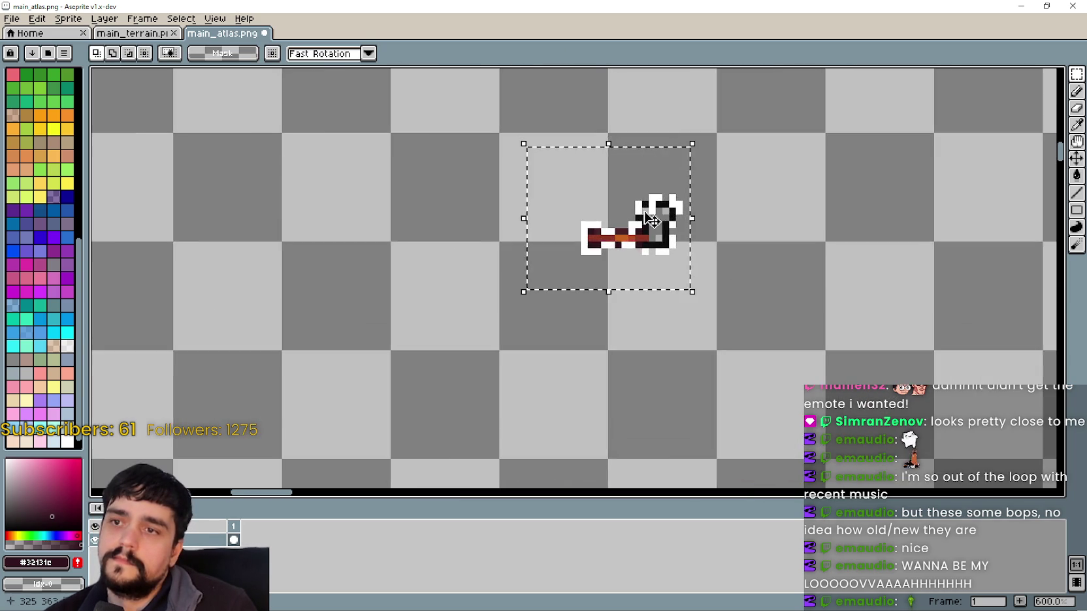
{"action": "scroll", "coordinate": [744, 253], "scroll_direction": "down", "scroll_amount": 2}
{"action": "key", "text": "e"}
{"action": "scroll", "coordinate": [763, 260], "scroll_direction": "up", "scroll_amount": 1}
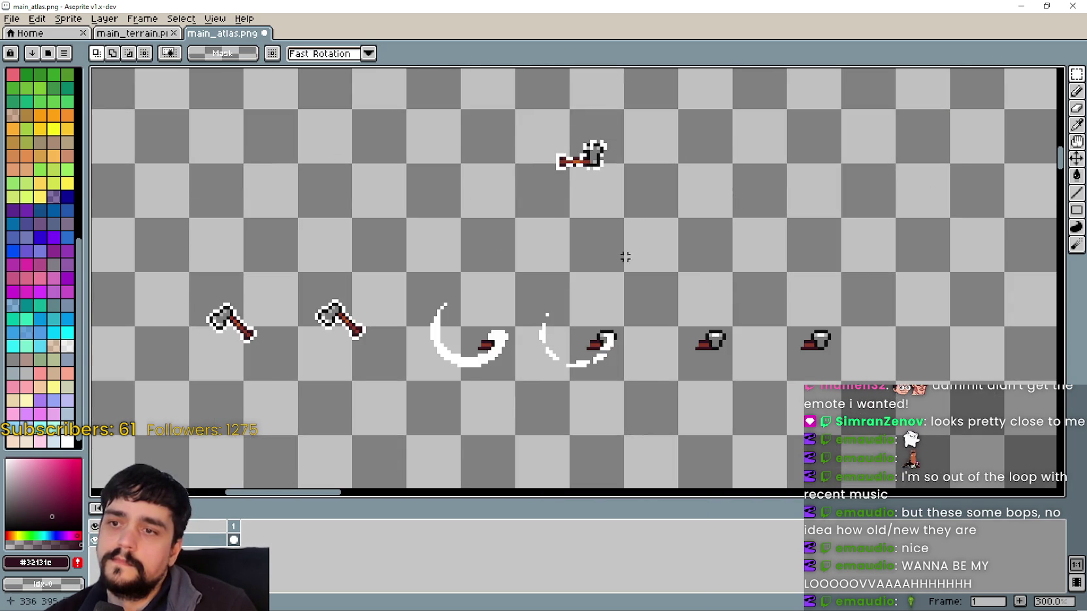
{"action": "scroll", "coordinate": [638, 260], "scroll_direction": "up", "scroll_amount": 1}
{"action": "left_click", "coordinate": [591, 205]}
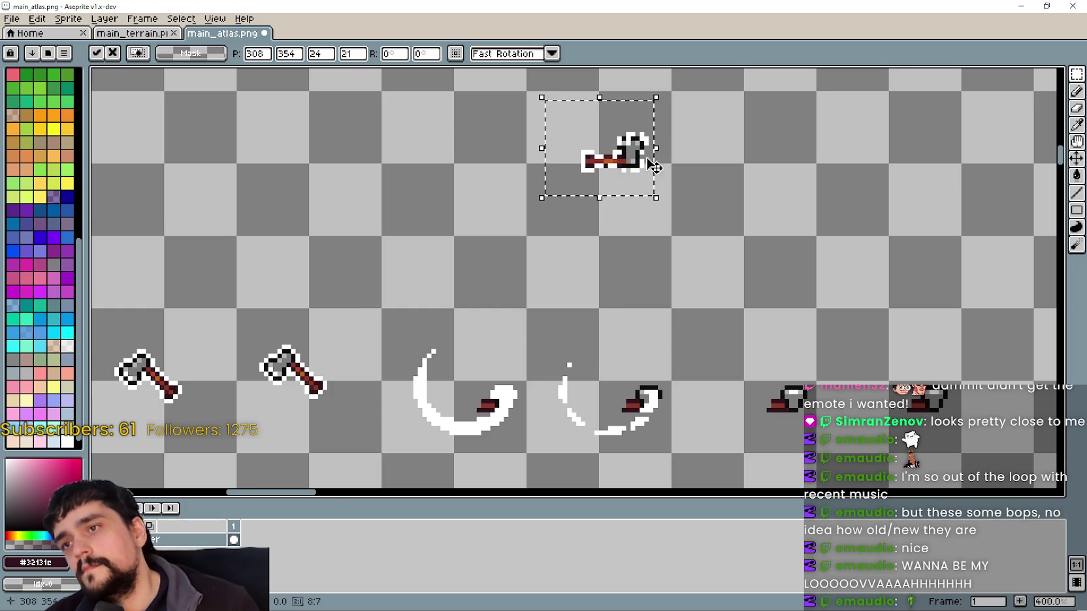
{"action": "scroll", "coordinate": [708, 239], "scroll_direction": "down", "scroll_amount": 1}
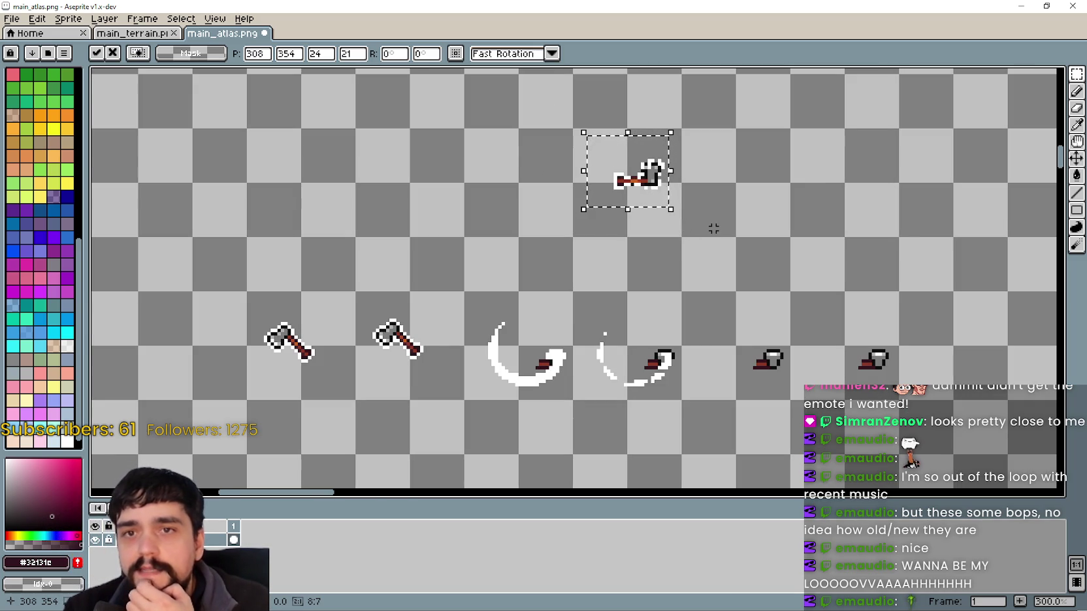
{"action": "scroll", "coordinate": [663, 251], "scroll_direction": "down", "scroll_amount": 2}
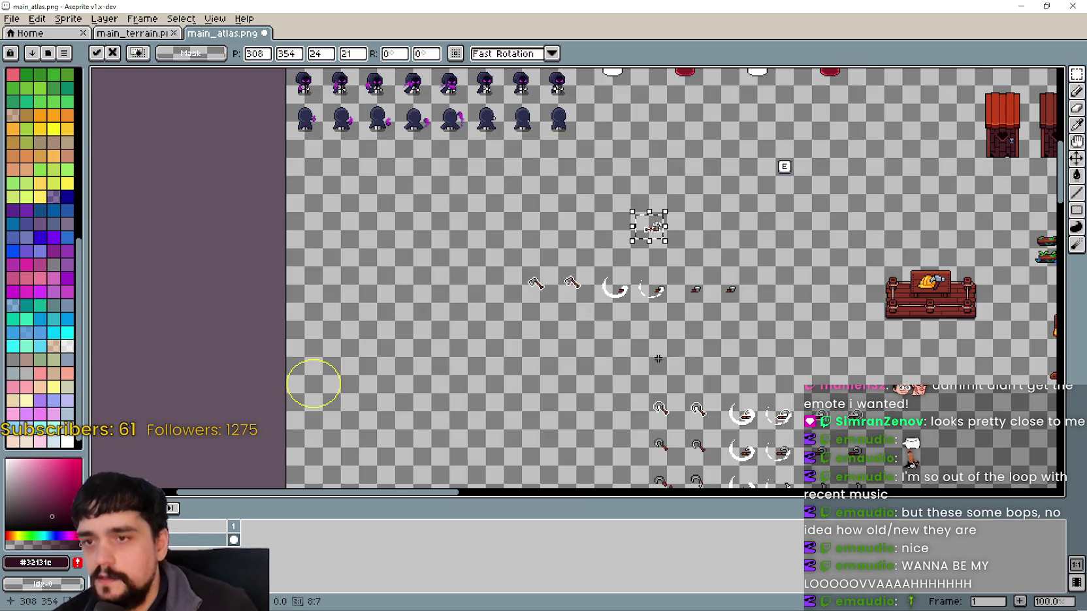
{"action": "scroll", "coordinate": [672, 274], "scroll_direction": "up", "scroll_amount": 2}
{"action": "scroll", "coordinate": [690, 318], "scroll_direction": "up", "scroll_amount": 2}
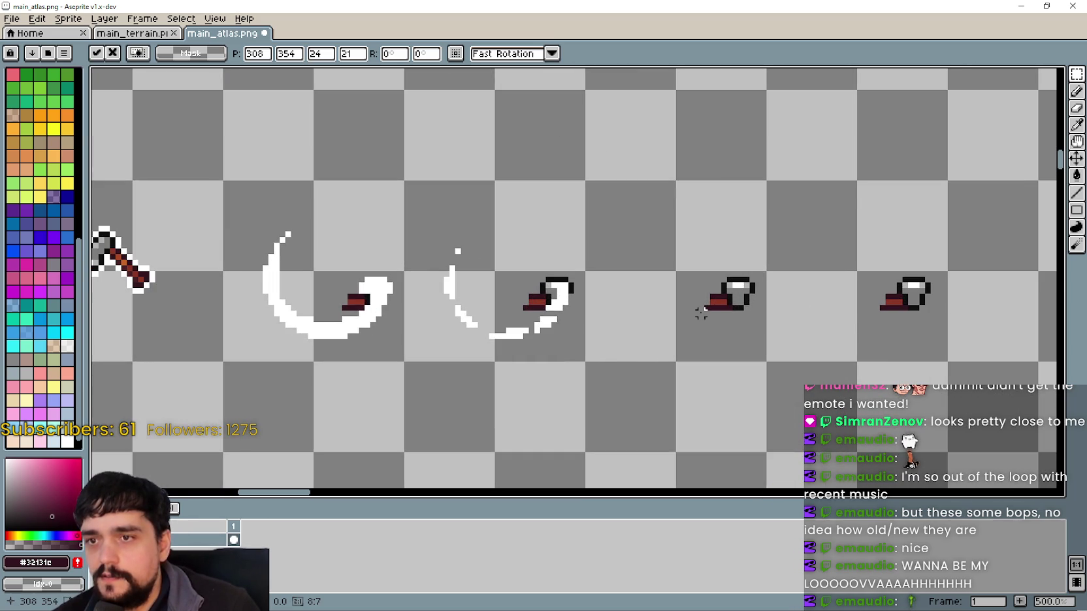
{"action": "left_click_drag", "start_coordinate": [542, 286], "coordinate": [633, 287]}
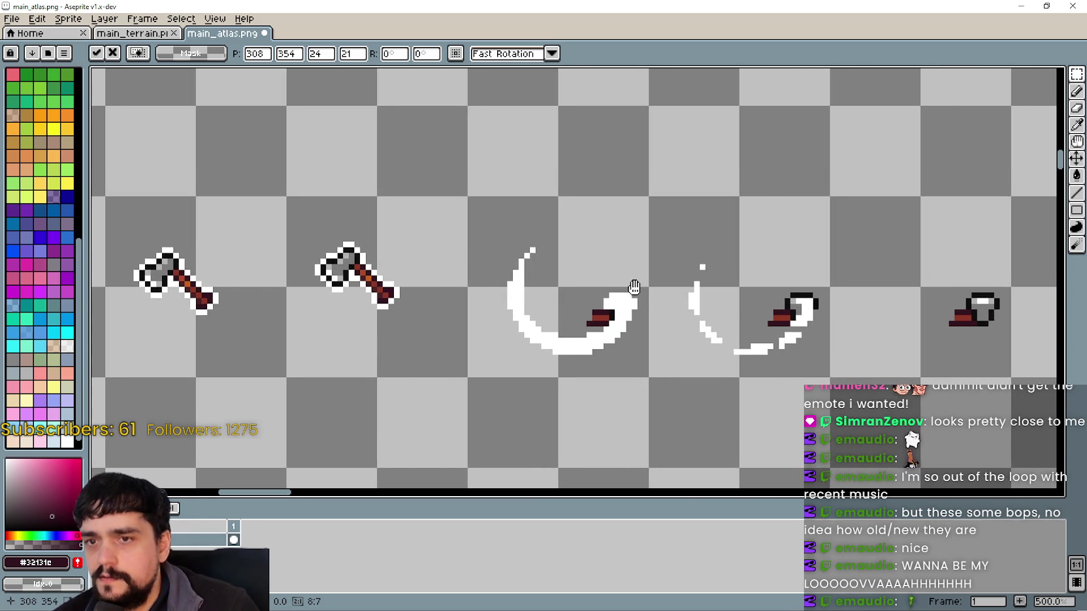
{"action": "scroll", "coordinate": [634, 287], "scroll_direction": "down", "scroll_amount": 1}
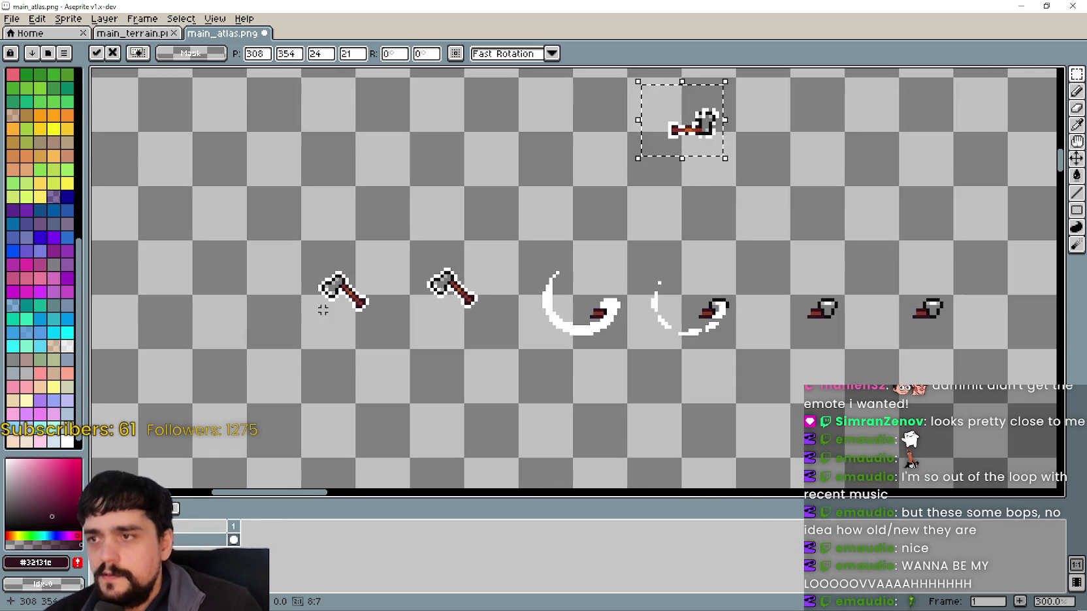
{"action": "left_click_drag", "start_coordinate": [299, 287], "coordinate": [363, 354]}
{"action": "left_click", "coordinate": [343, 263]}
Copy the left upright axe into the empty cell beside the rotated axe.
{"action": "left_click_drag", "start_coordinate": [343, 262], "coordinate": [405, 332]}
{"action": "scroll", "coordinate": [582, 301], "scroll_direction": "right", "scroll_amount": 5}
{"action": "mouse_move", "coordinate": [164, 359]}
{"action": "left_mouse_down"}
{"action": "mouse_move", "coordinate": [354, 337]}
{"action": "mouse_move", "coordinate": [704, 197]}
{"action": "mouse_move", "coordinate": [719, 207]}
{"action": "left_mouse_up"}
{"action": "scroll", "coordinate": [702, 205], "scroll_direction": "up", "scroll_amount": 2}
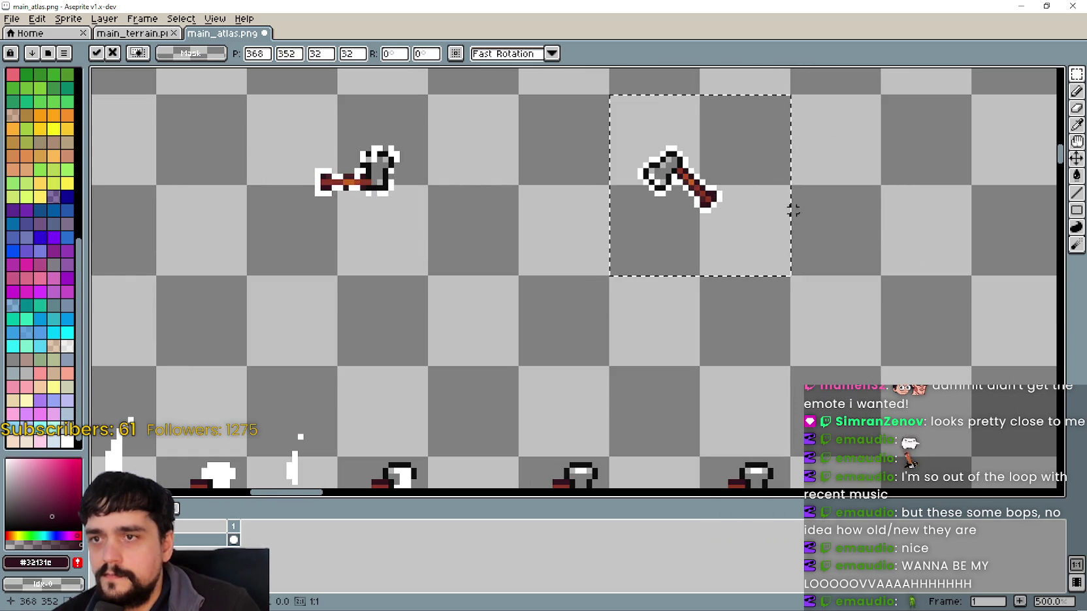
Set the axe copy down slightly right and zoom in on its head.
{"action": "left_click", "coordinate": [1076, 176]}
{"action": "scroll", "coordinate": [695, 183], "scroll_direction": "up", "scroll_amount": 2}
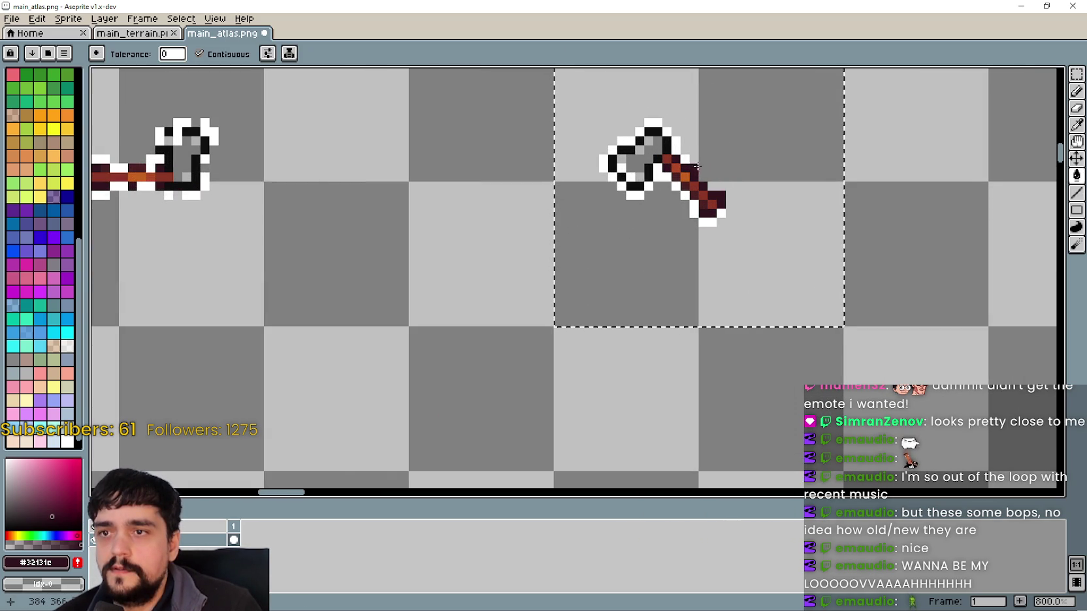
{"action": "scroll", "coordinate": [684, 141], "scroll_direction": "up", "scroll_amount": 2}
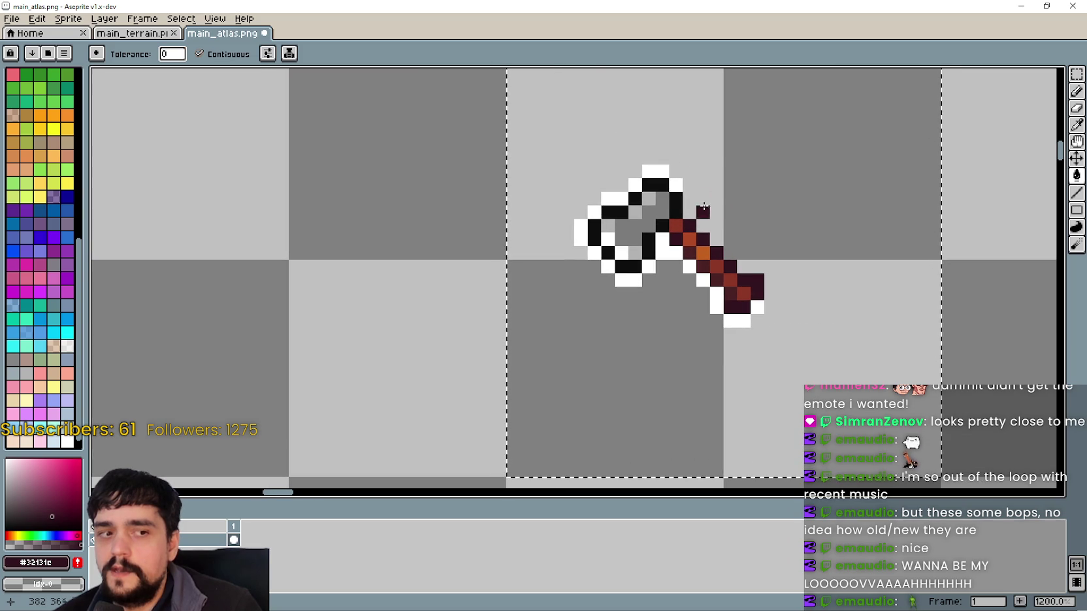
{"action": "left_click", "coordinate": [644, 211]}
{"action": "scroll", "coordinate": [643, 210], "scroll_direction": "down", "scroll_amount": 2}
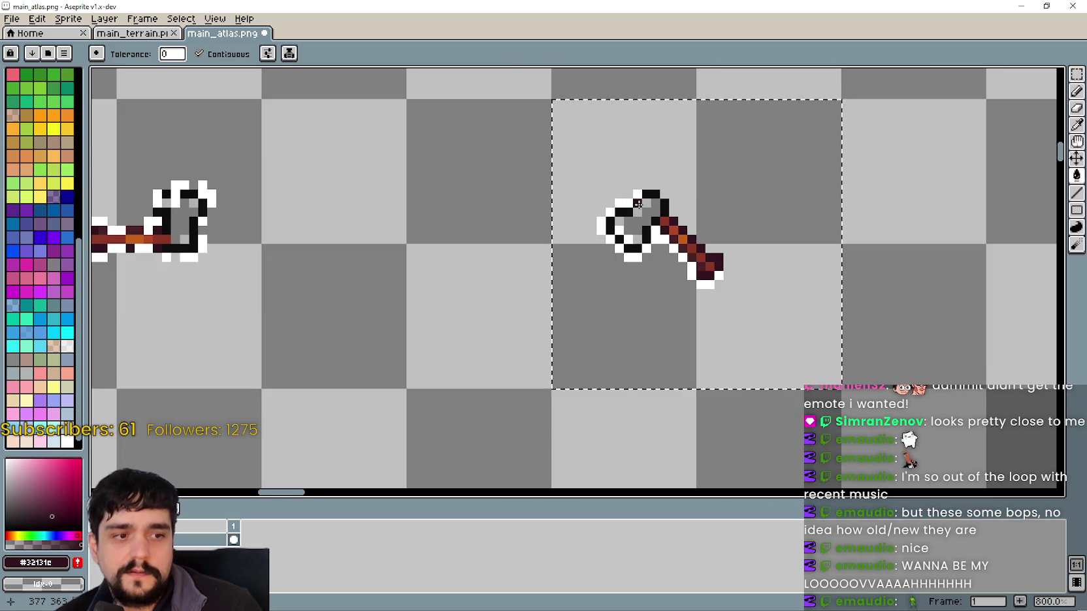
{"action": "scroll", "coordinate": [648, 177], "scroll_direction": "up", "scroll_amount": 3}
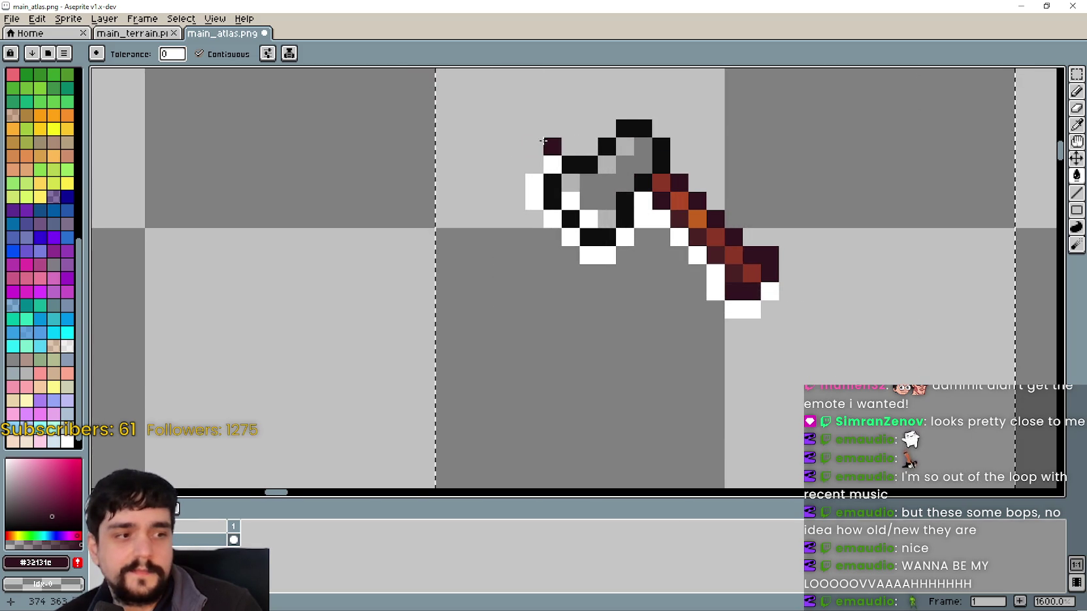
{"action": "scroll", "coordinate": [549, 147], "scroll_direction": "down", "scroll_amount": 1}
{"action": "mouse_move", "coordinate": [549, 157]}
{"action": "left_mouse_down"}
{"action": "mouse_move", "coordinate": [610, 157]}
{"action": "mouse_move", "coordinate": [541, 159]}
{"action": "mouse_move", "coordinate": [544, 193]}
{"action": "mouse_move", "coordinate": [567, 188]}
{"action": "left_mouse_up"}
Fill the white outline pixels around the axe head and handle with transparency.
{"action": "right_click", "coordinate": [542, 190]}
{"action": "right_click", "coordinate": [529, 203]}
{"action": "right_click", "coordinate": [543, 231]}
{"action": "right_click", "coordinate": [576, 258]}
{"action": "right_click", "coordinate": [597, 244]}
{"action": "right_click", "coordinate": [651, 258]}
{"action": "right_click", "coordinate": [665, 279]}
{"action": "right_click", "coordinate": [685, 299]}
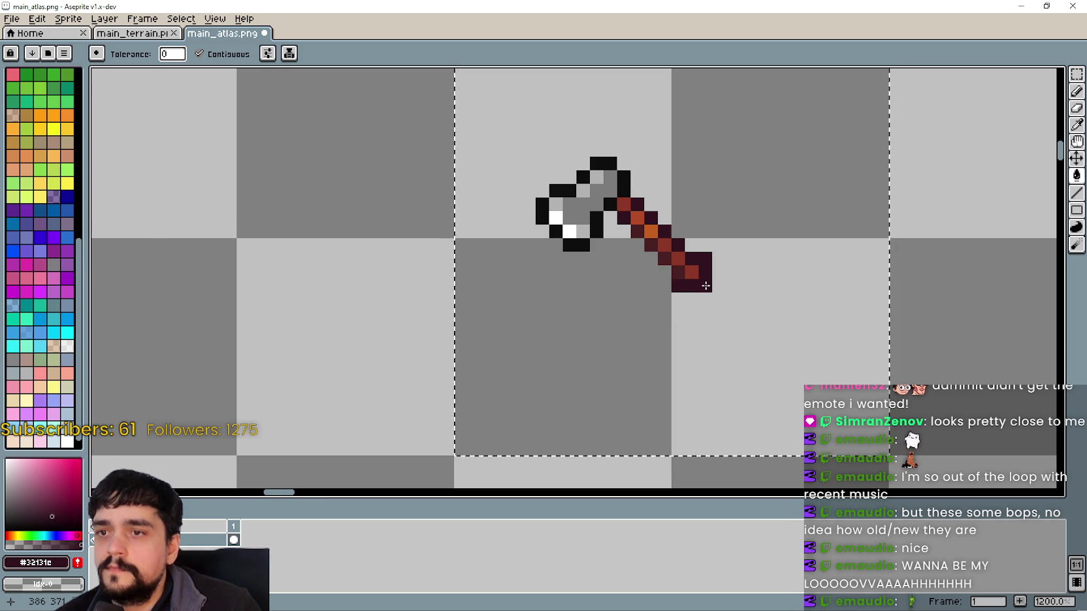
{"action": "scroll", "coordinate": [704, 292], "scroll_direction": "down", "scroll_amount": 4}
{"action": "scroll", "coordinate": [785, 171], "scroll_direction": "down", "scroll_amount": 1}
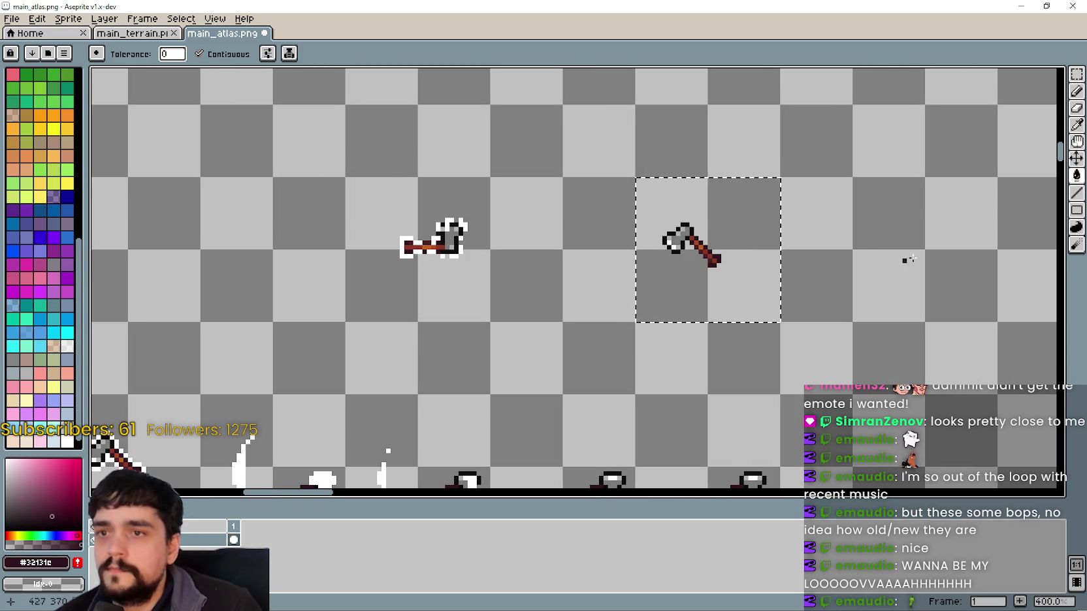
{"action": "left_click", "coordinate": [1072, 80]}
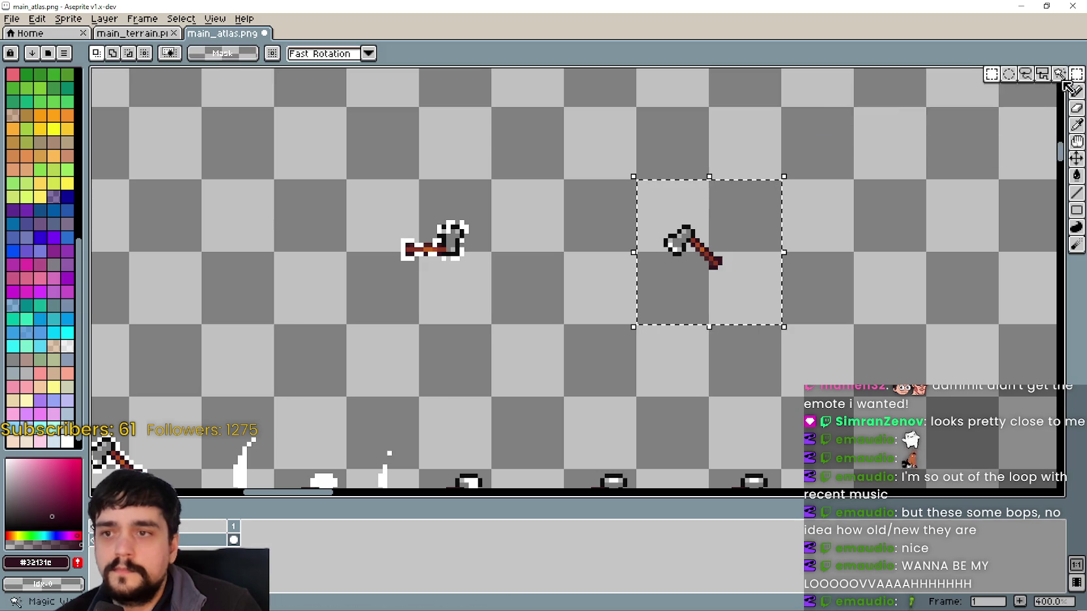
Try rotation angles -130, 0 and 90 on the axe copy, settling back at 0°.
{"action": "mouse_move", "coordinate": [788, 164]}
{"action": "left_mouse_down"}
{"action": "mouse_move", "coordinate": [643, 163]}
{"action": "mouse_move", "coordinate": [733, 340]}
{"action": "mouse_move", "coordinate": [705, 333]}
{"action": "mouse_move", "coordinate": [718, 339]}
{"action": "left_mouse_up"}
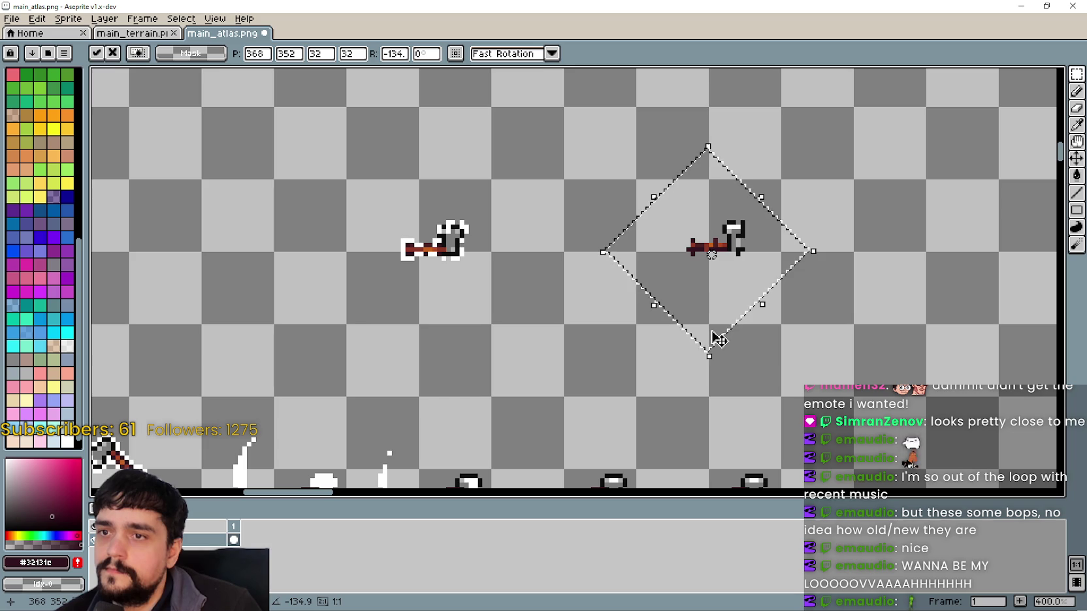
{"action": "left_click", "coordinate": [392, 54]}
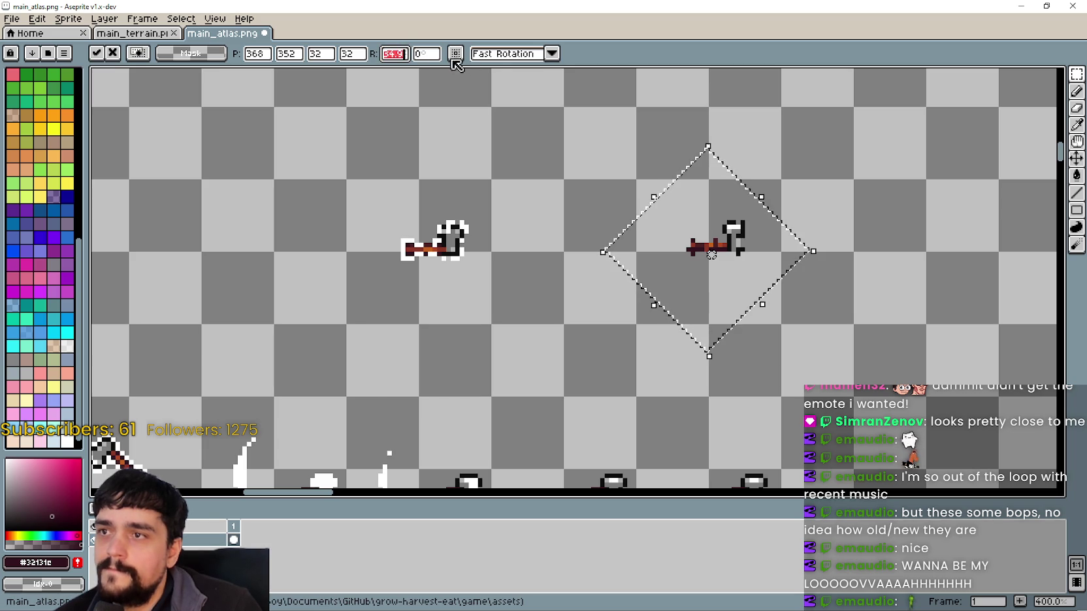
{"action": "type", "text": "-1"}
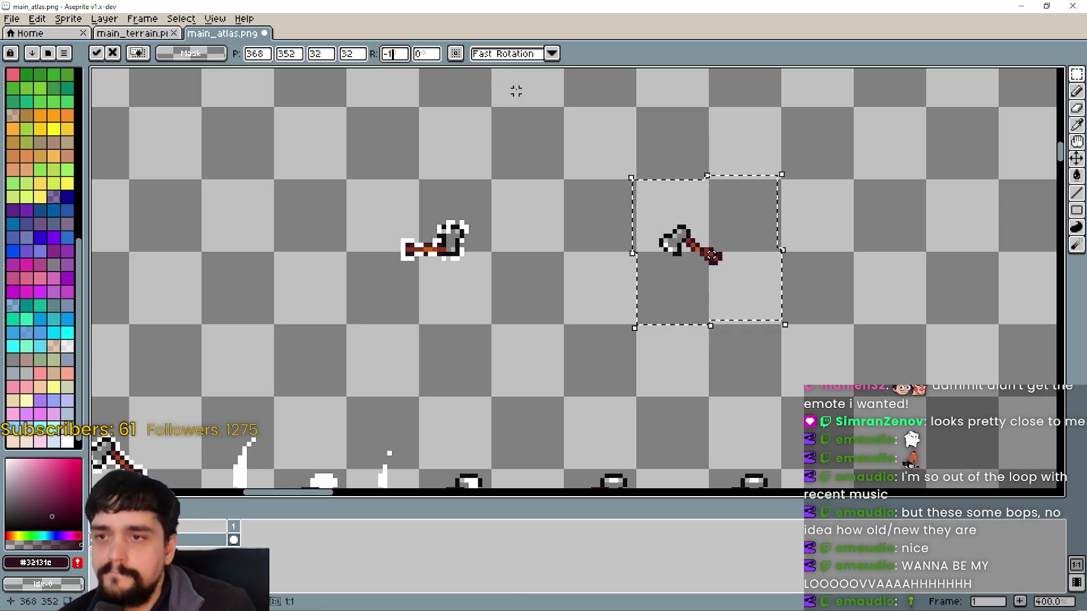
{"action": "type", "text": "3"}
{"action": "type", "text": "0"}
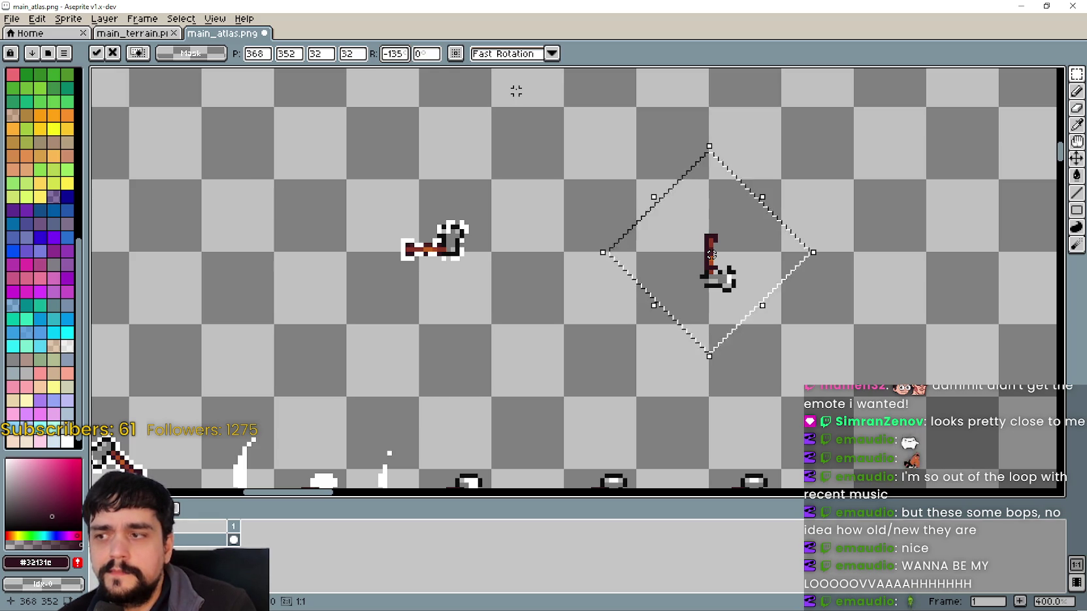
{"action": "key", "text": "BackSpace"}
{"action": "key", "text": "BackSpace"}
{"action": "type", "text": "0"}
{"action": "key", "text": "BackSpace"}
{"action": "type", "text": "90"}
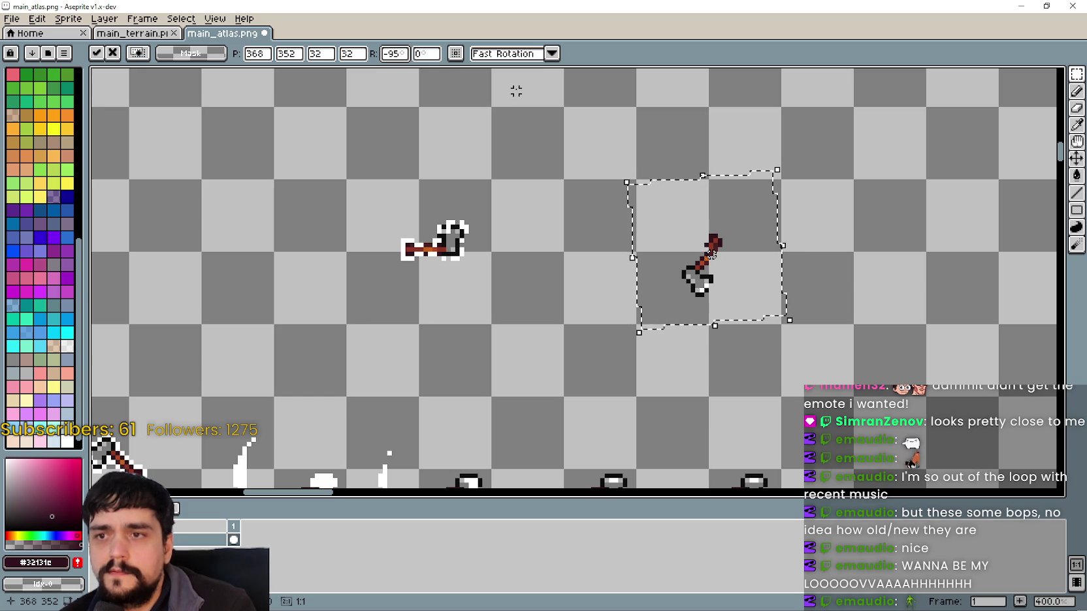
{"action": "key", "text": "BackSpace"}
{"action": "key", "text": "BackSpace"}
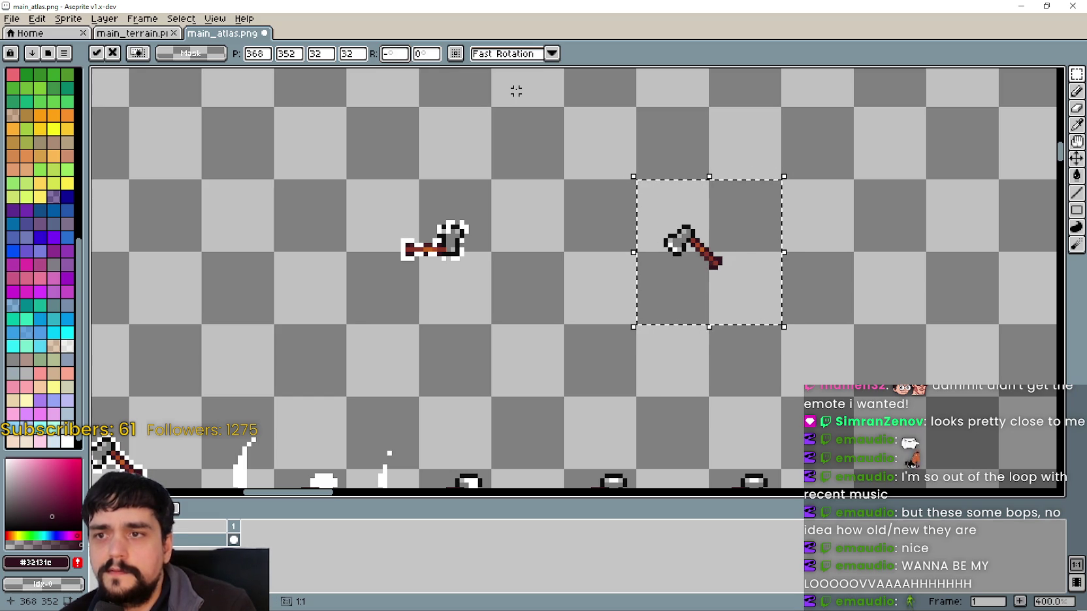
{"action": "key", "text": "Return"}
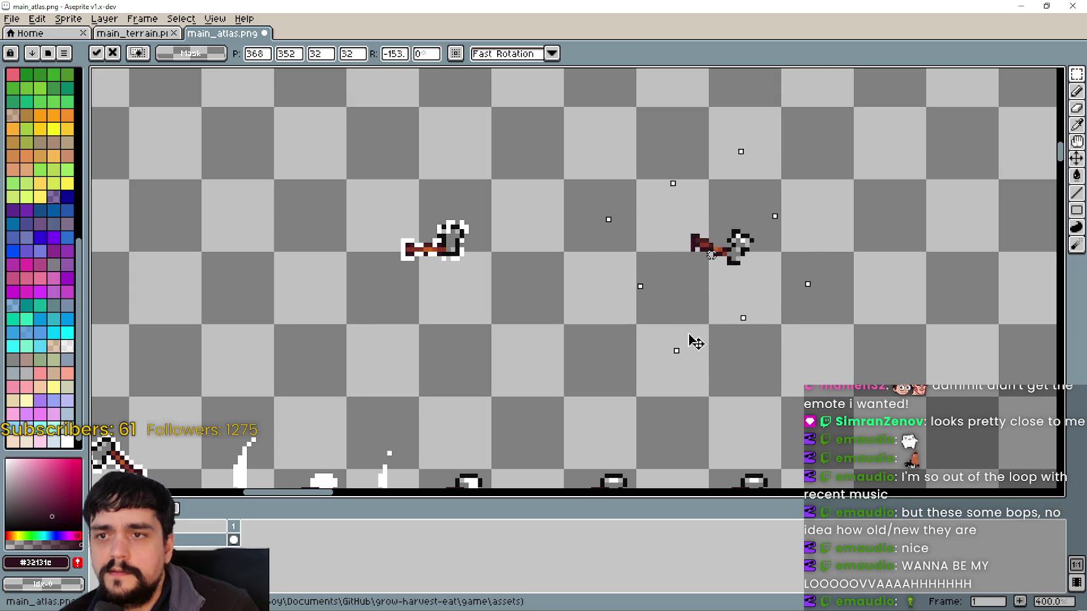
Rotate the axe copy to -135° so it lies horizontal beside the neighbouring axe.
{"action": "left_click_drag", "start_coordinate": [725, 355], "coordinate": [716, 351]}
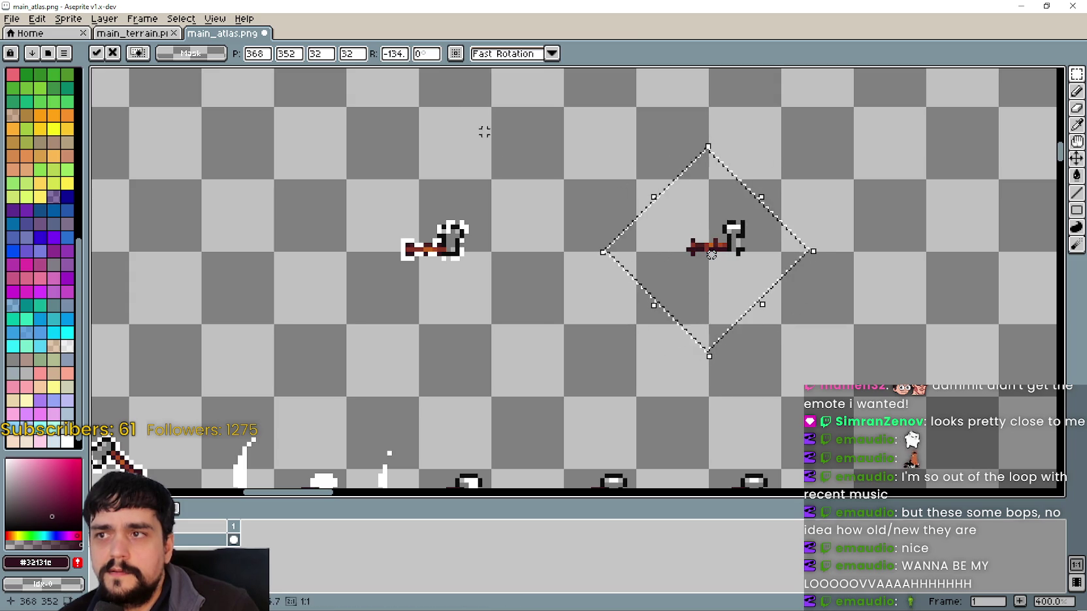
{"action": "left_click_drag", "start_coordinate": [384, 53], "coordinate": [411, 56]}
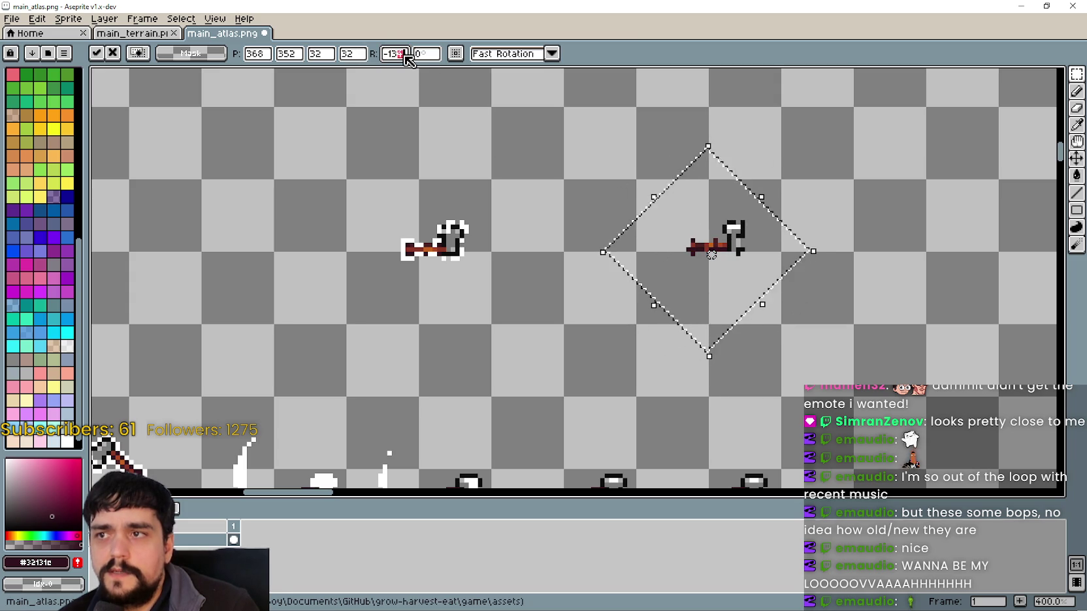
{"action": "scroll", "coordinate": [788, 225], "scroll_direction": "up", "scroll_amount": 7}
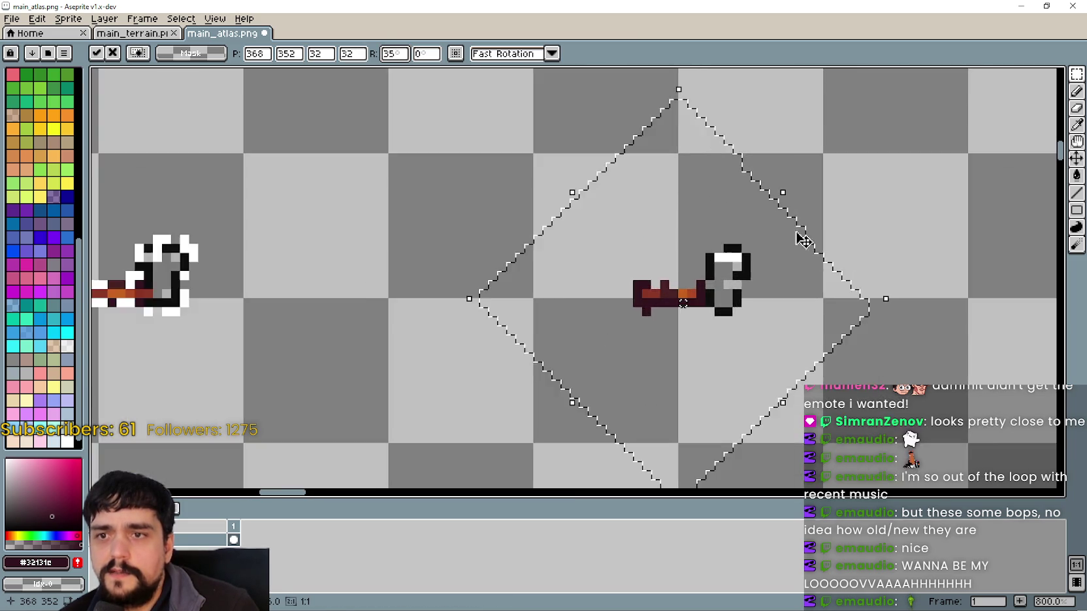
{"action": "scroll", "coordinate": [679, 295], "scroll_direction": "down", "scroll_amount": 2}
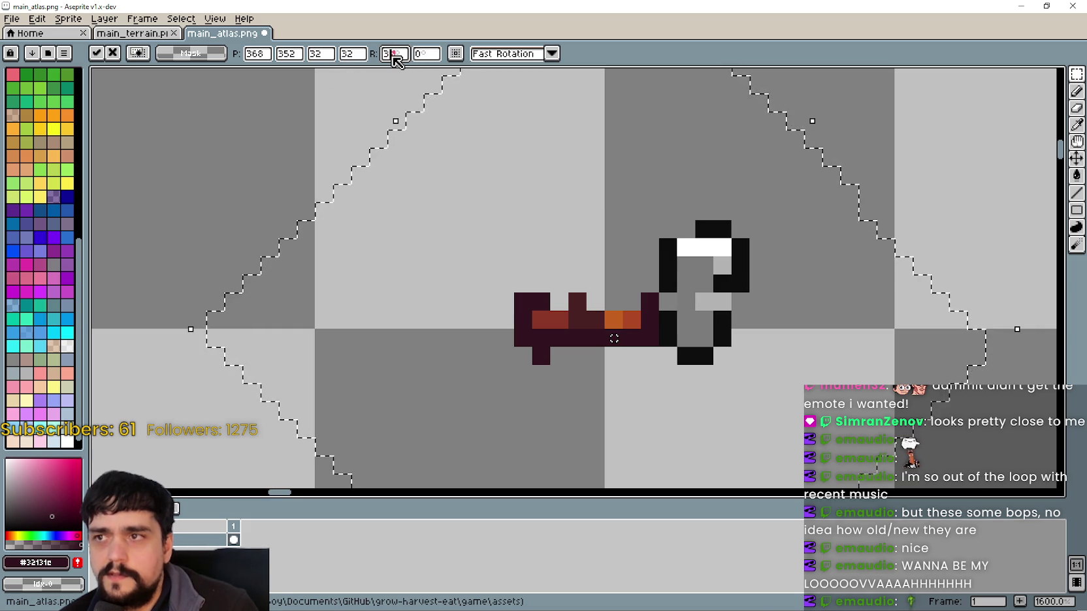
{"action": "type", "text": "0"}
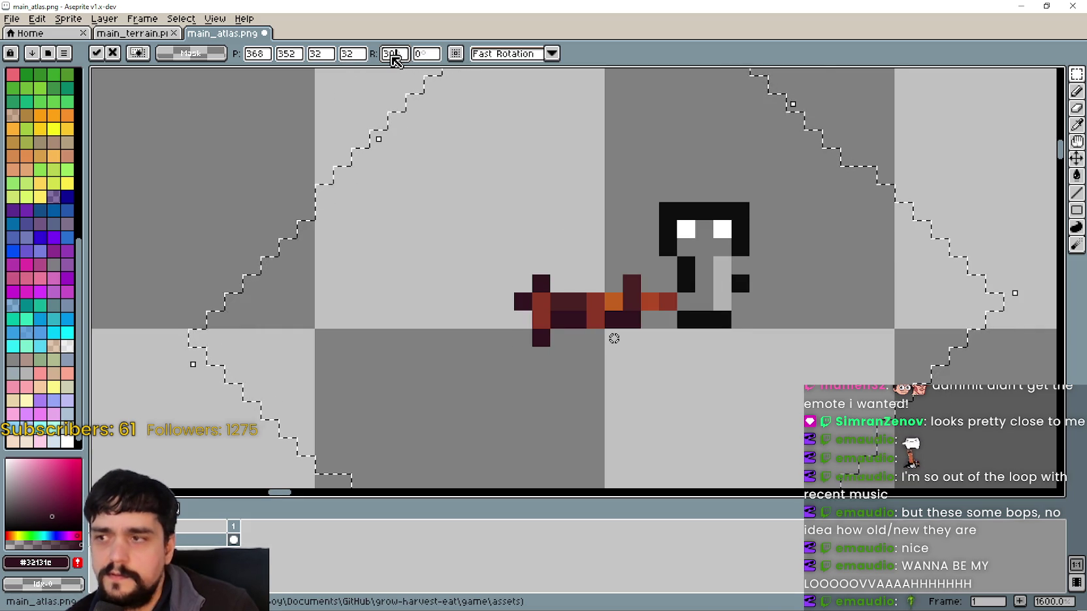
{"action": "scroll", "coordinate": [629, 239], "scroll_direction": "down", "scroll_amount": 3}
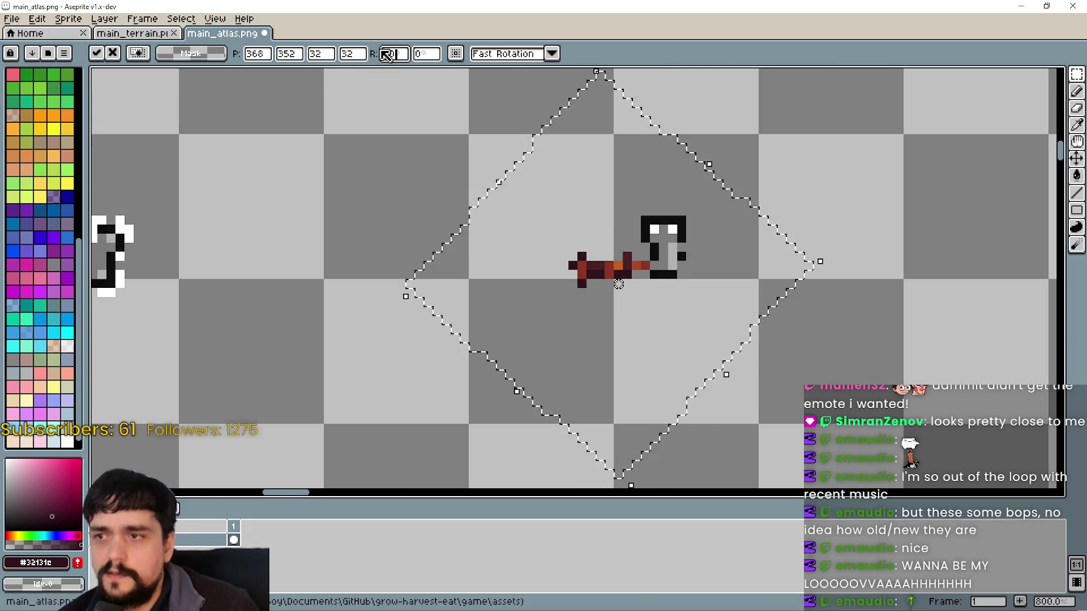
{"action": "key", "text": "BackSpace"}
{"action": "type", "text": "5"}
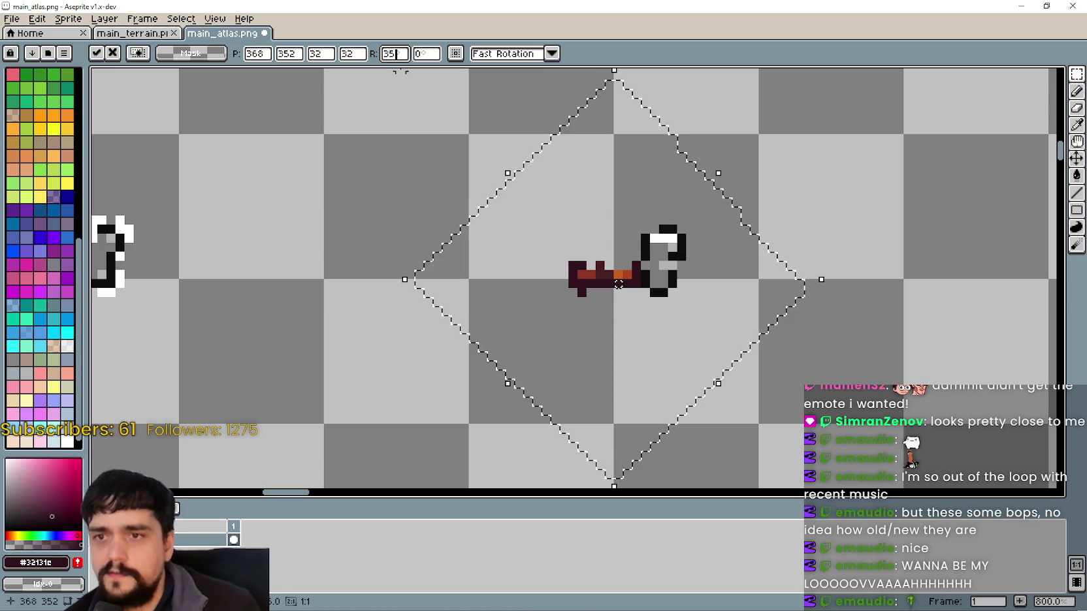
{"action": "scroll", "coordinate": [502, 296], "scroll_direction": "up", "scroll_amount": 3}
{"action": "scroll", "coordinate": [503, 296], "scroll_direction": "down", "scroll_amount": 3}
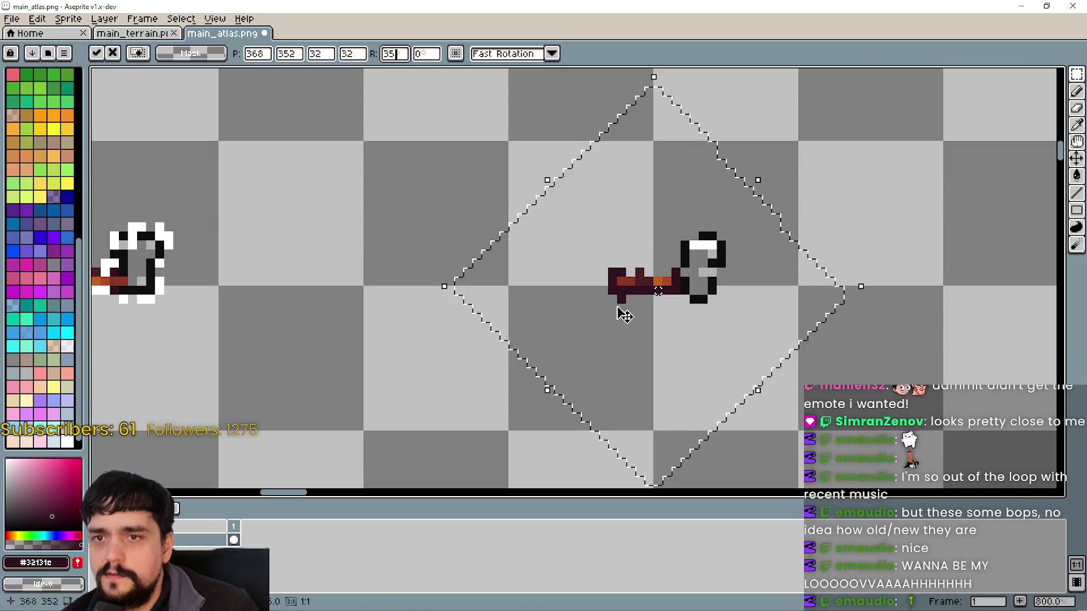
{"action": "scroll", "coordinate": [774, 316], "scroll_direction": "down", "scroll_amount": 1}
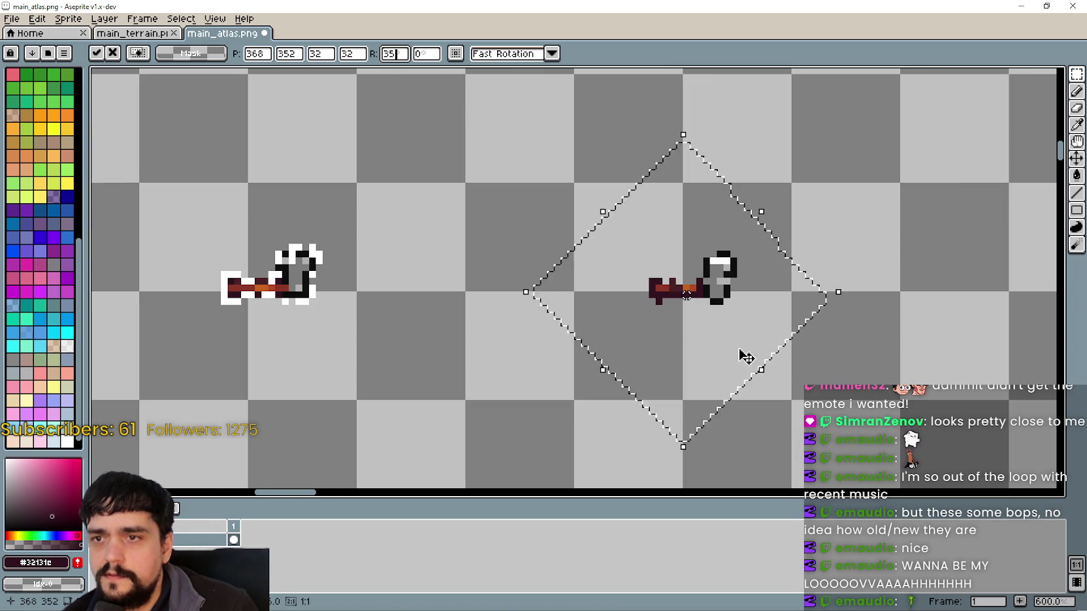
{"action": "scroll", "coordinate": [740, 354], "scroll_direction": "down", "scroll_amount": 1}
{"action": "mouse_move", "coordinate": [739, 354]}
{"action": "left_mouse_down"}
{"action": "mouse_move", "coordinate": [674, 150]}
{"action": "mouse_move", "coordinate": [715, 250]}
{"action": "left_mouse_up"}
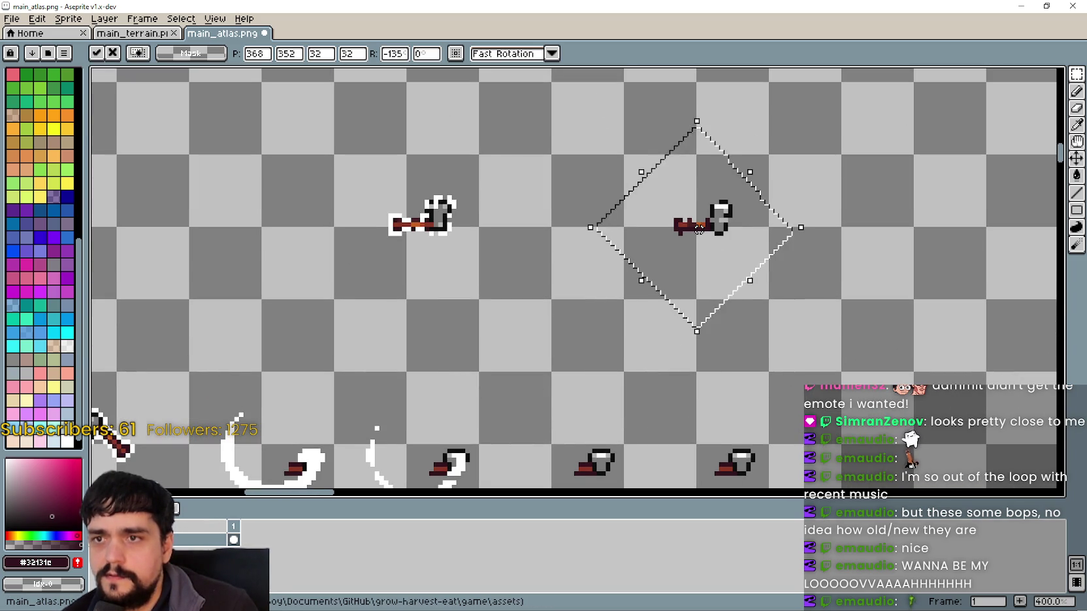
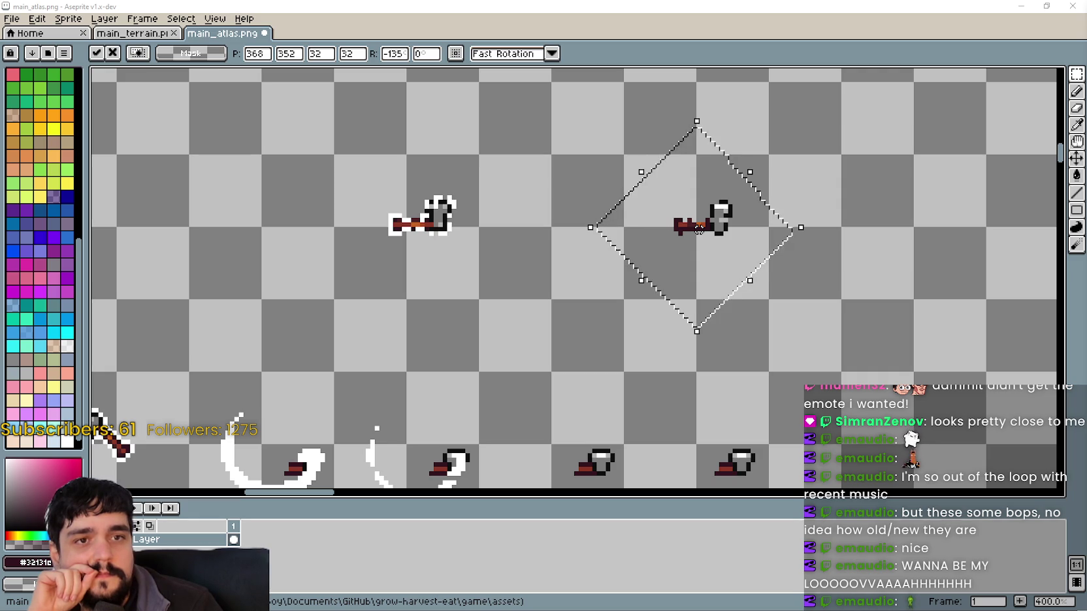
Commit the -135° rotated copy of the tool sprite, lying horizontally beside the original.
{"action": "scroll", "coordinate": [674, 286], "scroll_direction": "down", "scroll_amount": 1}
{"action": "scroll", "coordinate": [687, 274], "scroll_direction": "up", "scroll_amount": 1}
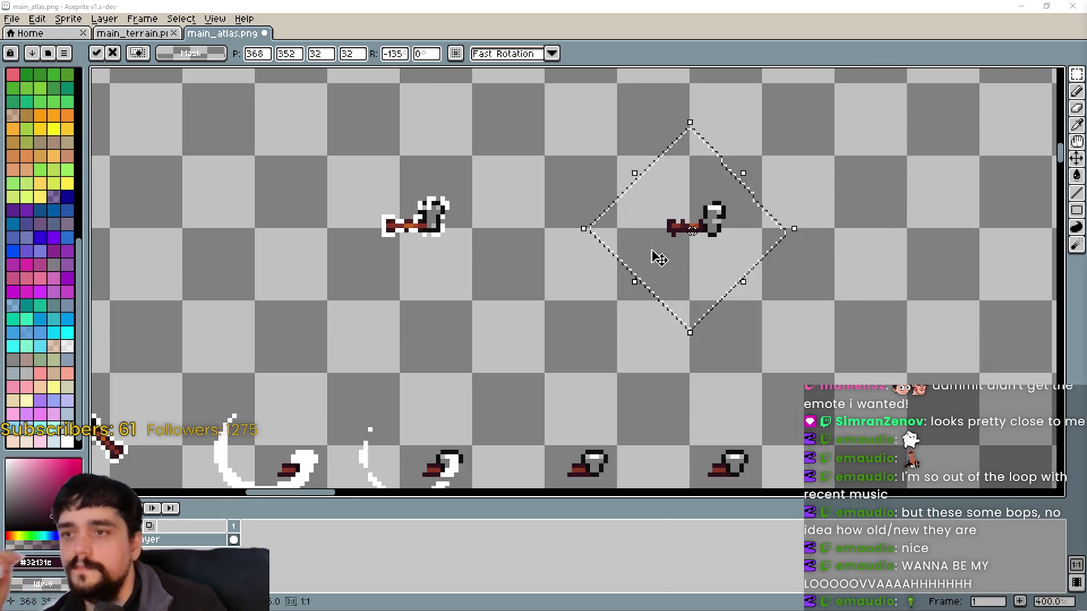
{"action": "scroll", "coordinate": [655, 255], "scroll_direction": "down", "scroll_amount": 1}
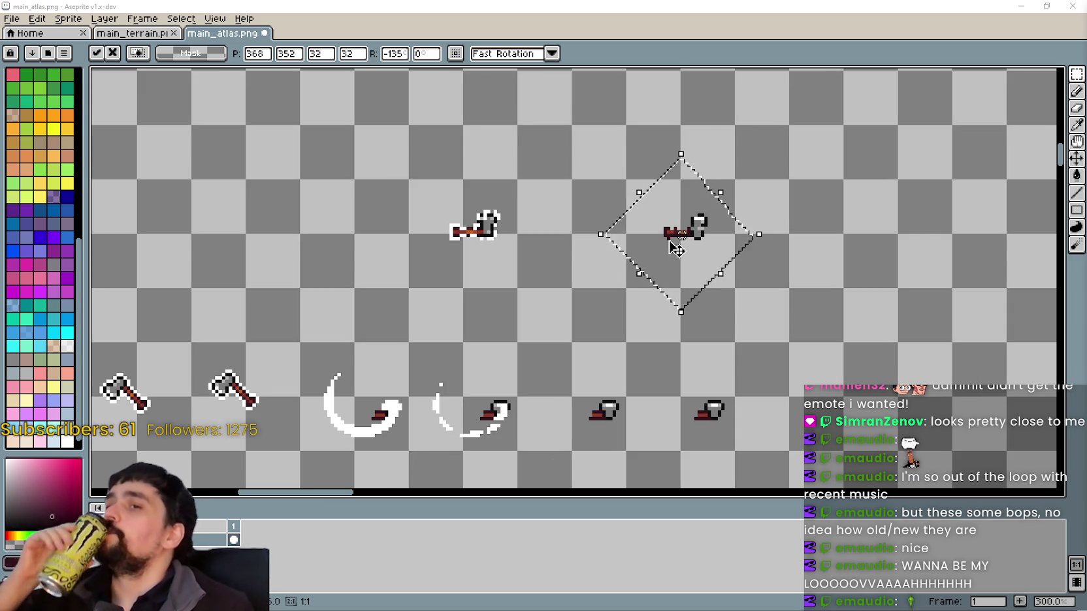
{"action": "scroll", "coordinate": [735, 201], "scroll_direction": "up", "scroll_amount": 1}
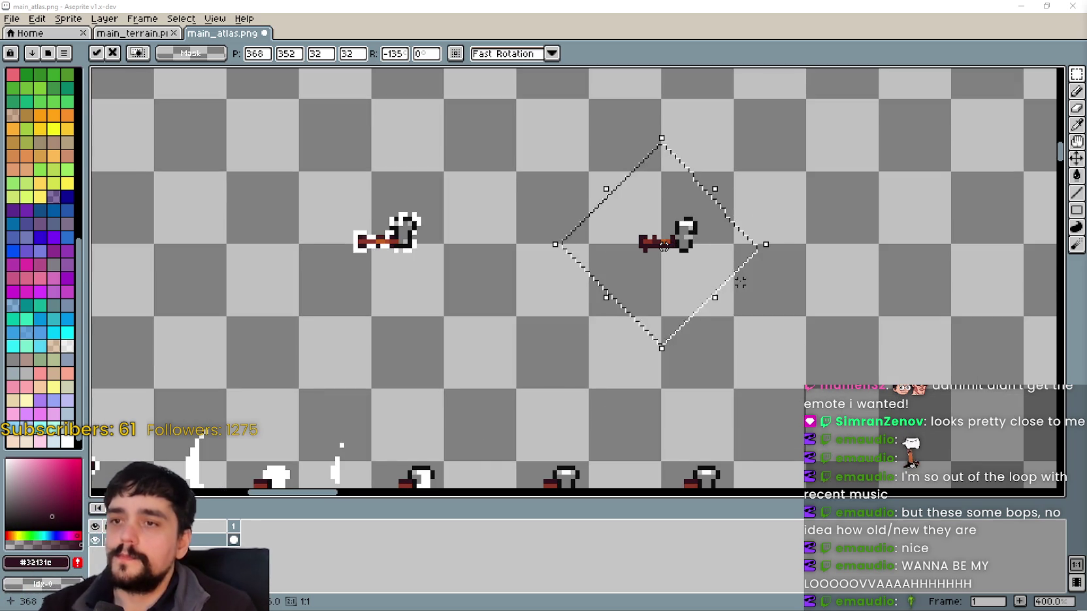
{"action": "scroll", "coordinate": [722, 174], "scroll_direction": "down", "scroll_amount": 1}
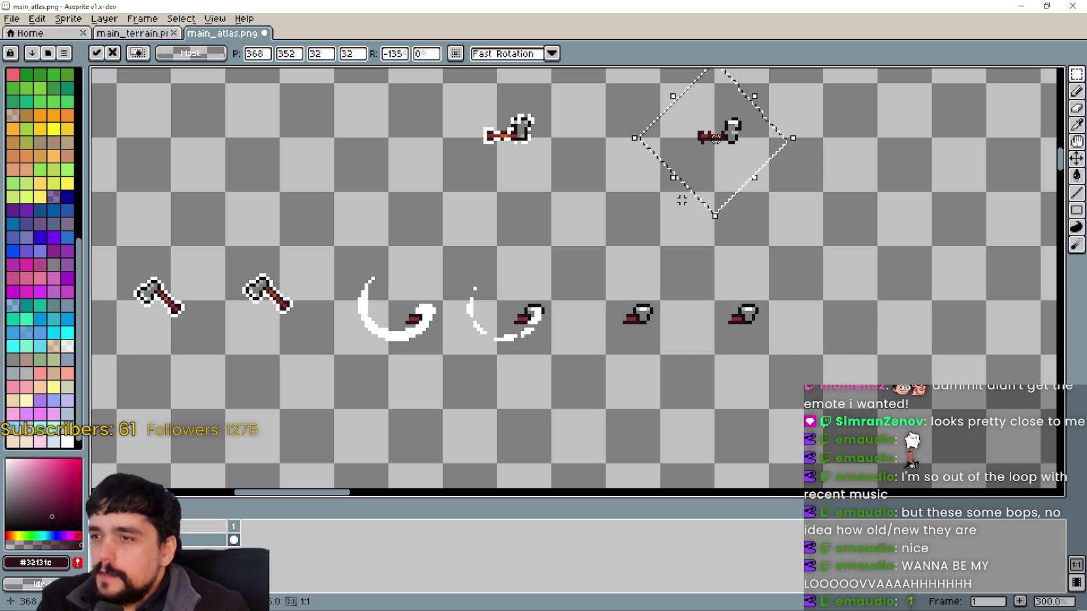
{"action": "scroll", "coordinate": [723, 159], "scroll_direction": "up", "scroll_amount": 3}
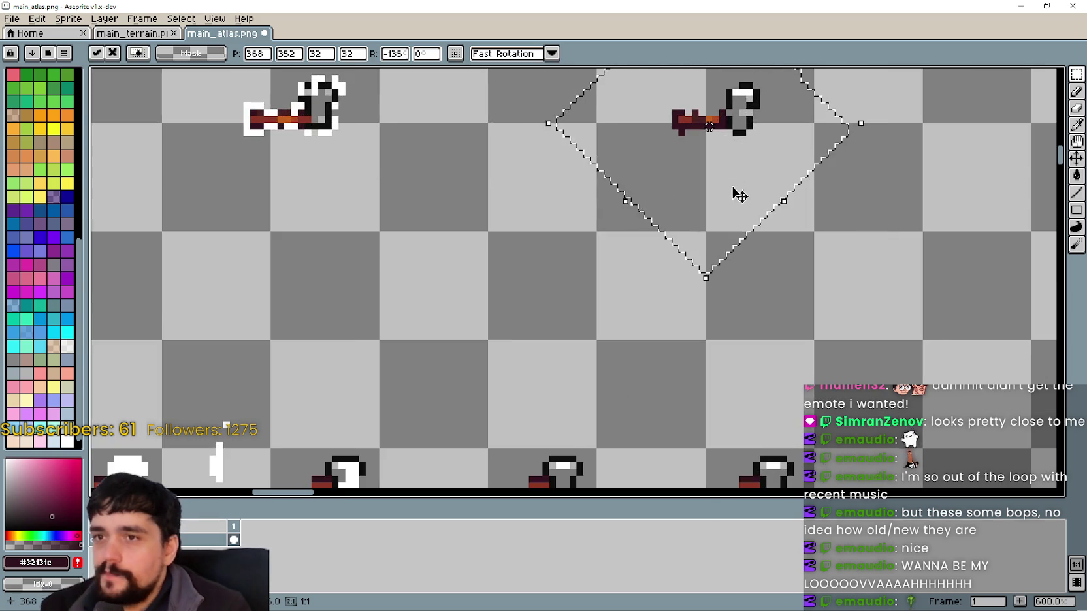
{"action": "scroll", "coordinate": [730, 166], "scroll_direction": "down", "scroll_amount": 3}
{"action": "scroll", "coordinate": [633, 302], "scroll_direction": "up", "scroll_amount": 1}
{"action": "left_click", "coordinate": [631, 255]}
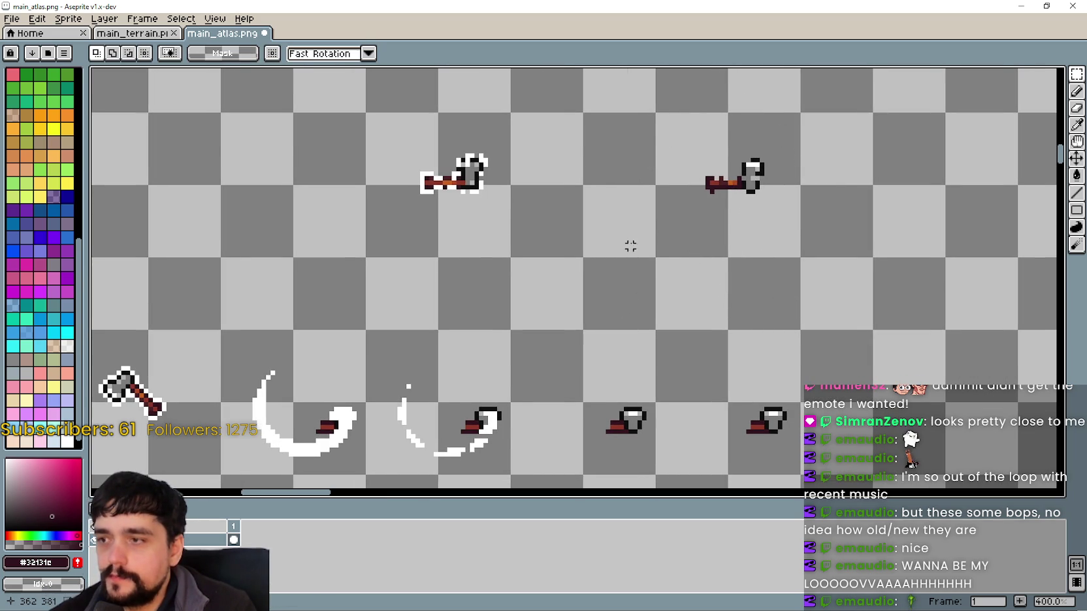
Paste the handle piece below the rotated tool's handle and stretch it into a longer horizontal bar.
{"action": "scroll", "coordinate": [630, 254], "scroll_direction": "down", "scroll_amount": 2}
{"action": "left_click_drag", "start_coordinate": [565, 252], "coordinate": [604, 144]}
{"action": "scroll", "coordinate": [641, 238], "scroll_direction": "down", "scroll_amount": 2}
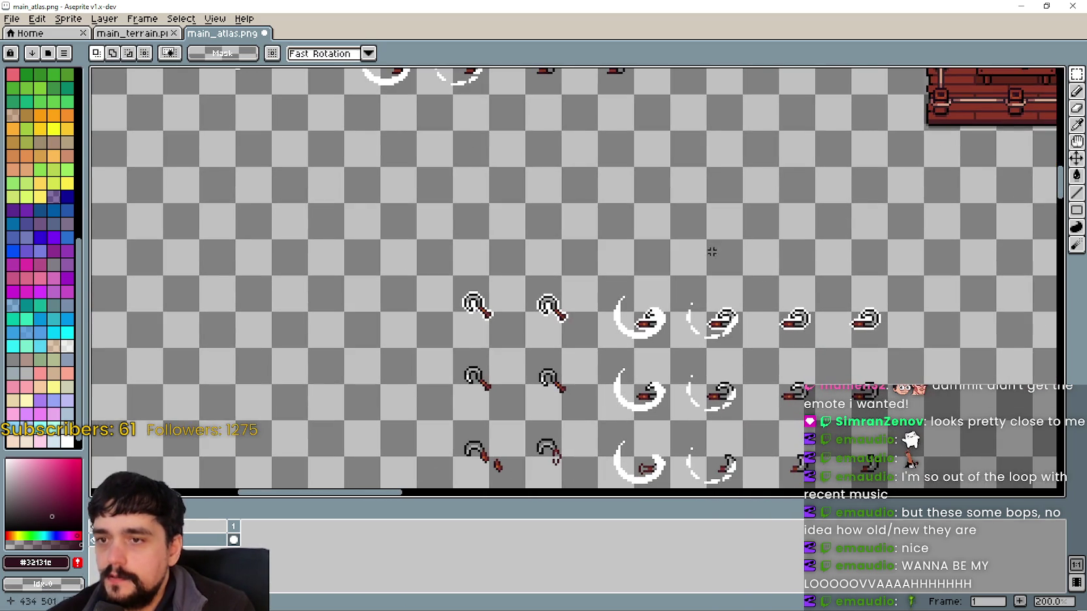
{"action": "scroll", "coordinate": [624, 360], "scroll_direction": "down", "scroll_amount": 2}
{"action": "scroll", "coordinate": [620, 346], "scroll_direction": "down", "scroll_amount": 2}
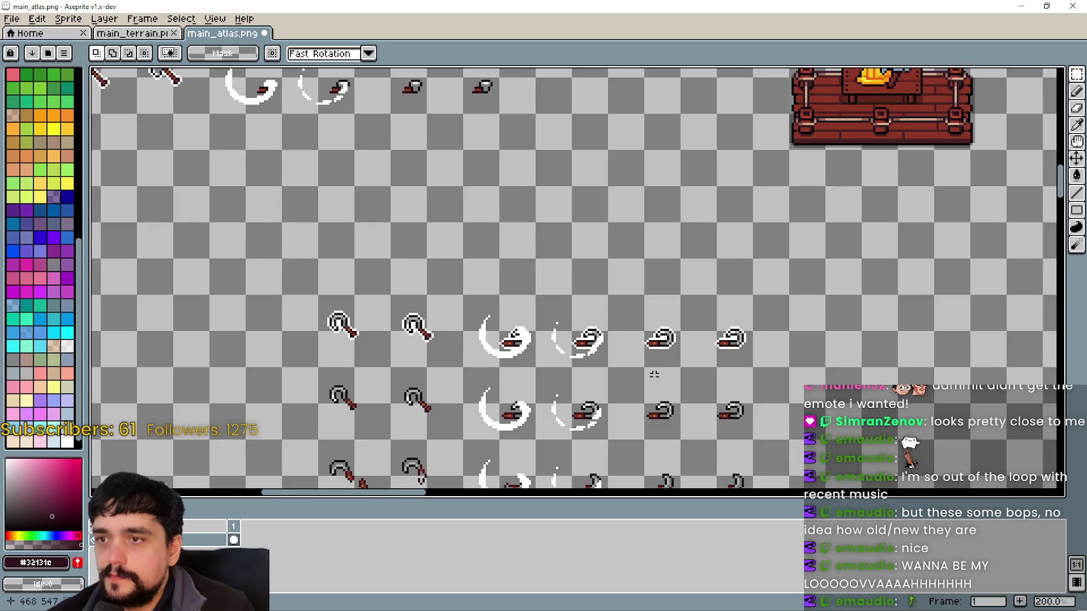
{"action": "scroll", "coordinate": [655, 361], "scroll_direction": "up", "scroll_amount": 3}
{"action": "scroll", "coordinate": [650, 291], "scroll_direction": "up", "scroll_amount": 2}
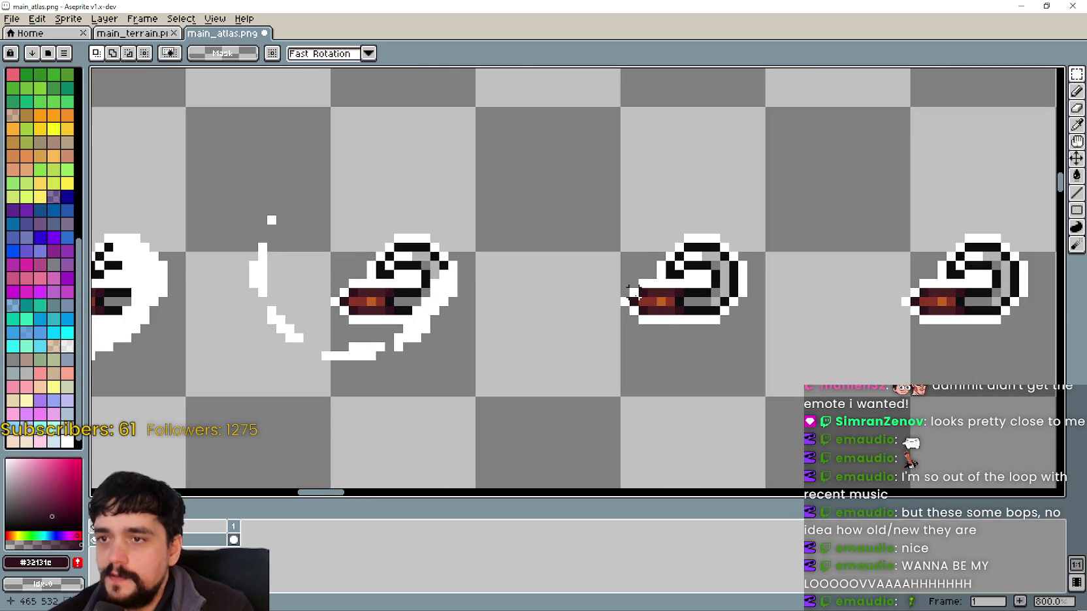
{"action": "scroll", "coordinate": [632, 294], "scroll_direction": "down", "scroll_amount": 4}
{"action": "scroll", "coordinate": [599, 359], "scroll_direction": "up", "scroll_amount": 4}
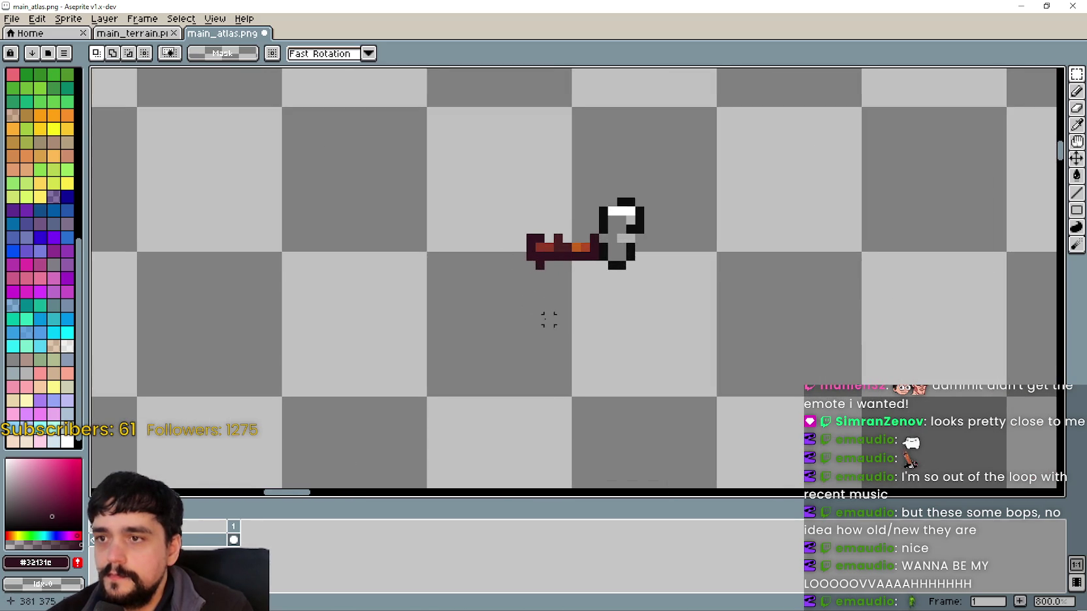
{"action": "key", "text": "ctrl+v"}
{"action": "scroll", "coordinate": [575, 286], "scroll_direction": "up", "scroll_amount": 3}
{"action": "mouse_move", "coordinate": [582, 286]}
{"action": "left_mouse_down"}
{"action": "mouse_move", "coordinate": [611, 213]}
{"action": "mouse_move", "coordinate": [554, 228]}
{"action": "mouse_move", "coordinate": [550, 240]}
{"action": "left_mouse_up"}
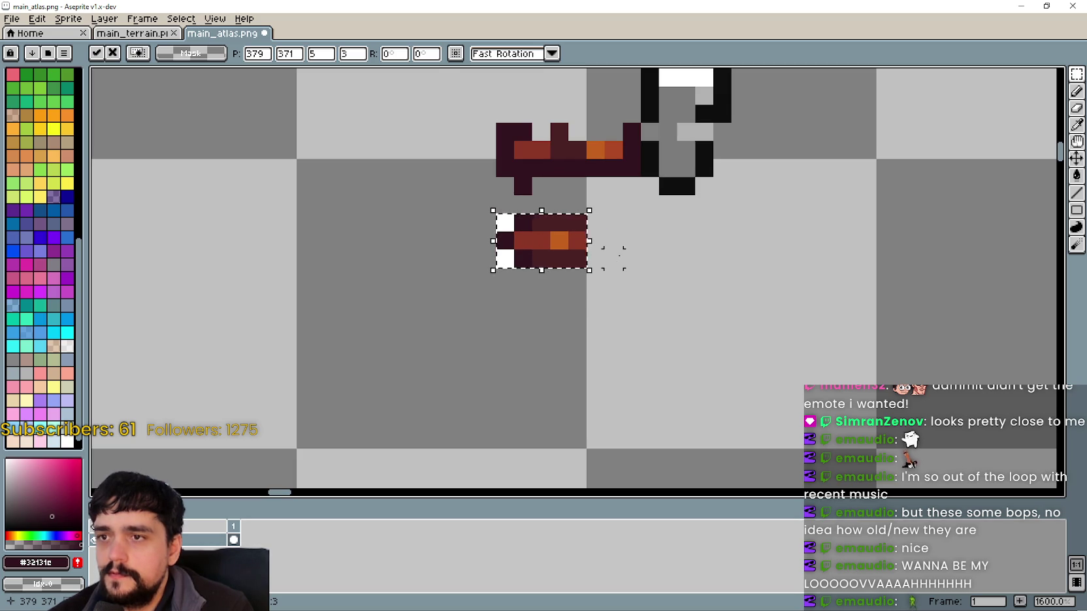
{"action": "left_click", "coordinate": [617, 237]}
{"action": "left_click_drag", "start_coordinate": [584, 242], "coordinate": [650, 247]}
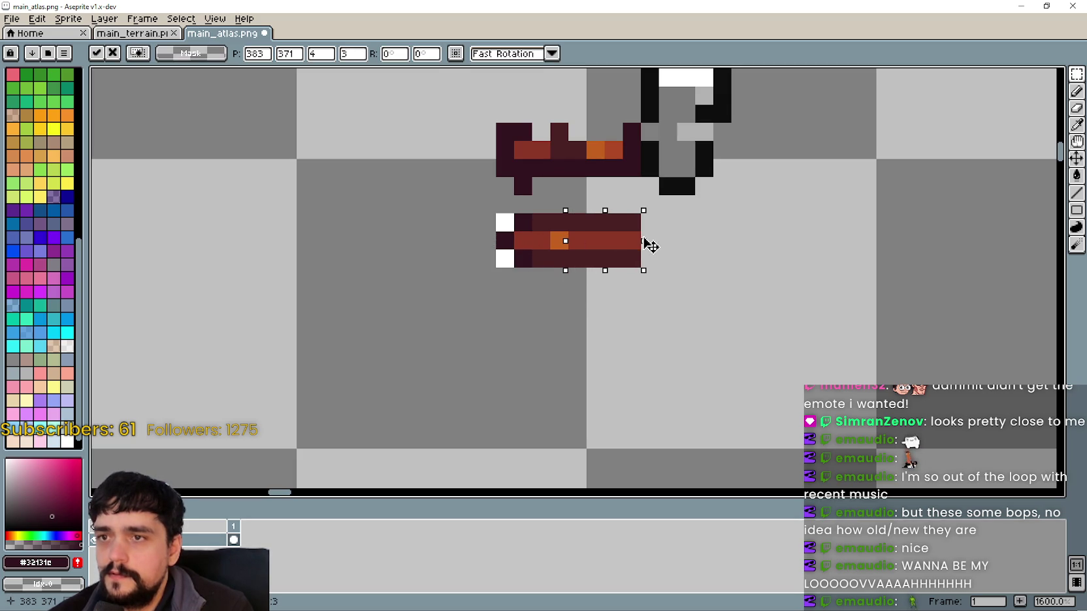
{"action": "left_click", "coordinate": [686, 258]}
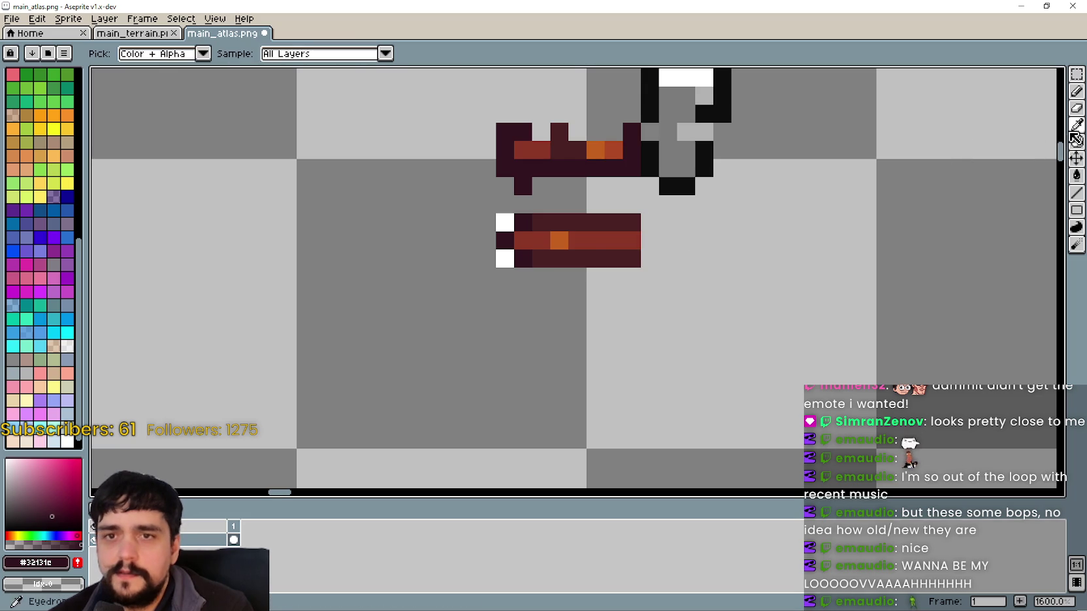
Pick the handle's dark red and clear the white pixels at the long bar's left end.
{"action": "left_click", "coordinate": [1077, 124]}
{"action": "scroll", "coordinate": [497, 240], "scroll_direction": "down", "scroll_amount": 4}
{"action": "mouse_move", "coordinate": [497, 240]}
{"action": "left_mouse_down"}
{"action": "mouse_move", "coordinate": [684, 260]}
{"action": "mouse_move", "coordinate": [734, 214]}
{"action": "left_mouse_up"}
{"action": "scroll", "coordinate": [733, 214], "scroll_direction": "down", "scroll_amount": 1}
{"action": "mouse_move", "coordinate": [636, 251]}
{"action": "left_mouse_down"}
{"action": "mouse_move", "coordinate": [688, 224]}
{"action": "mouse_move", "coordinate": [490, 271]}
{"action": "left_mouse_up"}
{"action": "left_click_drag", "start_coordinate": [298, 335], "coordinate": [378, 230]}
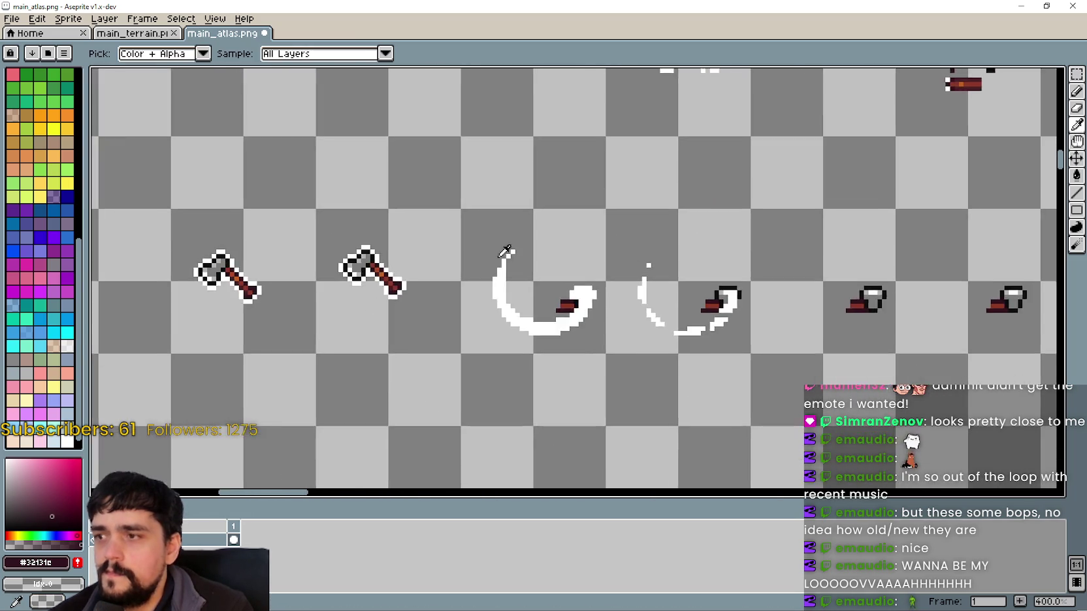
{"action": "scroll", "coordinate": [358, 269], "scroll_direction": "up", "scroll_amount": 5}
{"action": "scroll", "coordinate": [370, 231], "scroll_direction": "down", "scroll_amount": 6}
{"action": "scroll", "coordinate": [694, 185], "scroll_direction": "down", "scroll_amount": 1}
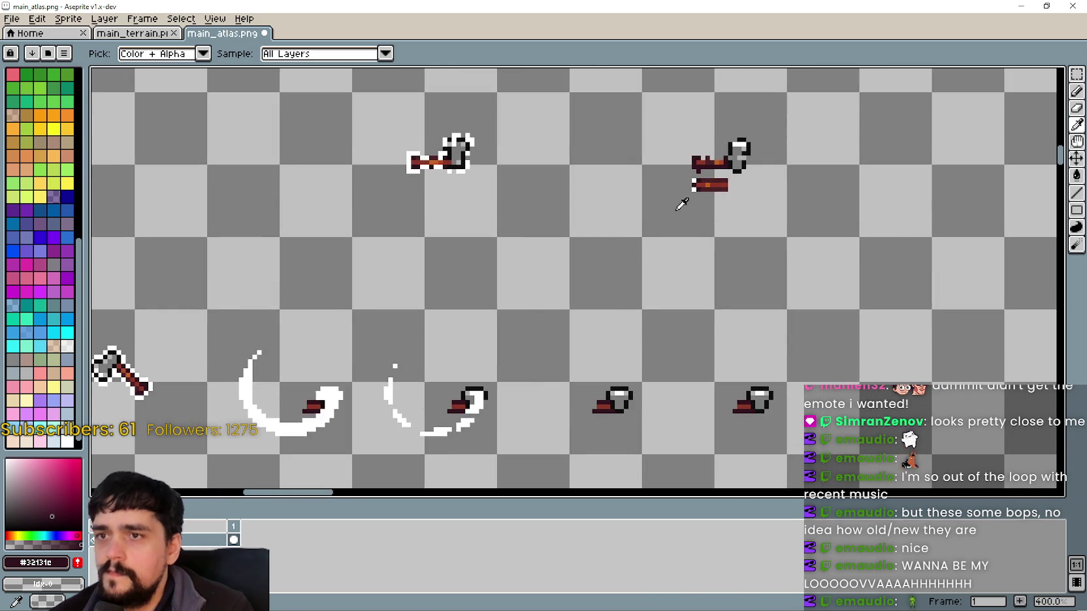
{"action": "scroll", "coordinate": [702, 203], "scroll_direction": "up", "scroll_amount": 4}
{"action": "scroll", "coordinate": [740, 138], "scroll_direction": "up", "scroll_amount": 3}
{"action": "scroll", "coordinate": [728, 206], "scroll_direction": "up", "scroll_amount": 2}
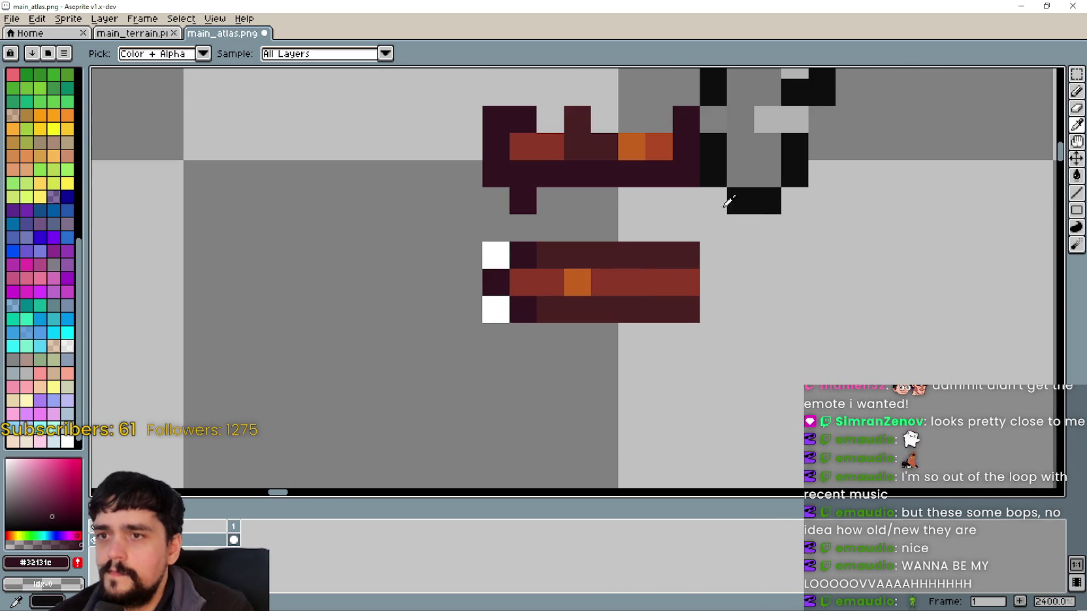
{"action": "left_click", "coordinate": [668, 243]}
{"action": "left_click", "coordinate": [1077, 91]}
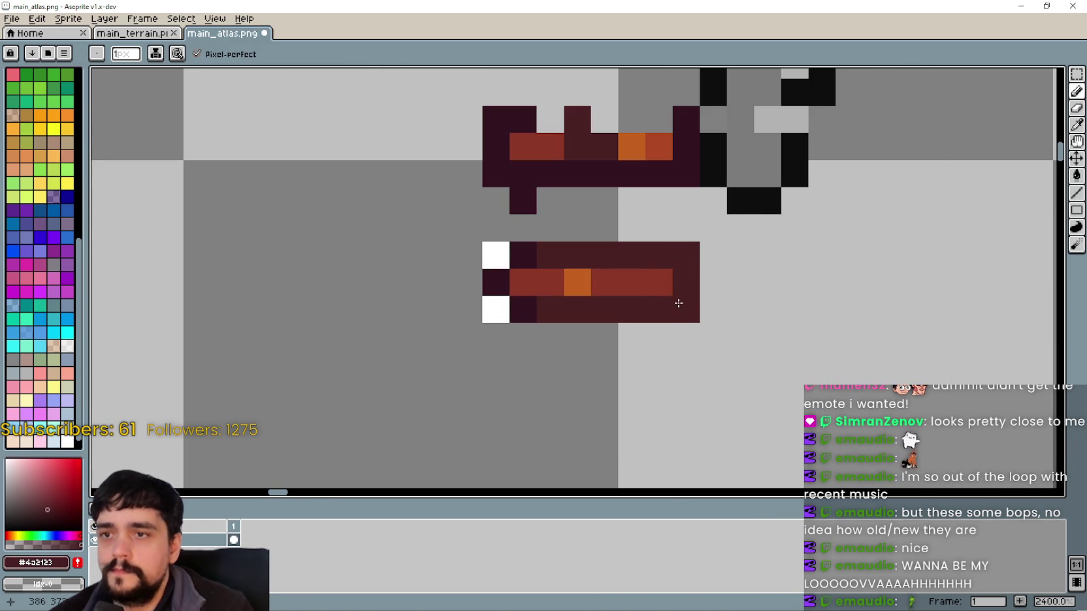
{"action": "scroll", "coordinate": [593, 318], "scroll_direction": "down", "scroll_amount": 1}
{"action": "scroll", "coordinate": [591, 317], "scroll_direction": "up", "scroll_amount": 2}
{"action": "right_click", "coordinate": [551, 297]}
{"action": "right_click", "coordinate": [552, 243]}
Delete the old short handle and move the long bar up against the tool head.
{"action": "scroll", "coordinate": [549, 258], "scroll_direction": "down", "scroll_amount": 3}
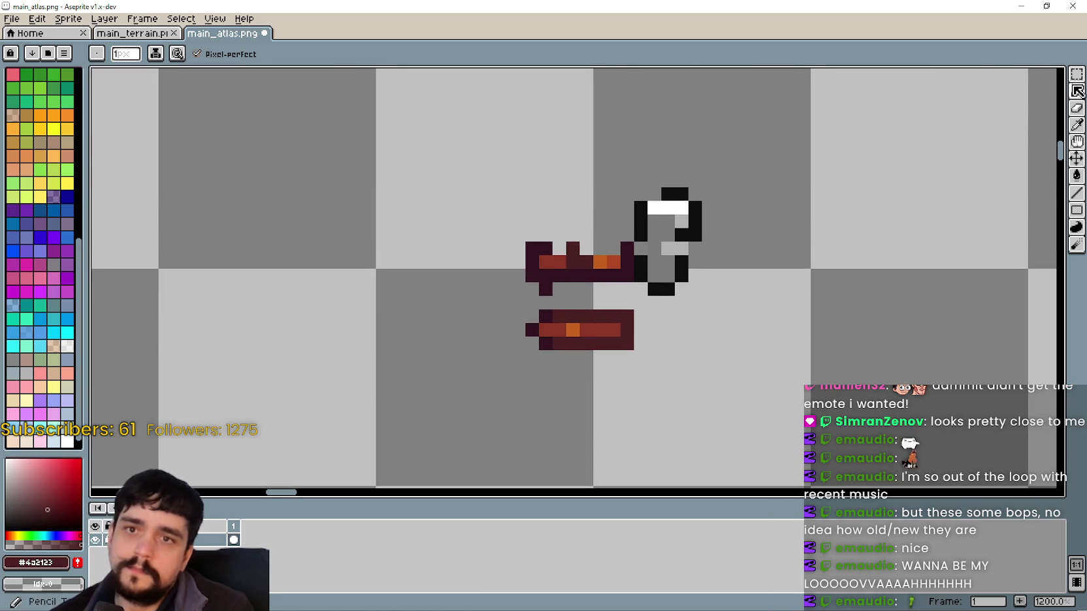
{"action": "left_click", "coordinate": [1077, 74]}
{"action": "left_click_drag", "start_coordinate": [504, 220], "coordinate": [638, 315]}
{"action": "key", "text": "Delete"}
{"action": "mouse_move", "coordinate": [496, 356]}
{"action": "left_mouse_down"}
{"action": "mouse_move", "coordinate": [635, 291]}
{"action": "mouse_move", "coordinate": [589, 281]}
{"action": "mouse_move", "coordinate": [601, 291]}
{"action": "mouse_move", "coordinate": [696, 123]}
{"action": "left_mouse_up"}
{"action": "scroll", "coordinate": [653, 269], "scroll_direction": "down", "scroll_amount": 2}
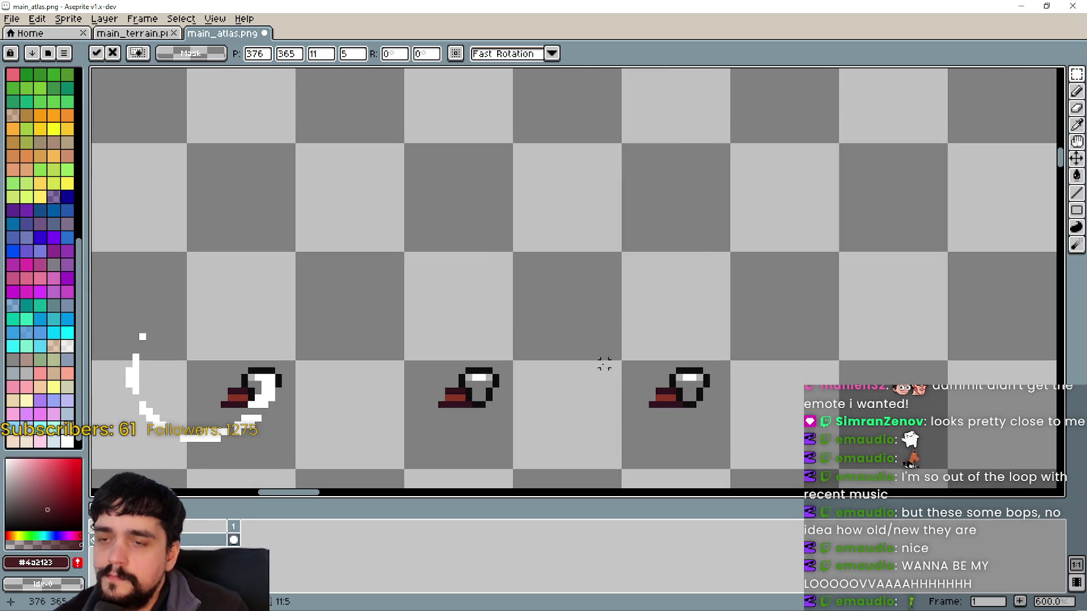
Copy the third tool frame and place it to the right of the lengthened tool.
{"action": "left_click_drag", "start_coordinate": [665, 392], "coordinate": [718, 457]}
{"action": "key", "text": "ctrl+c"}
{"action": "scroll", "coordinate": [639, 316], "scroll_direction": "up", "scroll_amount": 3}
{"action": "key", "text": "ctrl+v"}
{"action": "left_click_drag", "start_coordinate": [623, 320], "coordinate": [717, 311]}
{"action": "scroll", "coordinate": [718, 311], "scroll_direction": "up", "scroll_amount": 2}
{"action": "key", "text": "Return"}
{"action": "scroll", "coordinate": [529, 308], "scroll_direction": "down", "scroll_amount": 2}
{"action": "scroll", "coordinate": [559, 327], "scroll_direction": "down", "scroll_amount": 1}
{"action": "scroll", "coordinate": [559, 327], "scroll_direction": "down", "scroll_amount": 1}
Nudge the left axe sprite slightly down-left and commit its new position.
{"action": "key", "text": "e"}
{"action": "key", "text": "m"}
{"action": "left_click_drag", "start_coordinate": [236, 426], "coordinate": [347, 316]}
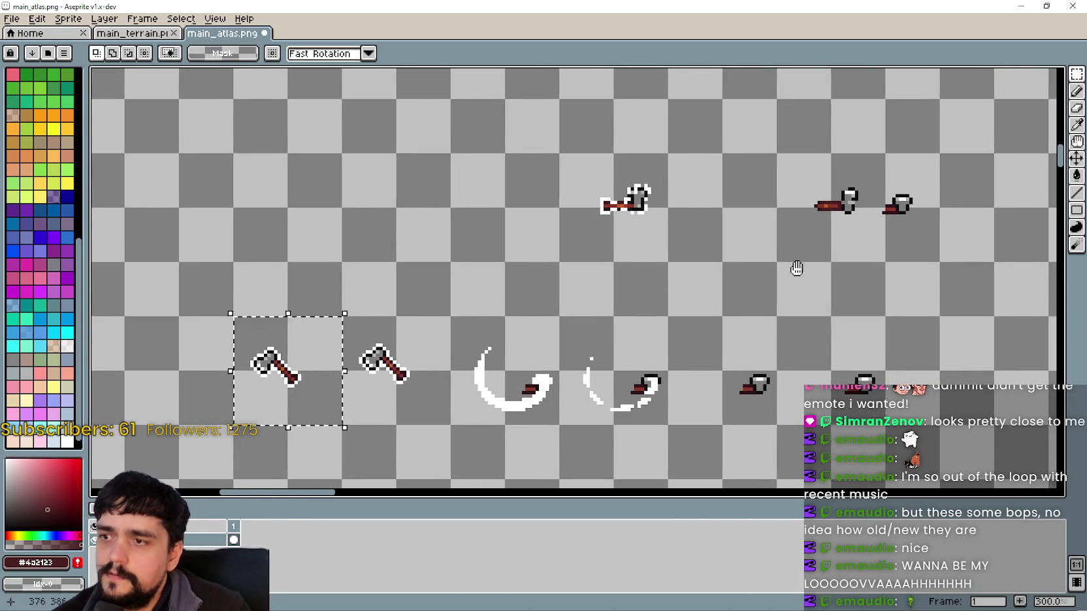
{"action": "scroll", "coordinate": [809, 270], "scroll_direction": "up", "scroll_amount": 3}
{"action": "mouse_move", "coordinate": [274, 194]}
{"action": "left_mouse_down"}
{"action": "mouse_move", "coordinate": [473, 286]}
{"action": "mouse_move", "coordinate": [410, 208]}
{"action": "mouse_move", "coordinate": [376, 224]}
{"action": "left_mouse_up"}
{"action": "key", "text": "Return"}
{"action": "scroll", "coordinate": [485, 257], "scroll_direction": "up", "scroll_amount": 1}
{"action": "left_click_drag", "start_coordinate": [485, 256], "coordinate": [413, 263]}
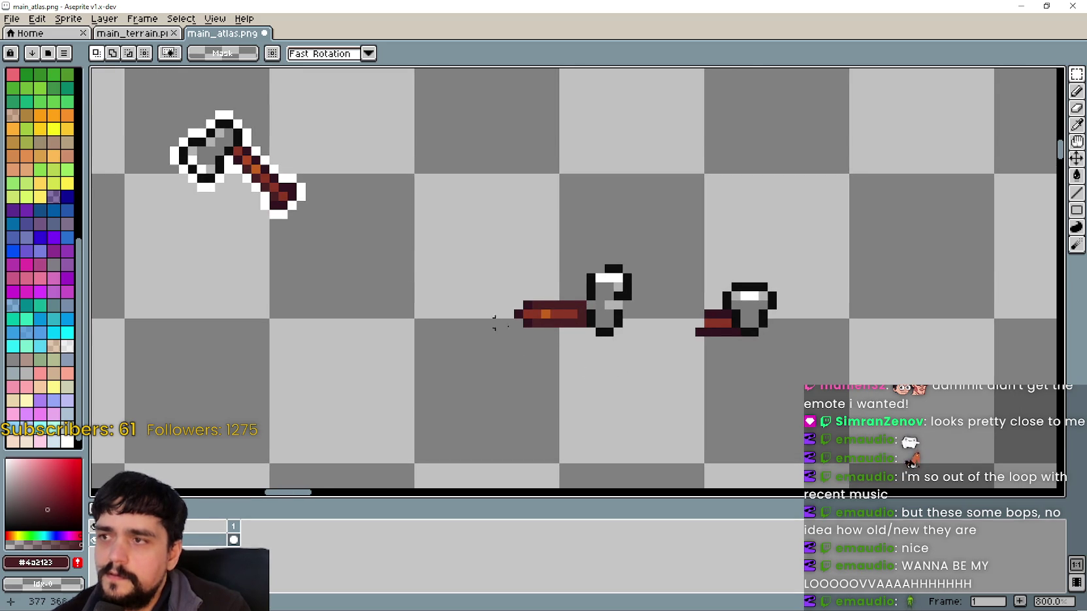
{"action": "scroll", "coordinate": [577, 322], "scroll_direction": "up", "scroll_amount": 2}
{"action": "scroll", "coordinate": [800, 251], "scroll_direction": "down", "scroll_amount": 1}
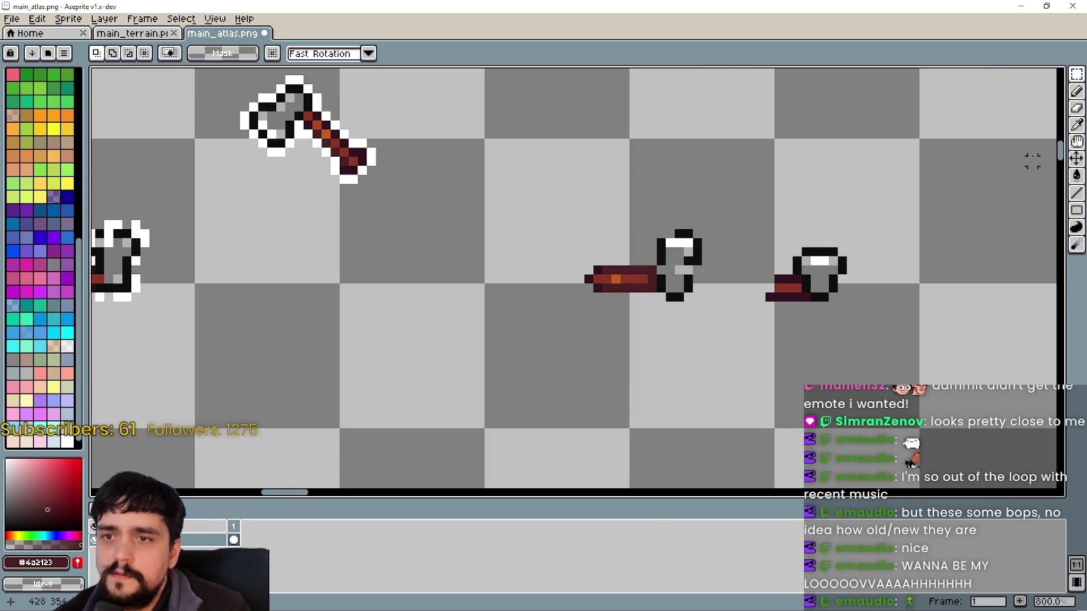
{"action": "left_click", "coordinate": [1077, 124]}
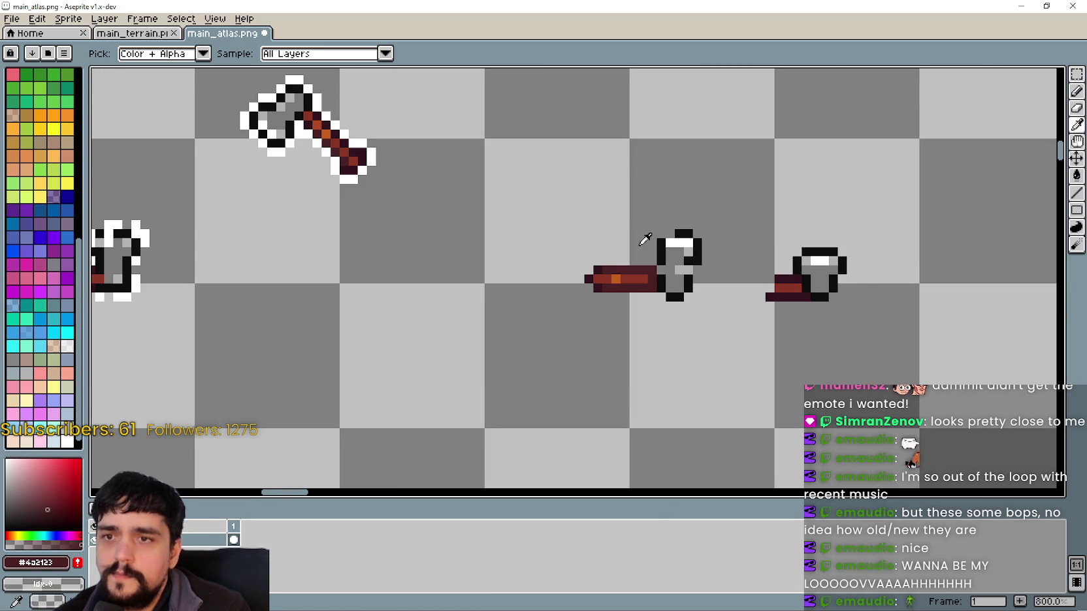
Sample the near-black outline and light grey colours from the tool sprites.
{"action": "scroll", "coordinate": [654, 241], "scroll_direction": "up", "scroll_amount": 1}
{"action": "left_click", "coordinate": [673, 286]}
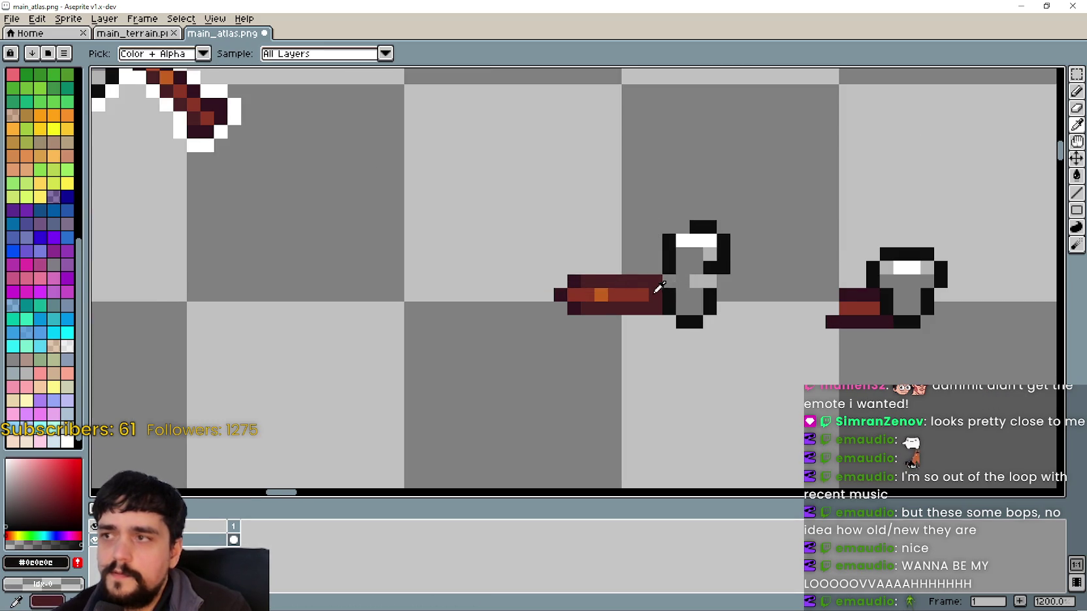
{"action": "scroll", "coordinate": [651, 293], "scroll_direction": "down", "scroll_amount": 1}
{"action": "left_click", "coordinate": [1079, 96]}
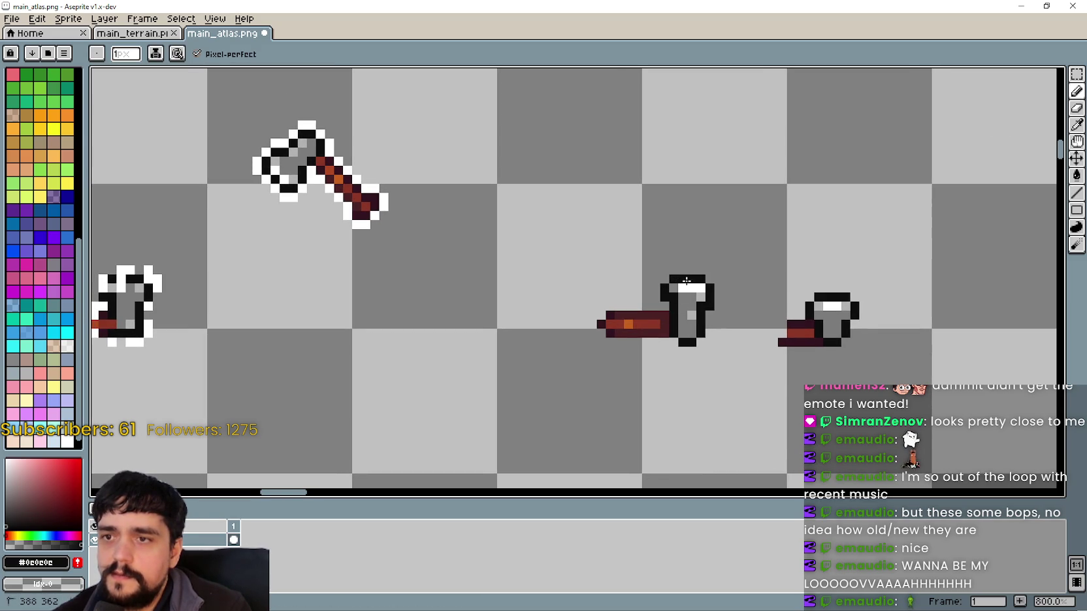
{"action": "scroll", "coordinate": [686, 280], "scroll_direction": "up", "scroll_amount": 1}
{"action": "scroll", "coordinate": [691, 270], "scroll_direction": "down", "scroll_amount": 1}
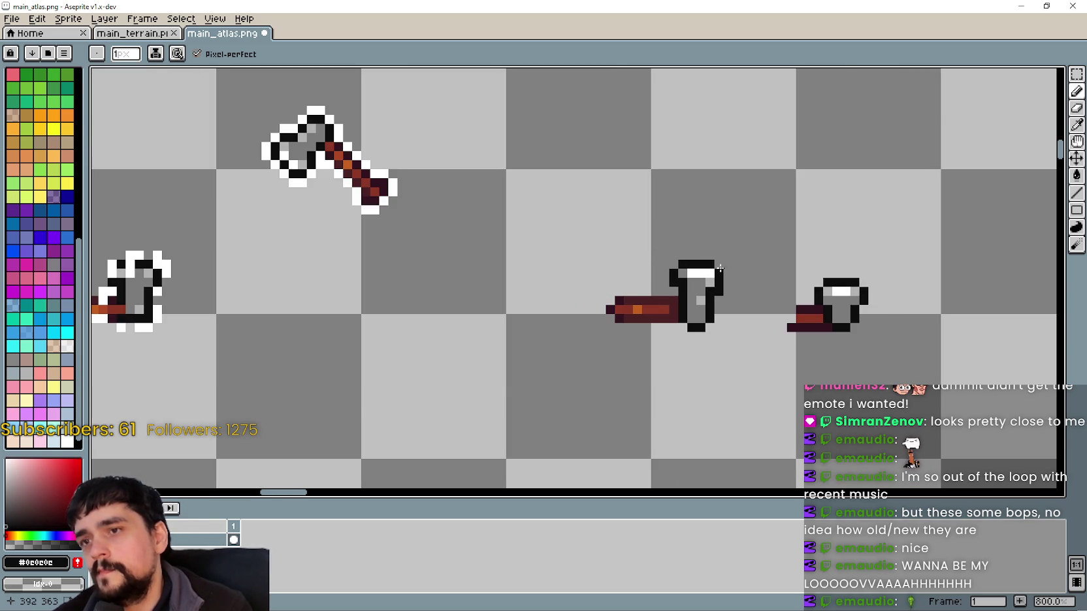
{"action": "scroll", "coordinate": [692, 273], "scroll_direction": "up", "scroll_amount": 1}
{"action": "scroll", "coordinate": [706, 273], "scroll_direction": "down", "scroll_amount": 1}
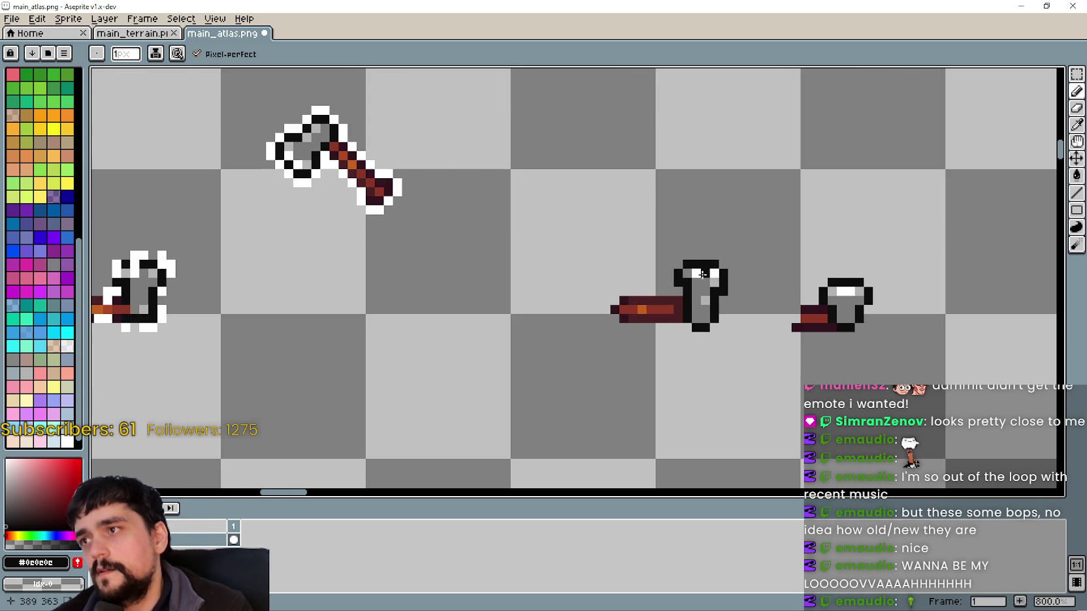
{"action": "left_click", "coordinate": [1076, 124]}
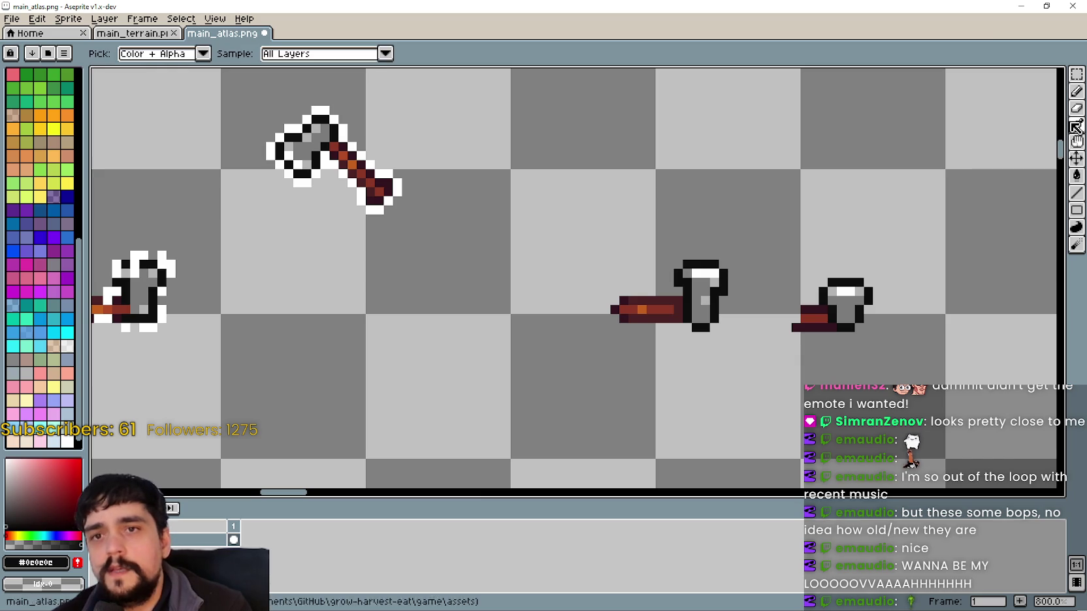
{"action": "scroll", "coordinate": [328, 83], "scroll_direction": "up", "scroll_amount": 1}
{"action": "left_click", "coordinate": [283, 194]}
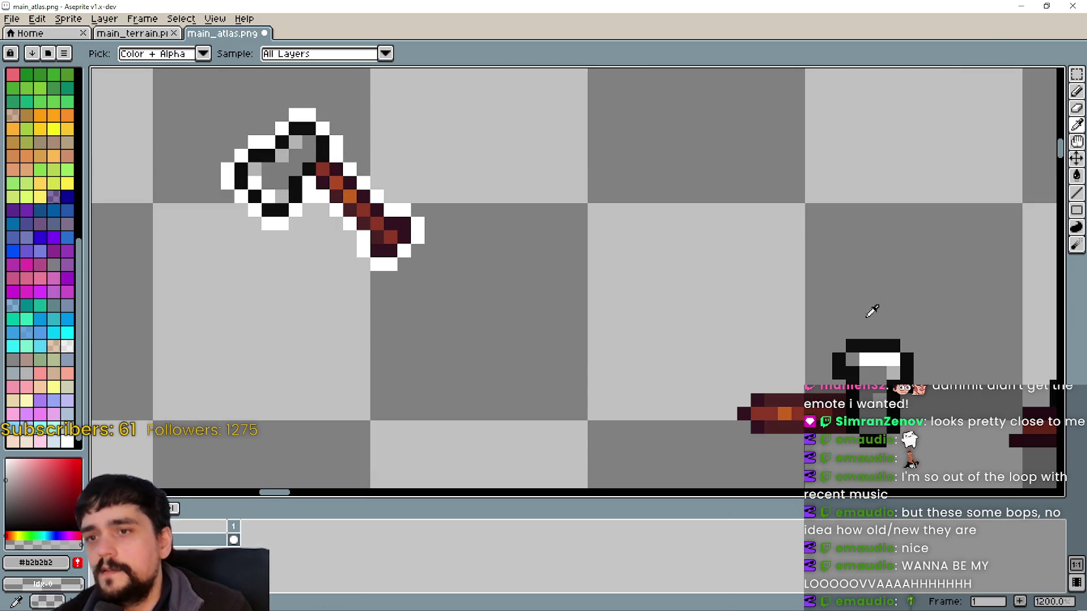
{"action": "left_click", "coordinate": [1076, 91]}
Add a darker grey shading pixel at the lower right of the grey tool head.
{"action": "left_click_drag", "start_coordinate": [923, 234], "coordinate": [667, 187]}
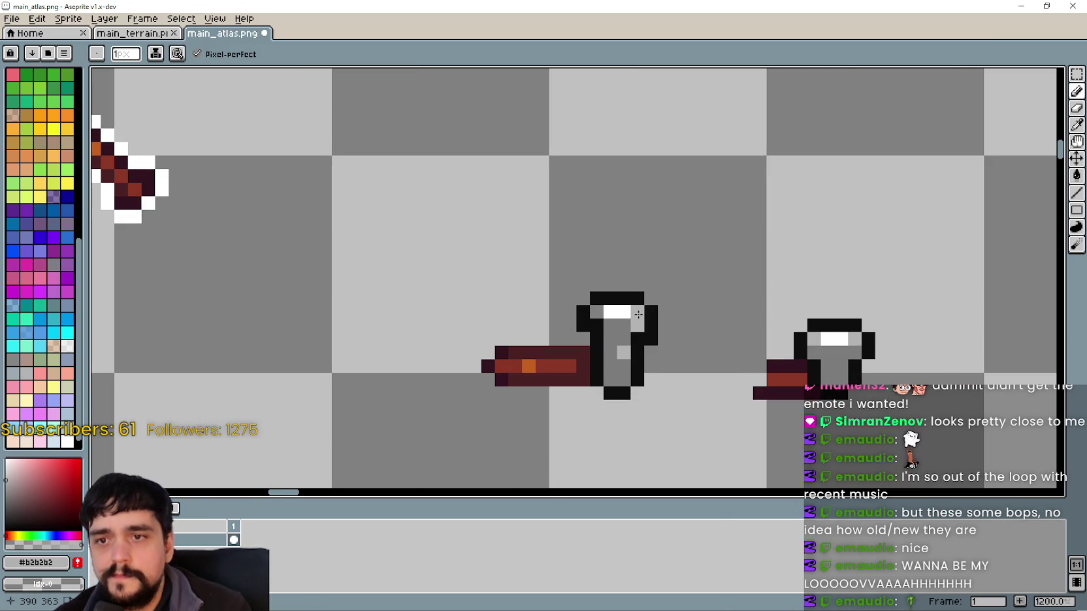
{"action": "left_click_drag", "start_coordinate": [462, 318], "coordinate": [487, 285]}
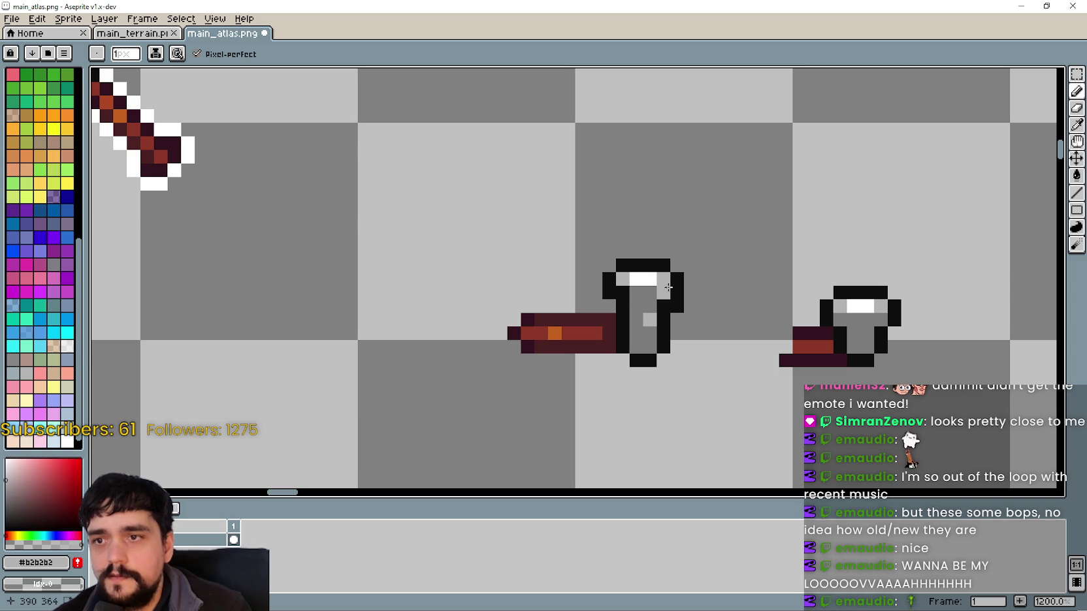
{"action": "left_click", "coordinate": [1077, 125]}
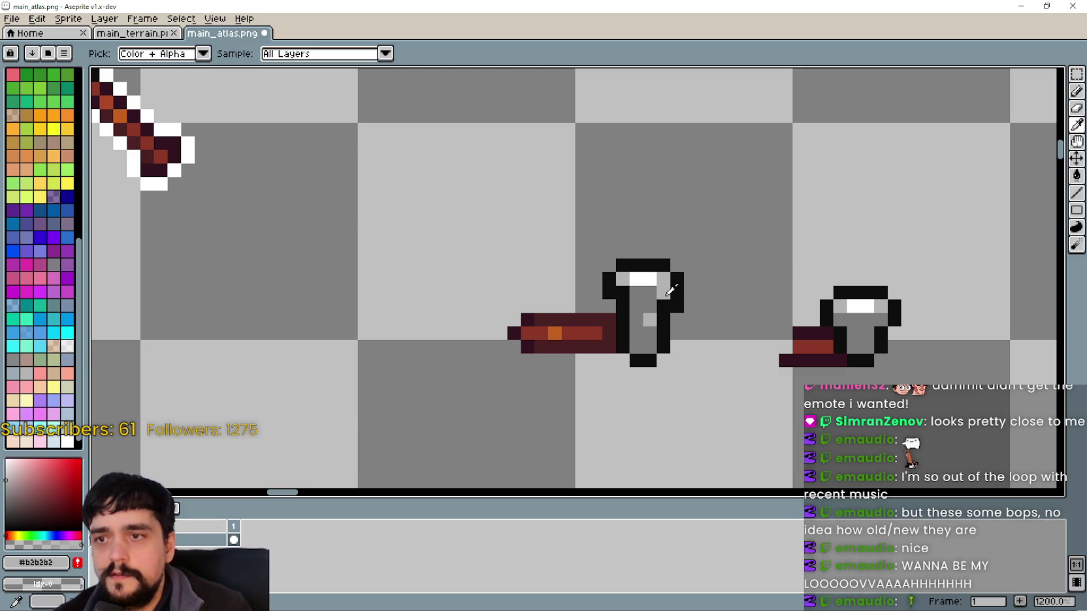
{"action": "left_click", "coordinate": [656, 292]}
{"action": "left_click", "coordinate": [1077, 91]}
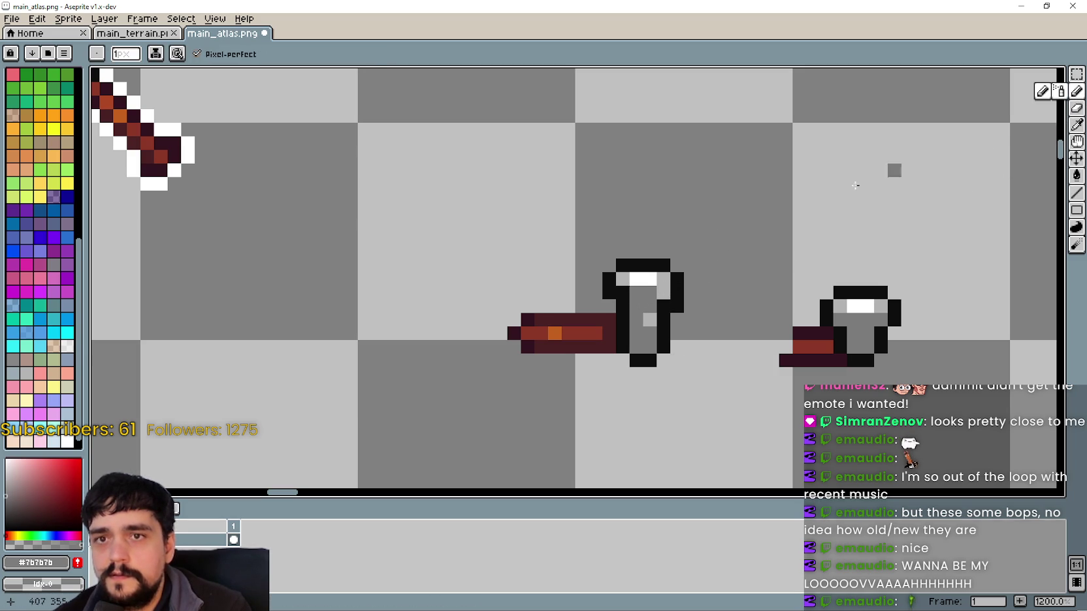
{"action": "left_click", "coordinate": [662, 360]}
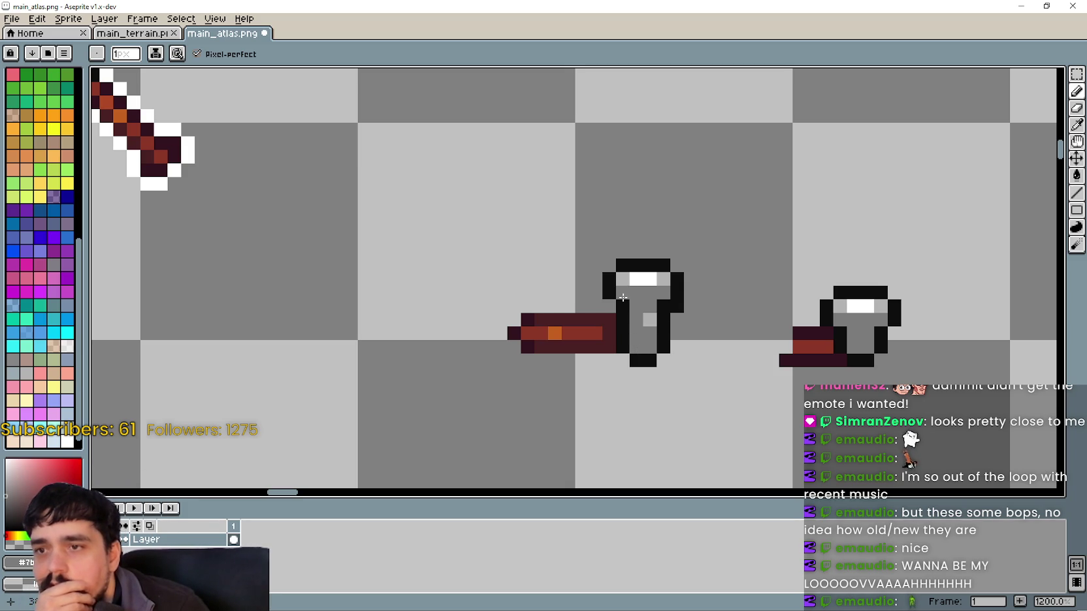
{"action": "key", "text": "i"}
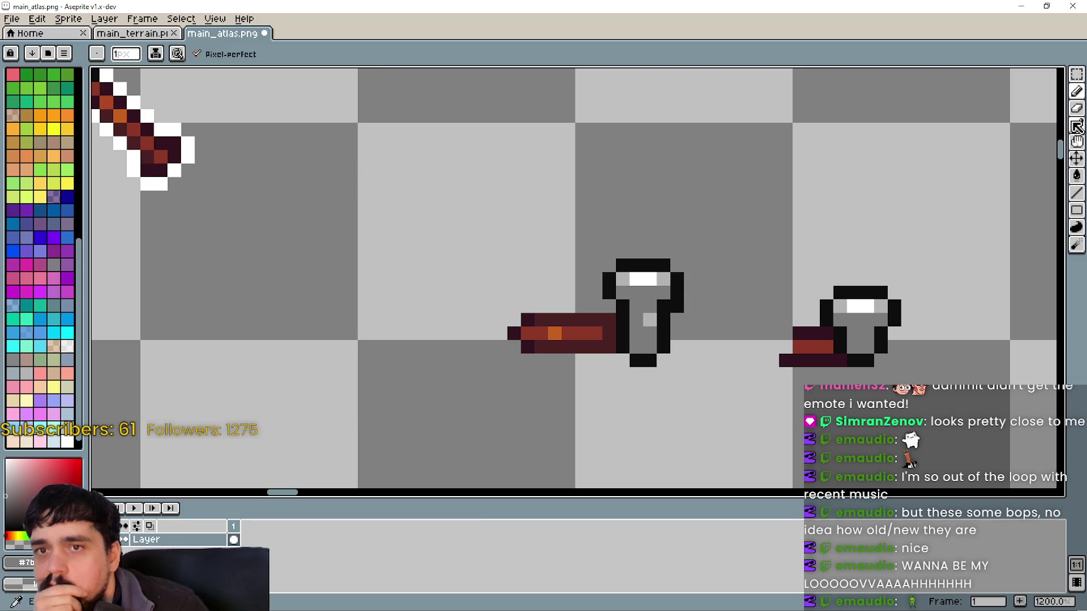
{"action": "left_click", "coordinate": [626, 270]}
{"action": "key", "text": "b"}
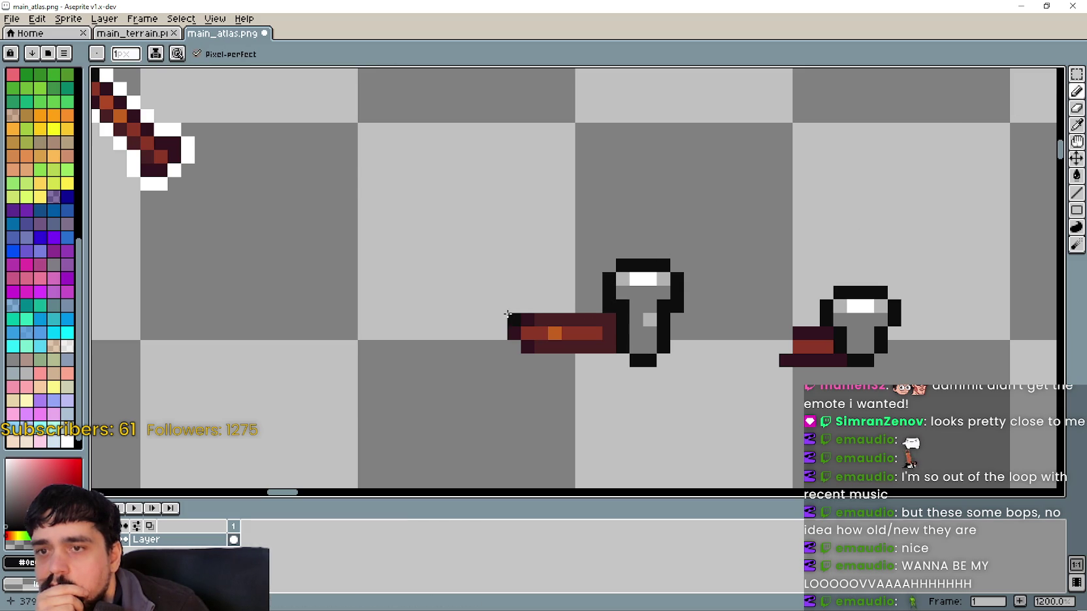
{"action": "scroll", "coordinate": [705, 307], "scroll_direction": "down", "scroll_amount": 4}
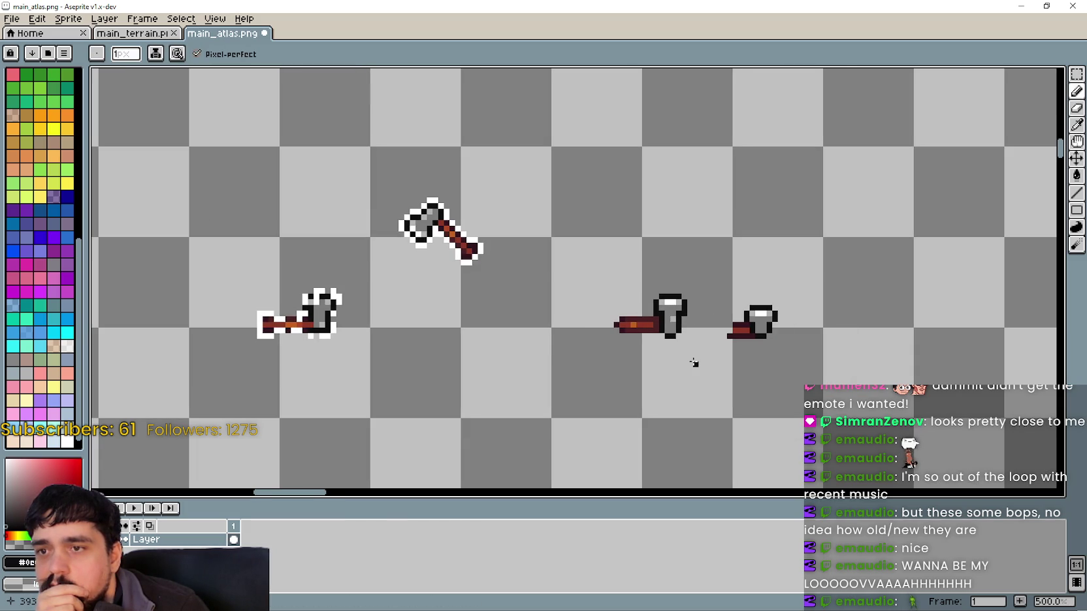
{"action": "scroll", "coordinate": [689, 301], "scroll_direction": "up", "scroll_amount": 3}
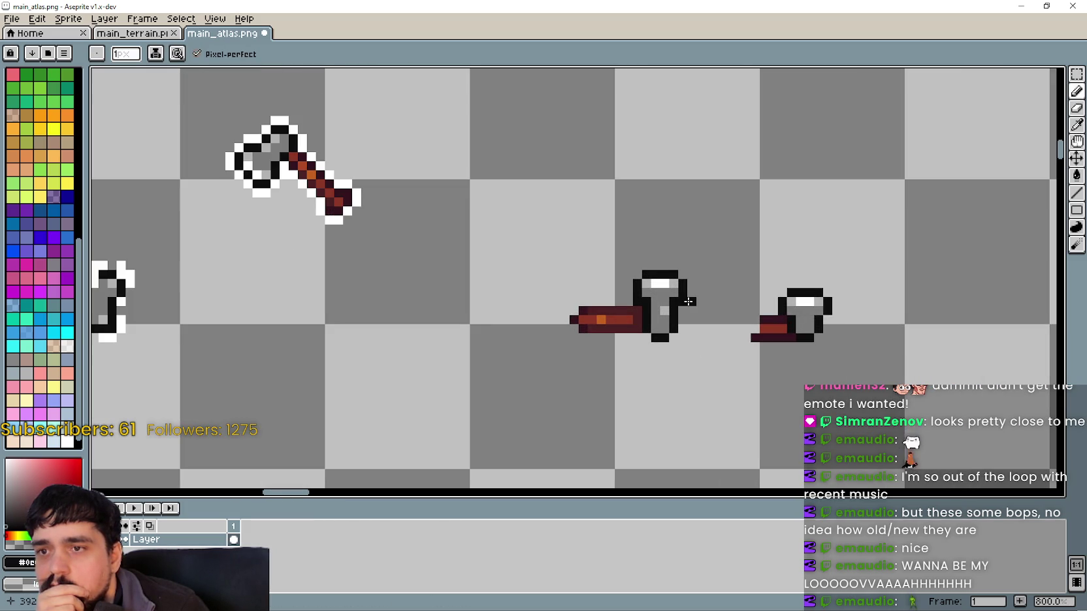
{"action": "scroll", "coordinate": [682, 303], "scroll_direction": "up", "scroll_amount": 1}
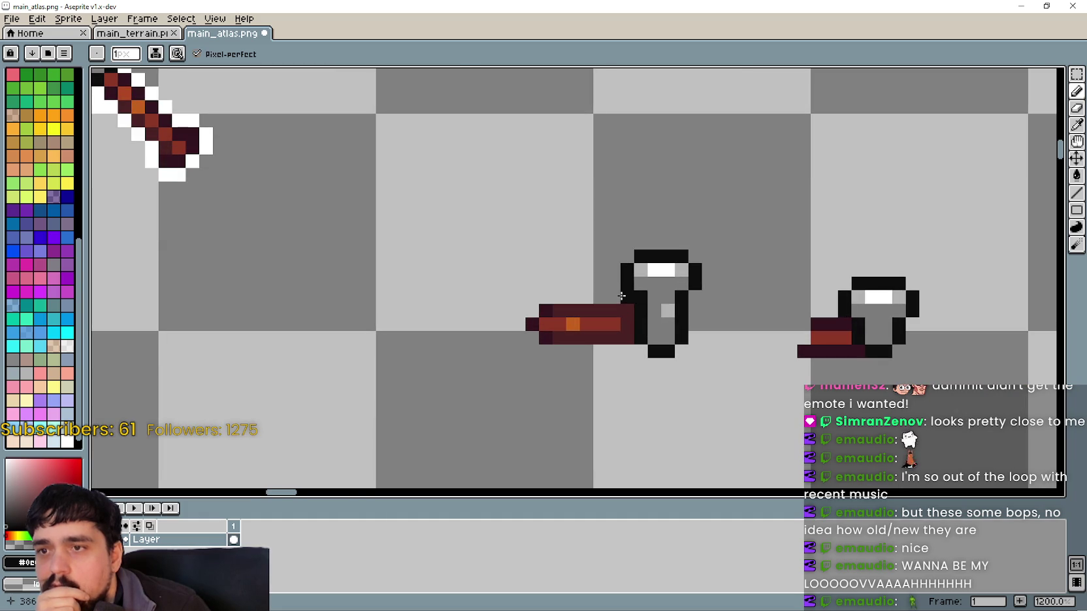
{"action": "scroll", "coordinate": [548, 297], "scroll_direction": "down", "scroll_amount": 4}
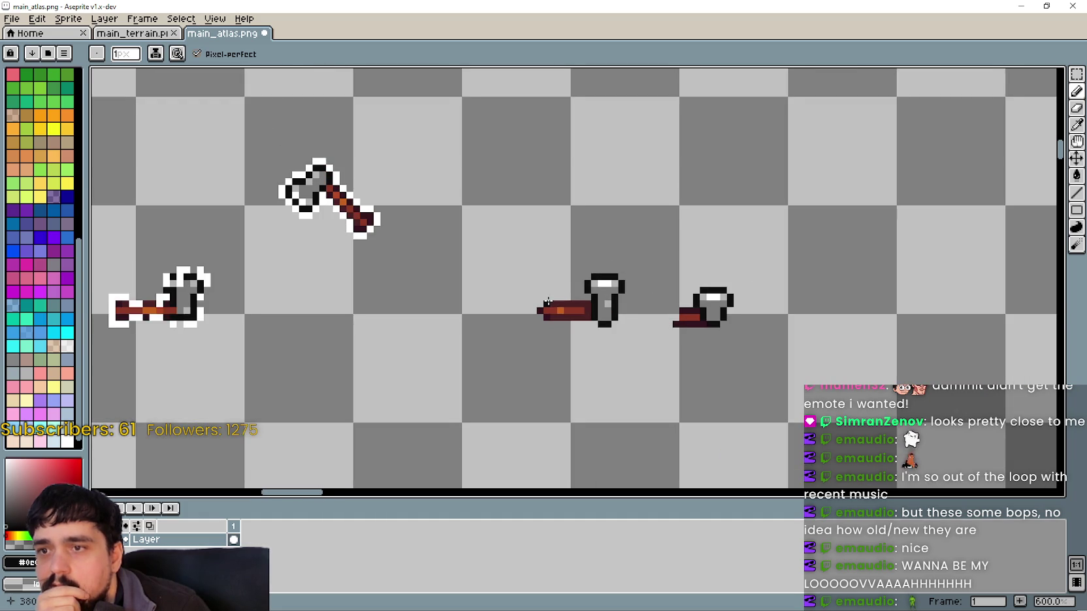
{"action": "scroll", "coordinate": [591, 305], "scroll_direction": "up", "scroll_amount": 2}
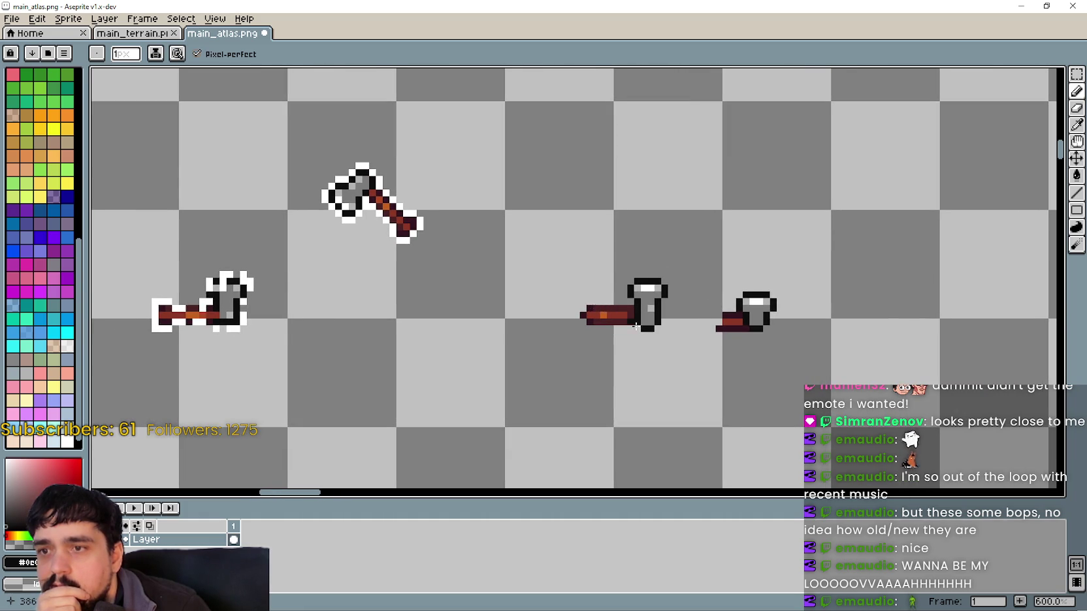
{"action": "scroll", "coordinate": [673, 333], "scroll_direction": "up", "scroll_amount": 3}
{"action": "scroll", "coordinate": [668, 330], "scroll_direction": "down", "scroll_amount": 3}
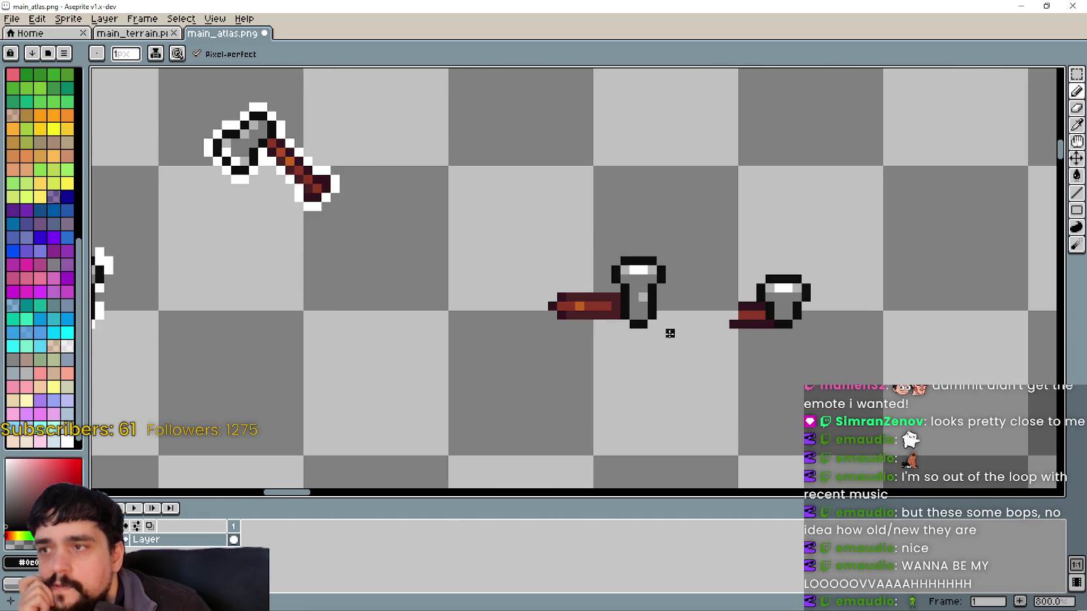
{"action": "scroll", "coordinate": [667, 323], "scroll_direction": "up", "scroll_amount": 3}
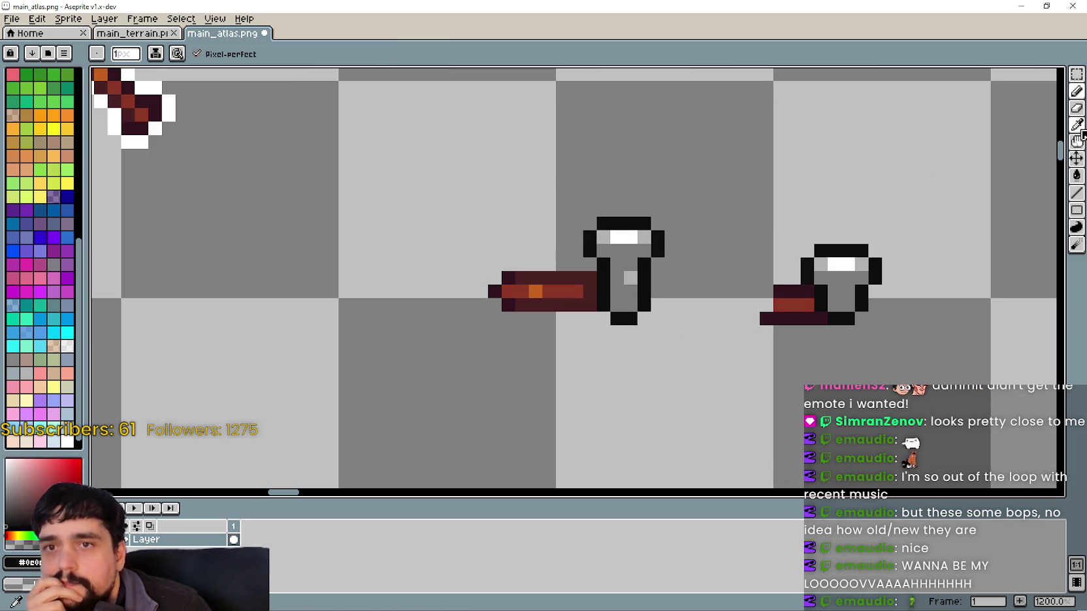
{"action": "left_click", "coordinate": [1077, 124]}
{"action": "scroll", "coordinate": [669, 320], "scroll_direction": "down", "scroll_amount": 1}
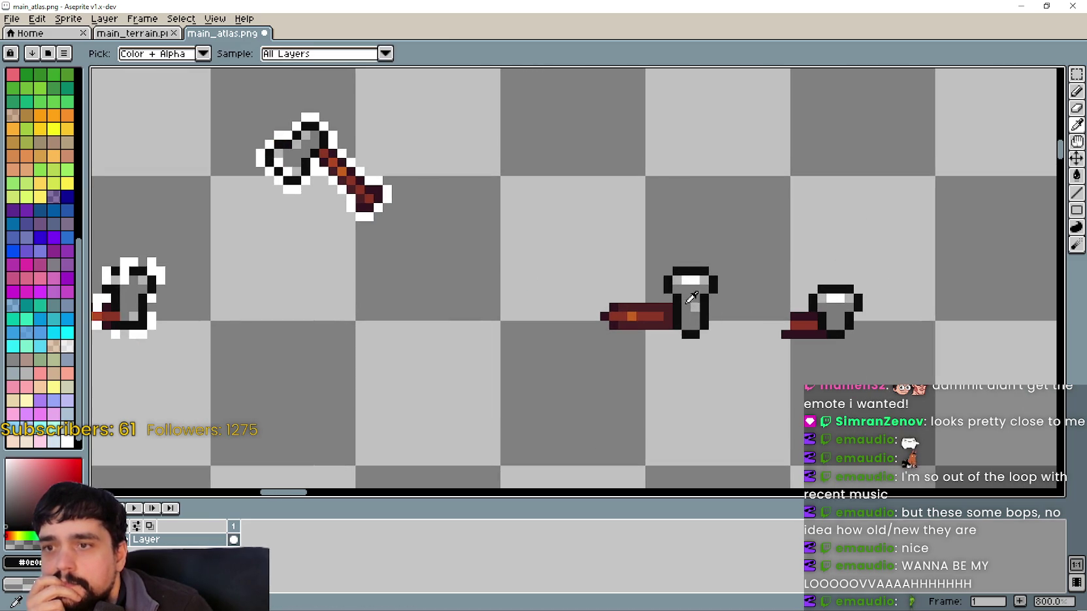
{"action": "left_click", "coordinate": [1076, 91]}
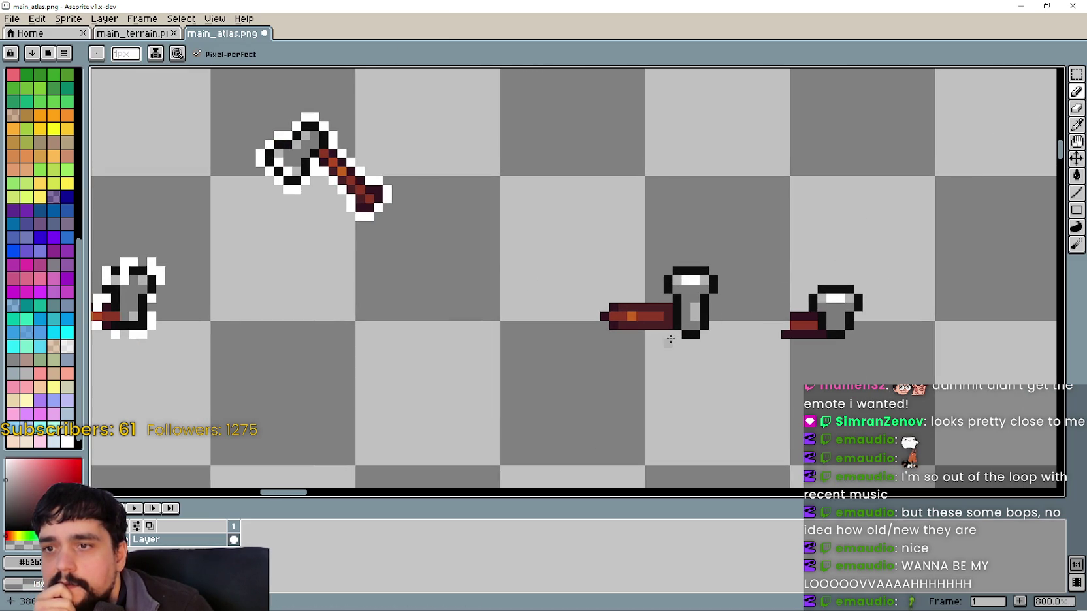
{"action": "scroll", "coordinate": [725, 346], "scroll_direction": "down", "scroll_amount": 3}
{"action": "key", "text": "e"}
{"action": "scroll", "coordinate": [691, 379], "scroll_direction": "up", "scroll_amount": 2}
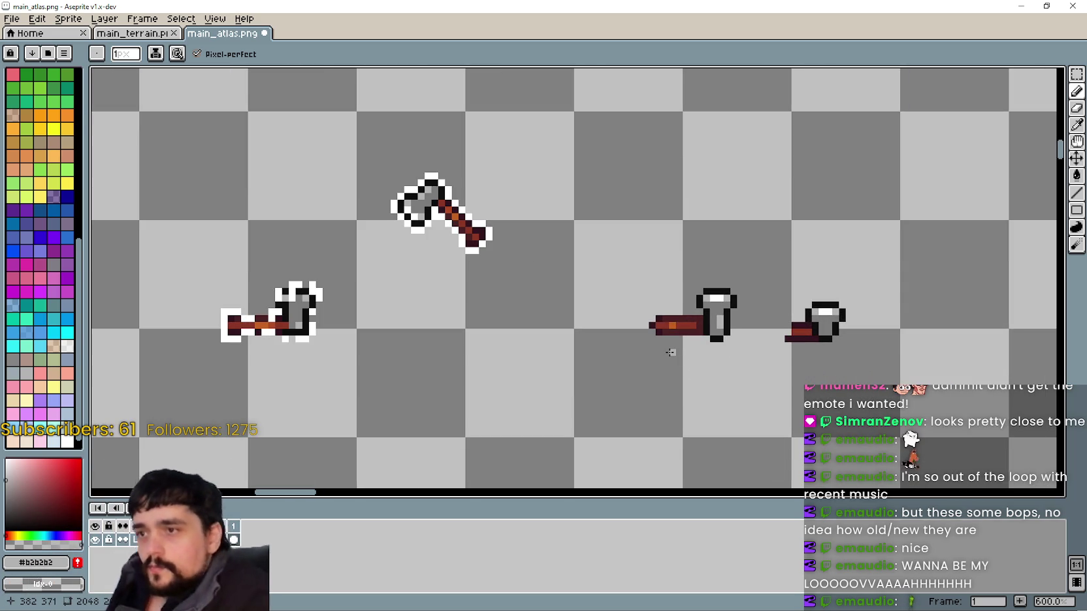
{"action": "scroll", "coordinate": [671, 352], "scroll_direction": "down", "scroll_amount": 3}
{"action": "key", "text": "e"}
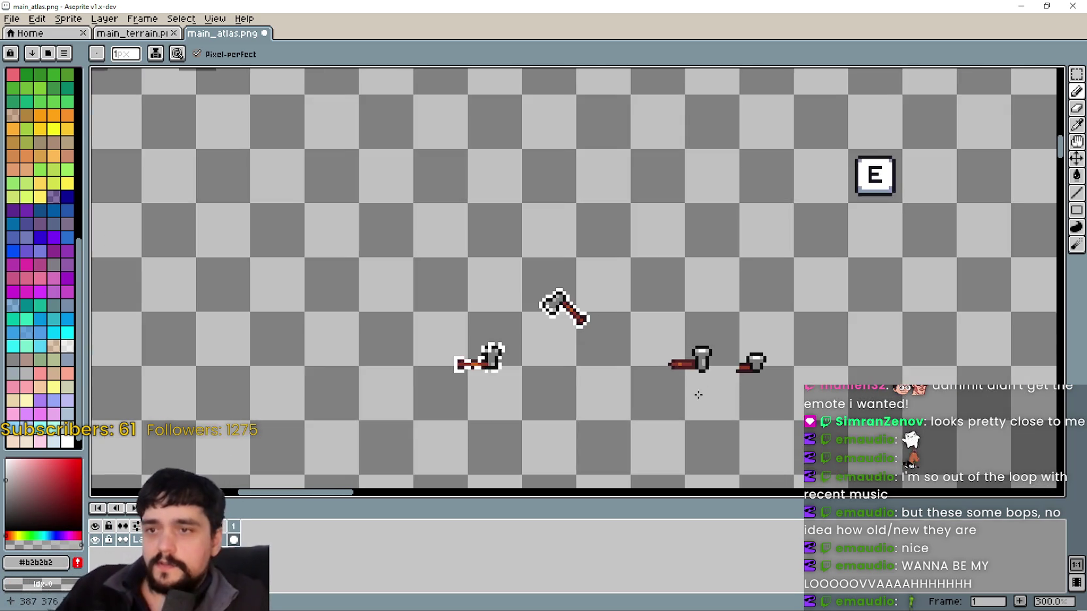
Bring the sickle animation rows into view and select the tool's wooden handle.
{"action": "left_click_drag", "start_coordinate": [669, 337], "coordinate": [617, 115]}
{"action": "scroll", "coordinate": [578, 177], "scroll_direction": "left", "scroll_amount": 5}
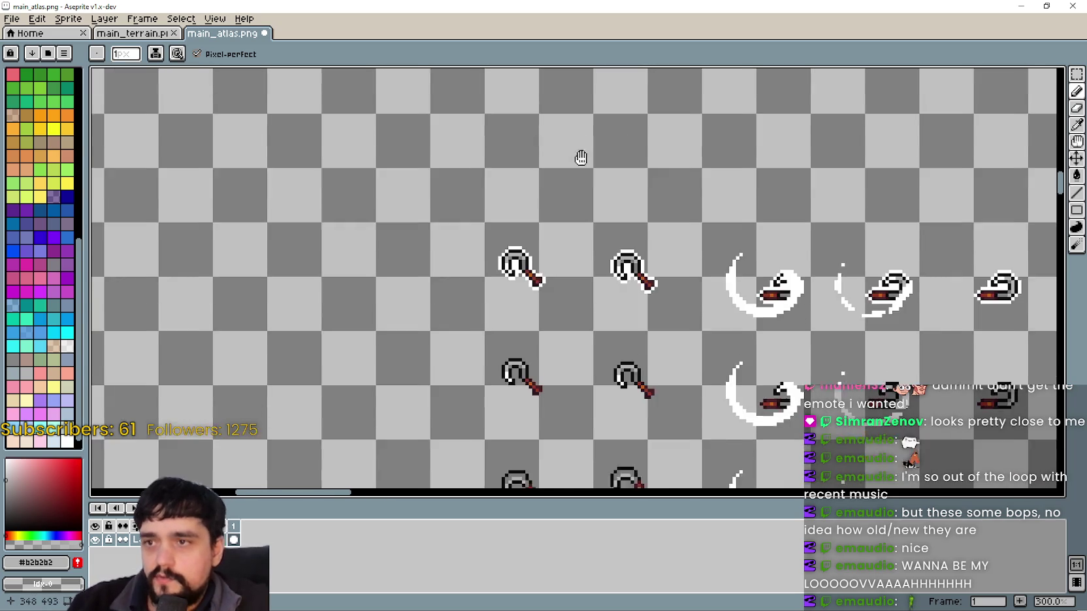
{"action": "scroll", "coordinate": [568, 270], "scroll_direction": "up", "scroll_amount": 2}
{"action": "scroll", "coordinate": [564, 267], "scroll_direction": "down", "scroll_amount": 1}
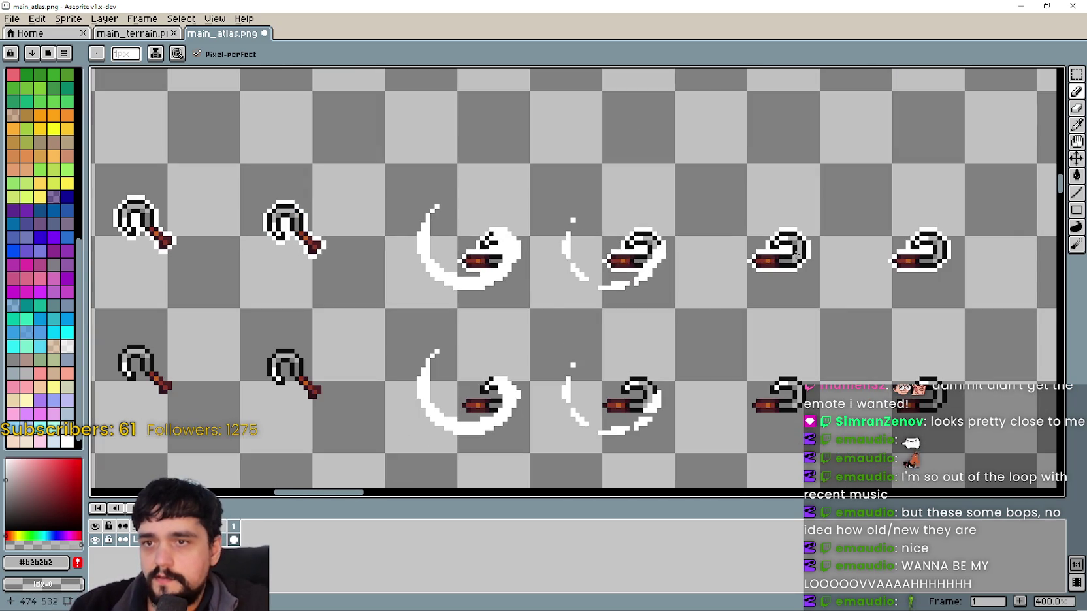
{"action": "scroll", "coordinate": [588, 281], "scroll_direction": "up", "scroll_amount": 2}
{"action": "scroll", "coordinate": [654, 313], "scroll_direction": "down", "scroll_amount": 3}
{"action": "scroll", "coordinate": [671, 323], "scroll_direction": "up", "scroll_amount": 2}
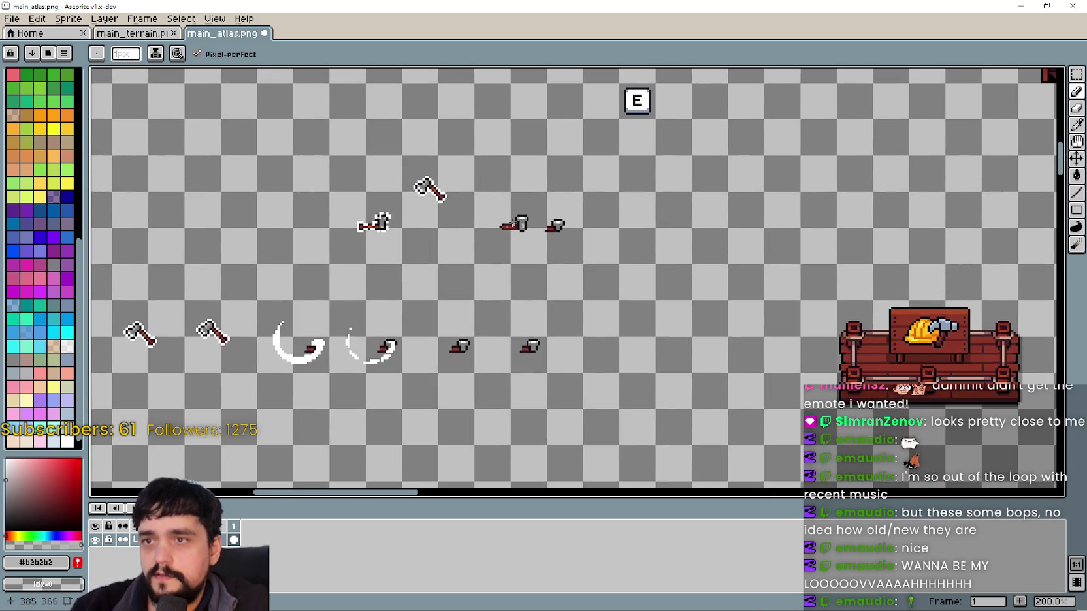
{"action": "scroll", "coordinate": [493, 216], "scroll_direction": "up", "scroll_amount": 1}
{"action": "key", "text": "m"}
{"action": "scroll", "coordinate": [476, 218], "scroll_direction": "up", "scroll_amount": 3}
{"action": "left_click_drag", "start_coordinate": [490, 239], "coordinate": [558, 287]}
Place the handle copy beside the first sickle swing frame and commit it.
{"action": "scroll", "coordinate": [560, 287], "scroll_direction": "up", "scroll_amount": 3}
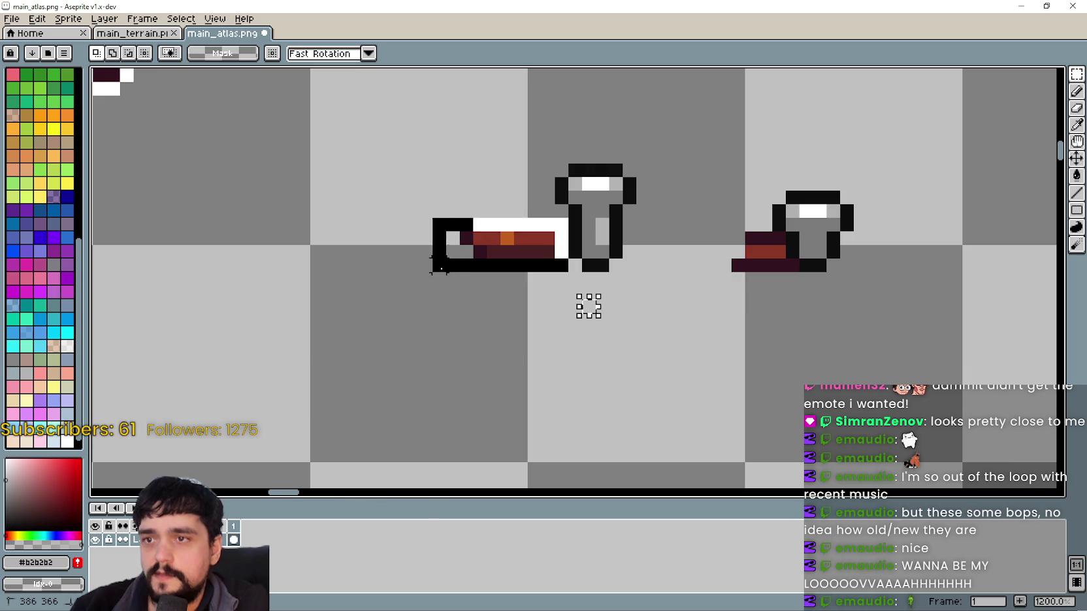
{"action": "scroll", "coordinate": [587, 304], "scroll_direction": "down", "scroll_amount": 8}
{"action": "scroll", "coordinate": [612, 441], "scroll_direction": "up", "scroll_amount": 5}
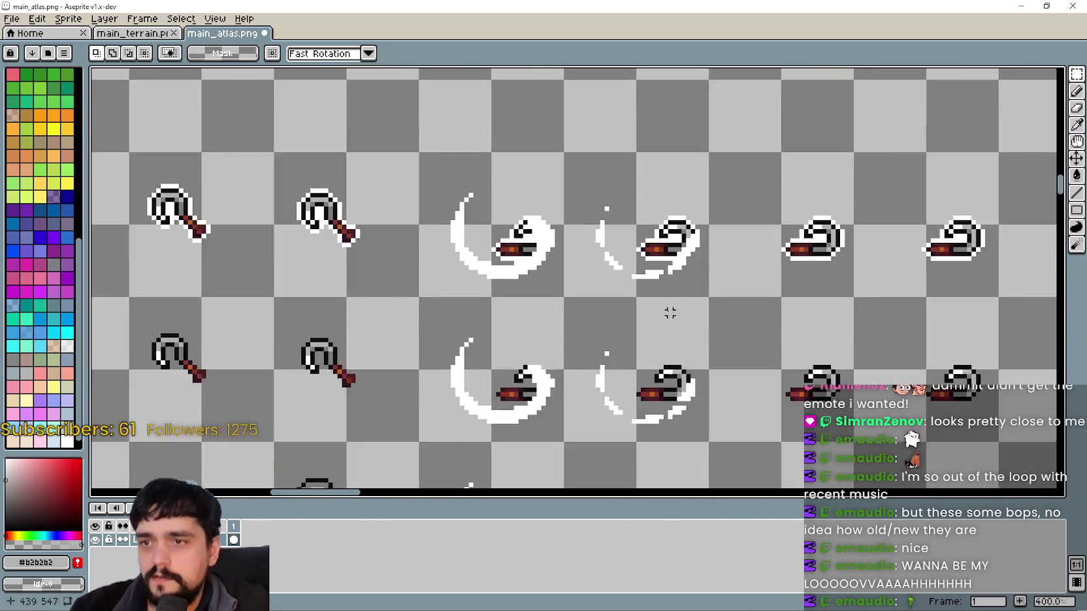
{"action": "scroll", "coordinate": [733, 200], "scroll_direction": "down", "scroll_amount": 1}
{"action": "scroll", "coordinate": [587, 222], "scroll_direction": "up", "scroll_amount": 4}
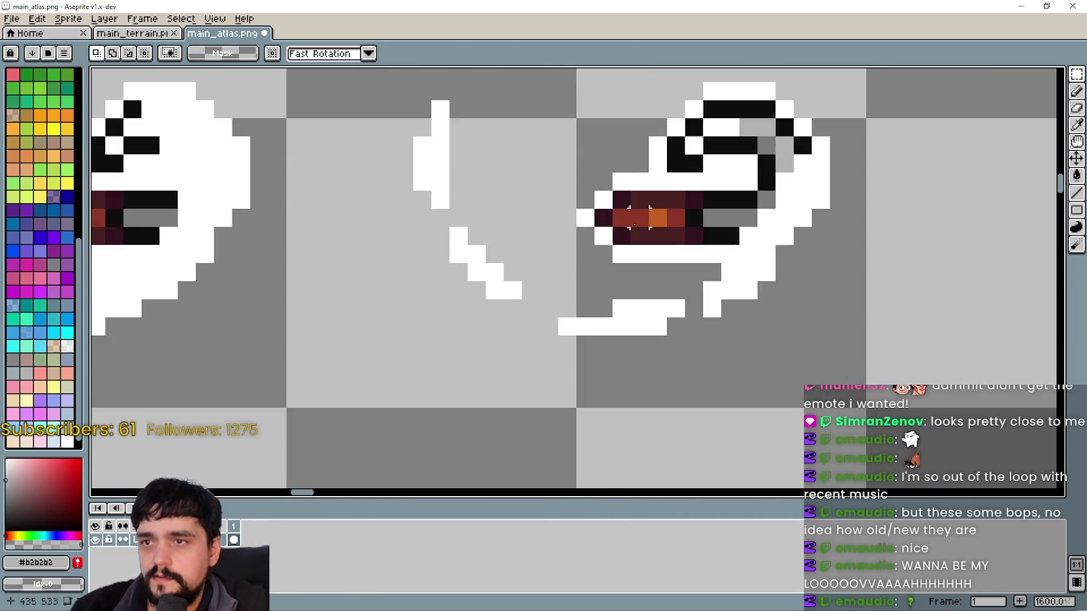
{"action": "scroll", "coordinate": [490, 235], "scroll_direction": "down", "scroll_amount": 3}
{"action": "scroll", "coordinate": [601, 235], "scroll_direction": "up", "scroll_amount": 1}
{"action": "scroll", "coordinate": [601, 235], "scroll_direction": "down", "scroll_amount": 1}
{"action": "scroll", "coordinate": [601, 235], "scroll_direction": "up", "scroll_amount": 5}
{"action": "mouse_move", "coordinate": [377, 204]}
{"action": "left_mouse_down"}
{"action": "mouse_move", "coordinate": [648, 312]}
{"action": "mouse_move", "coordinate": [626, 282]}
{"action": "mouse_move", "coordinate": [534, 268]}
{"action": "mouse_move", "coordinate": [517, 276]}
{"action": "mouse_move", "coordinate": [486, 260]}
{"action": "mouse_move", "coordinate": [301, 318]}
{"action": "mouse_move", "coordinate": [310, 307]}
{"action": "left_mouse_up"}
{"action": "scroll", "coordinate": [515, 269], "scroll_direction": "down", "scroll_amount": 5}
{"action": "scroll", "coordinate": [522, 261], "scroll_direction": "up", "scroll_amount": 1}
{"action": "key", "text": "Return"}
{"action": "scroll", "coordinate": [549, 229], "scroll_direction": "up", "scroll_amount": 3}
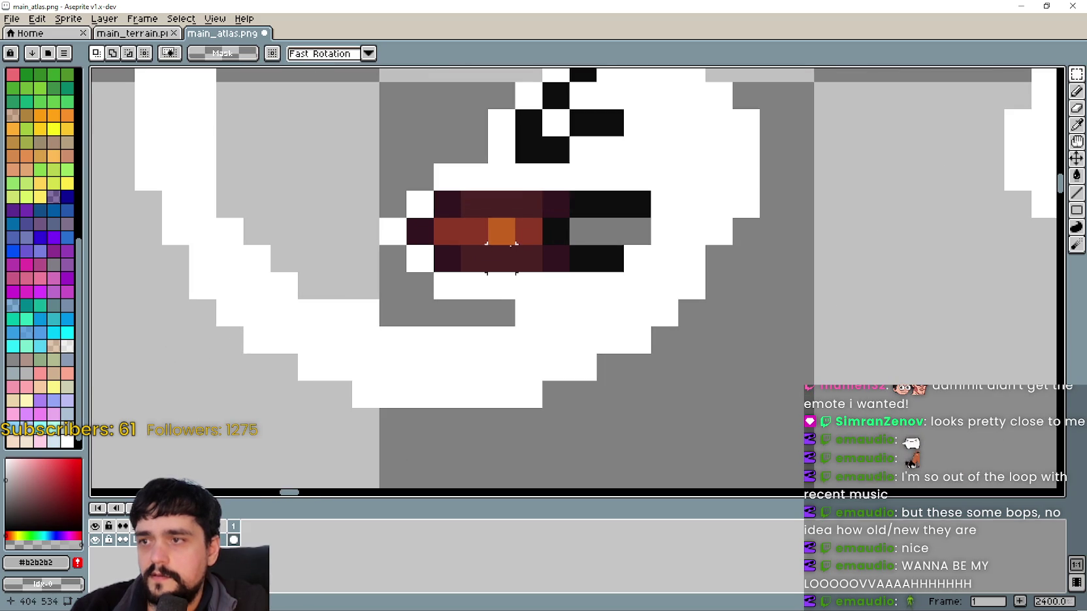
Cap the copied handle's end with a three-pixel column copied from the blade.
{"action": "left_click_drag", "start_coordinate": [516, 191], "coordinate": [570, 246]}
{"action": "left_click_drag", "start_coordinate": [545, 192], "coordinate": [556, 269]}
{"action": "scroll", "coordinate": [554, 270], "scroll_direction": "down", "scroll_amount": 1}
{"action": "scroll", "coordinate": [398, 335], "scroll_direction": "up", "scroll_amount": 3}
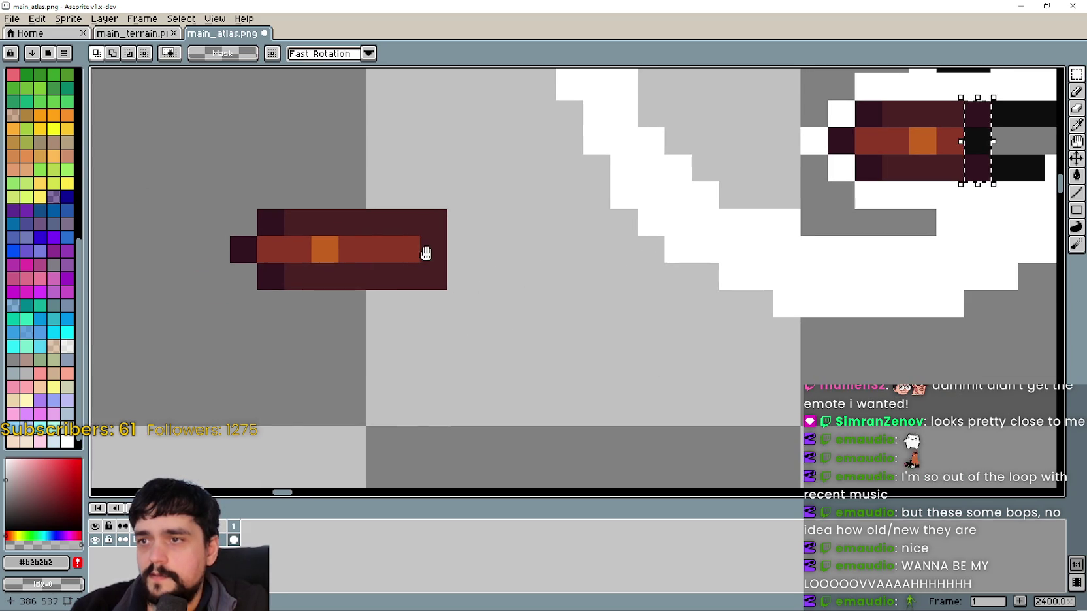
{"action": "key", "text": "ctrl+c"}
{"action": "key", "text": "ctrl+v"}
{"action": "mouse_move", "coordinate": [990, 150]}
{"action": "left_mouse_down"}
{"action": "mouse_move", "coordinate": [934, 200]}
{"action": "mouse_move", "coordinate": [493, 282]}
{"action": "mouse_move", "coordinate": [447, 258]}
{"action": "left_mouse_up"}
{"action": "key", "text": "Return"}
{"action": "scroll", "coordinate": [333, 258], "scroll_direction": "down", "scroll_amount": 2}
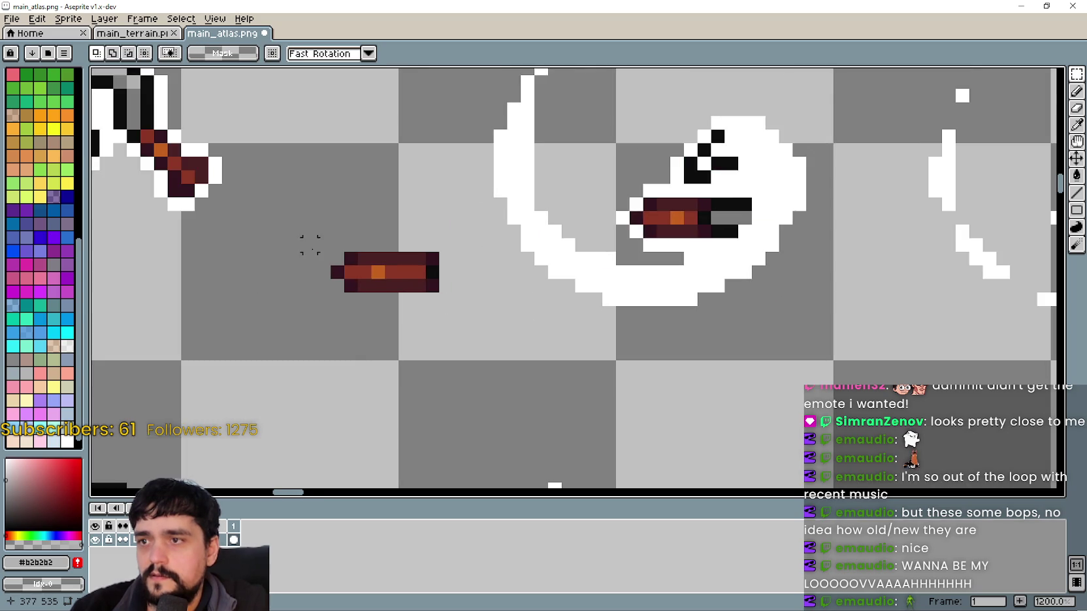
{"action": "scroll", "coordinate": [335, 257], "scroll_direction": "up", "scroll_amount": 1}
Move the completed handle across the swing frames and drop it onto the rightmost sickle frame.
{"action": "left_click_drag", "start_coordinate": [330, 252], "coordinate": [465, 297]}
{"action": "scroll", "coordinate": [460, 294], "scroll_direction": "down", "scroll_amount": 1}
{"action": "scroll", "coordinate": [624, 288], "scroll_direction": "up", "scroll_amount": 1}
{"action": "mouse_move", "coordinate": [356, 285]}
{"action": "left_mouse_down"}
{"action": "mouse_move", "coordinate": [740, 199]}
{"action": "mouse_move", "coordinate": [650, 211]}
{"action": "mouse_move", "coordinate": [715, 202]}
{"action": "left_mouse_up"}
{"action": "scroll", "coordinate": [716, 206], "scroll_direction": "down", "scroll_amount": 4}
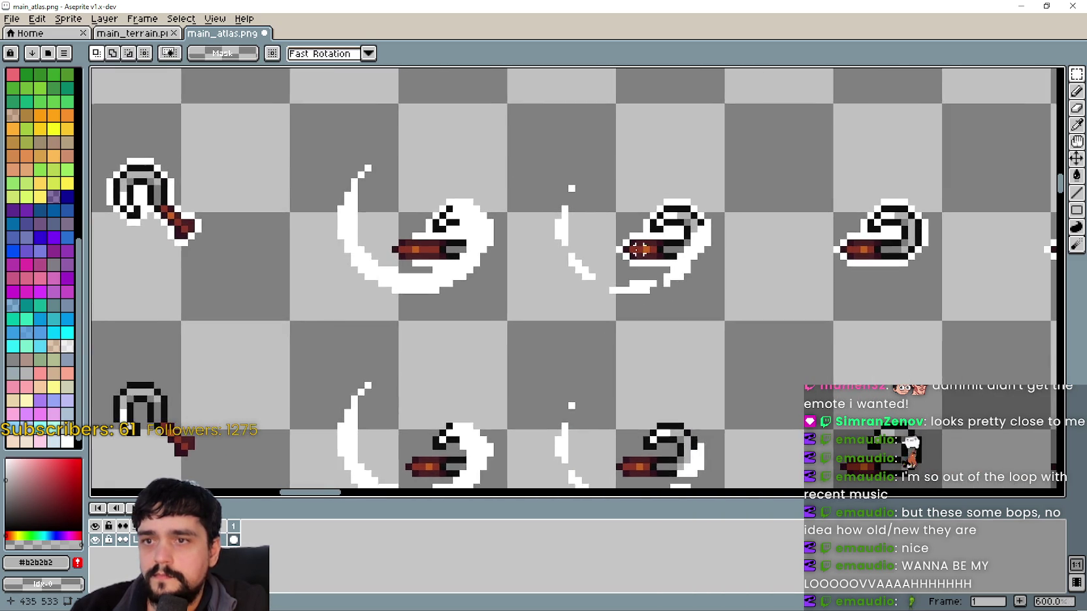
{"action": "scroll", "coordinate": [791, 299], "scroll_direction": "up", "scroll_amount": 1}
{"action": "left_click_drag", "start_coordinate": [168, 299], "coordinate": [639, 259]}
{"action": "scroll", "coordinate": [885, 304], "scroll_direction": "right", "scroll_amount": 3}
{"action": "mouse_move", "coordinate": [475, 250]}
{"action": "left_mouse_down"}
{"action": "mouse_move", "coordinate": [589, 291]}
{"action": "mouse_move", "coordinate": [708, 290]}
{"action": "mouse_move", "coordinate": [757, 256]}
{"action": "left_mouse_up"}
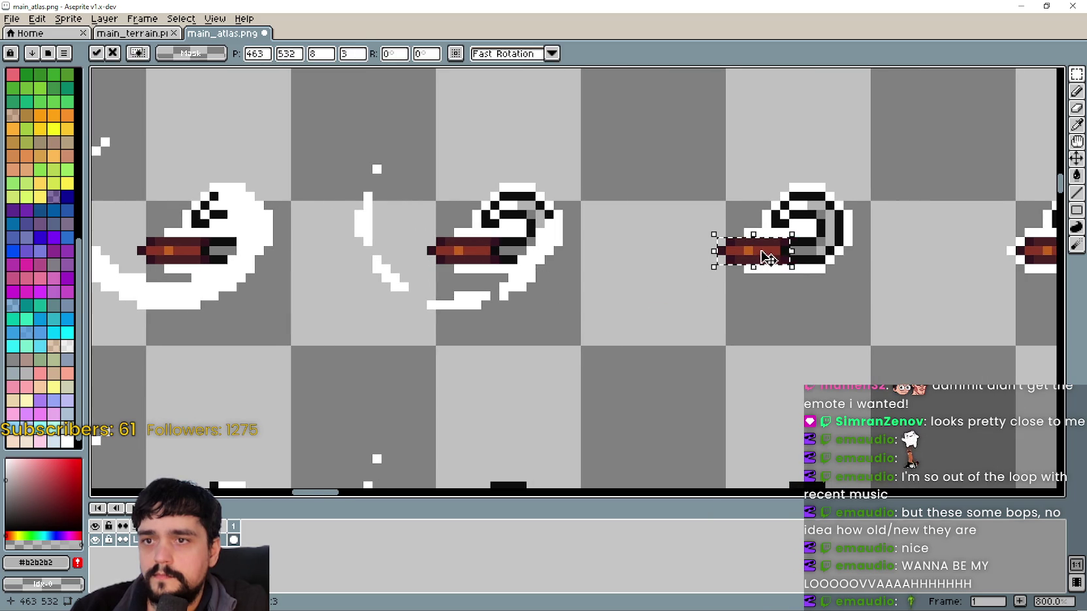
{"action": "scroll", "coordinate": [756, 256], "scroll_direction": "right", "scroll_amount": 4}
{"action": "mouse_move", "coordinate": [516, 254]}
{"action": "left_mouse_down"}
{"action": "mouse_move", "coordinate": [591, 302]}
{"action": "mouse_move", "coordinate": [799, 323]}
{"action": "mouse_move", "coordinate": [784, 263]}
{"action": "left_mouse_up"}
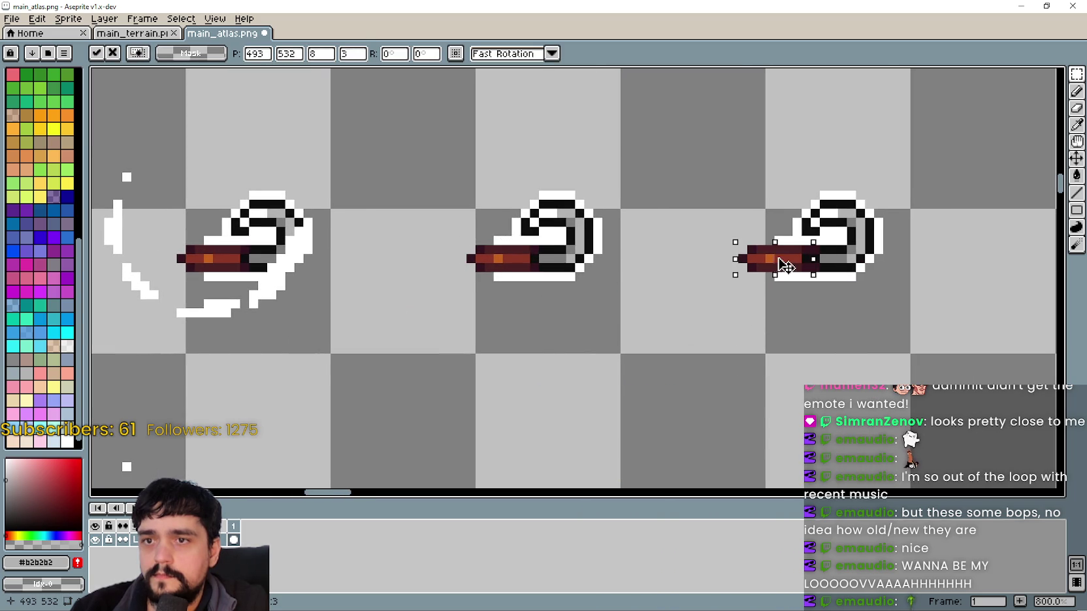
{"action": "scroll", "coordinate": [626, 333], "scroll_direction": "left", "scroll_amount": 1}
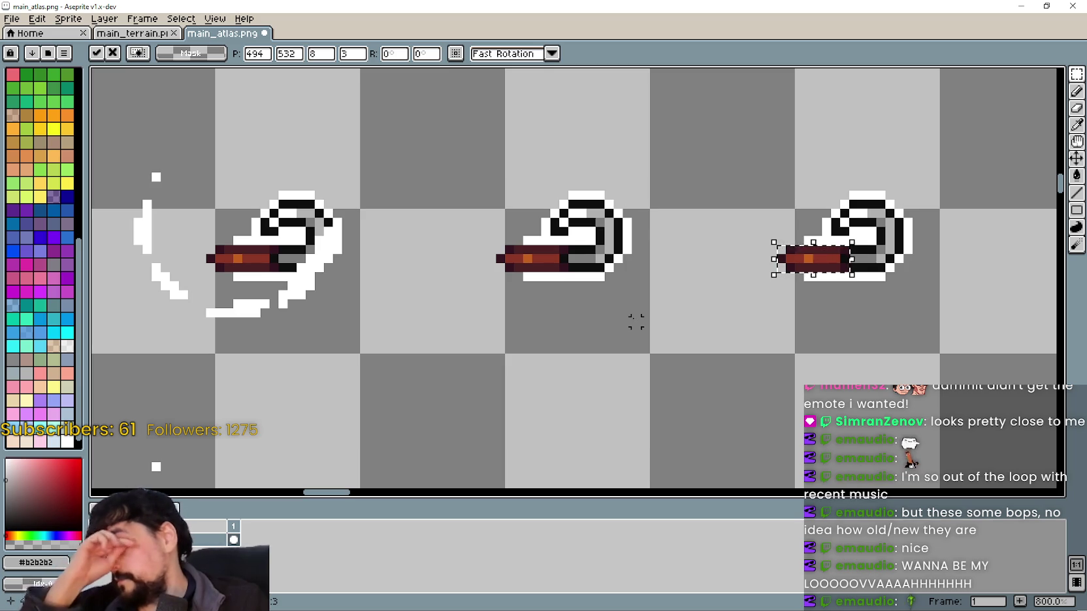
{"action": "left_click", "coordinate": [718, 240]}
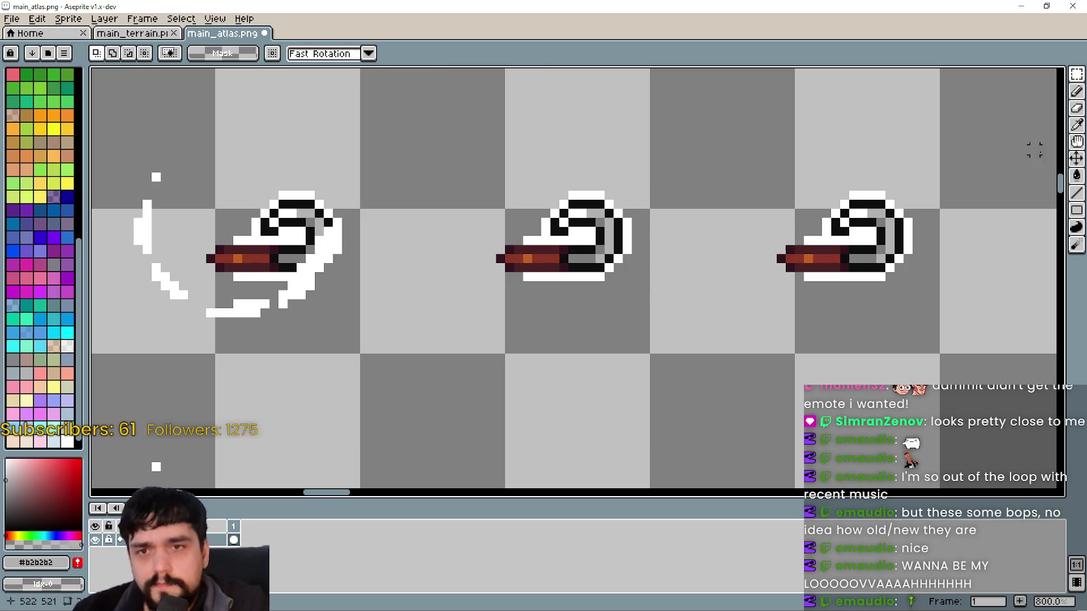
Pick white from the sprite outline and switch to the 1px pencil line tool.
{"action": "key", "text": "i"}
{"action": "scroll", "coordinate": [825, 225], "scroll_direction": "up", "scroll_amount": 1}
{"action": "left_click", "coordinate": [802, 249]}
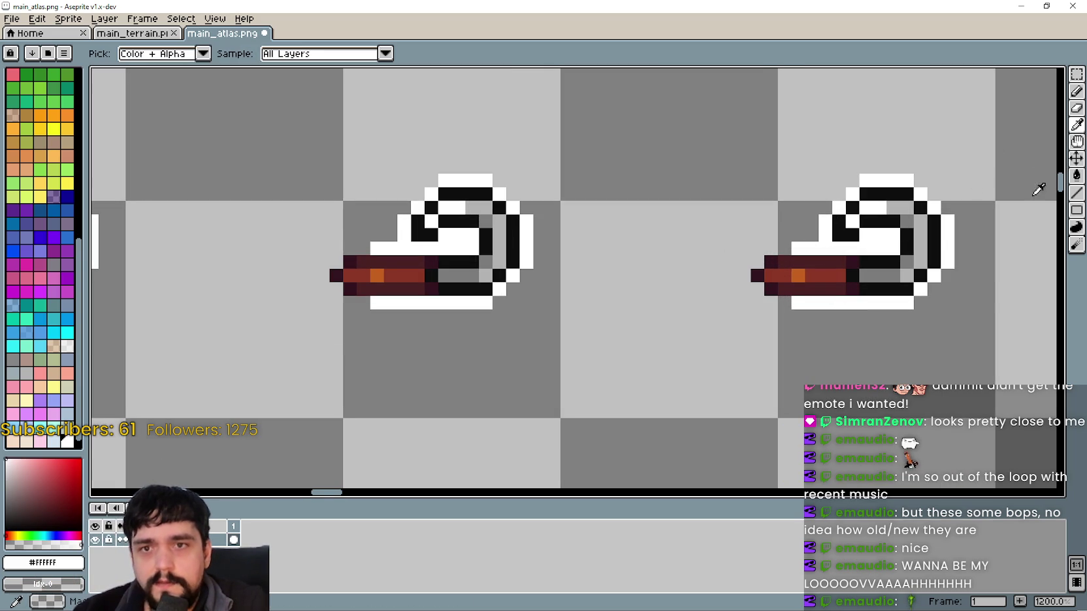
{"action": "left_click", "coordinate": [1077, 193]}
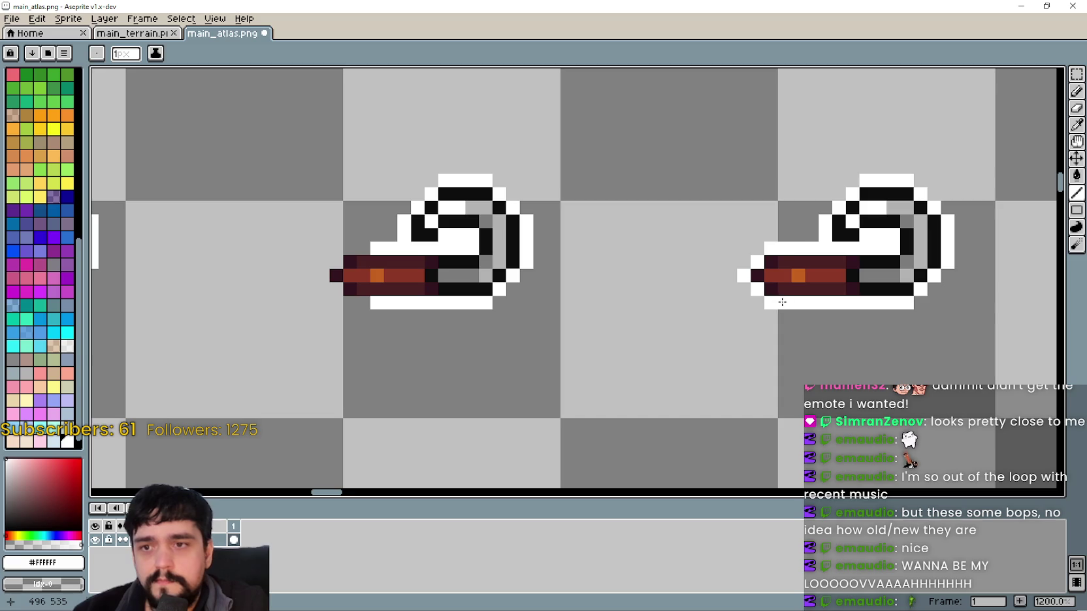
{"action": "scroll", "coordinate": [778, 302], "scroll_direction": "down", "scroll_amount": 1}
{"action": "scroll", "coordinate": [516, 340], "scroll_direction": "up", "scroll_amount": 2}
Outline the first sickle handle's left end with four white pixels.
{"action": "left_click", "coordinate": [525, 338]}
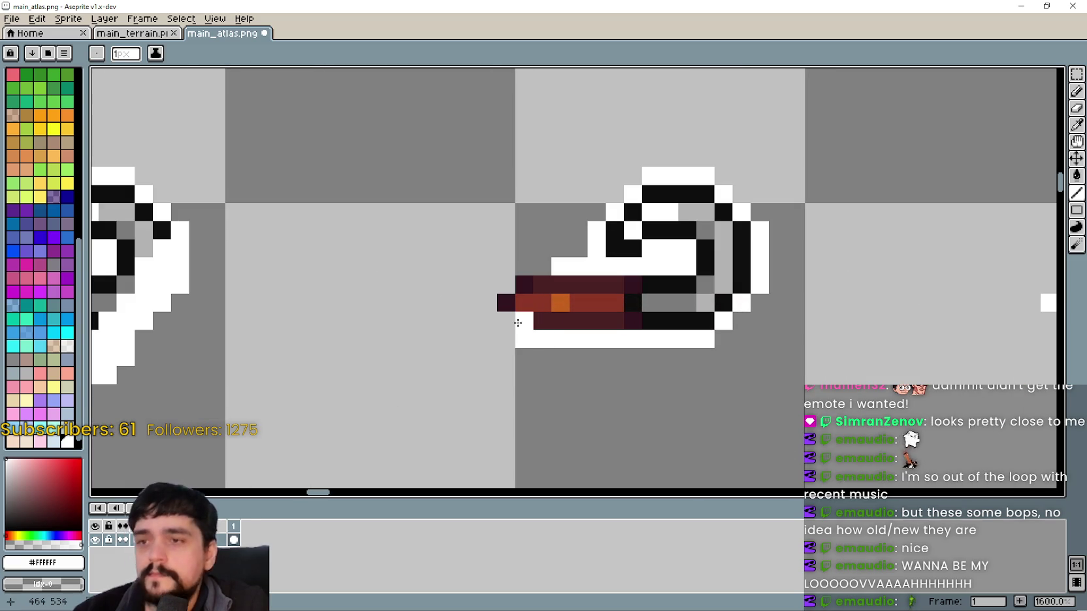
{"action": "left_click", "coordinate": [506, 320]}
{"action": "left_click", "coordinate": [488, 302]}
{"action": "left_click", "coordinate": [500, 286]}
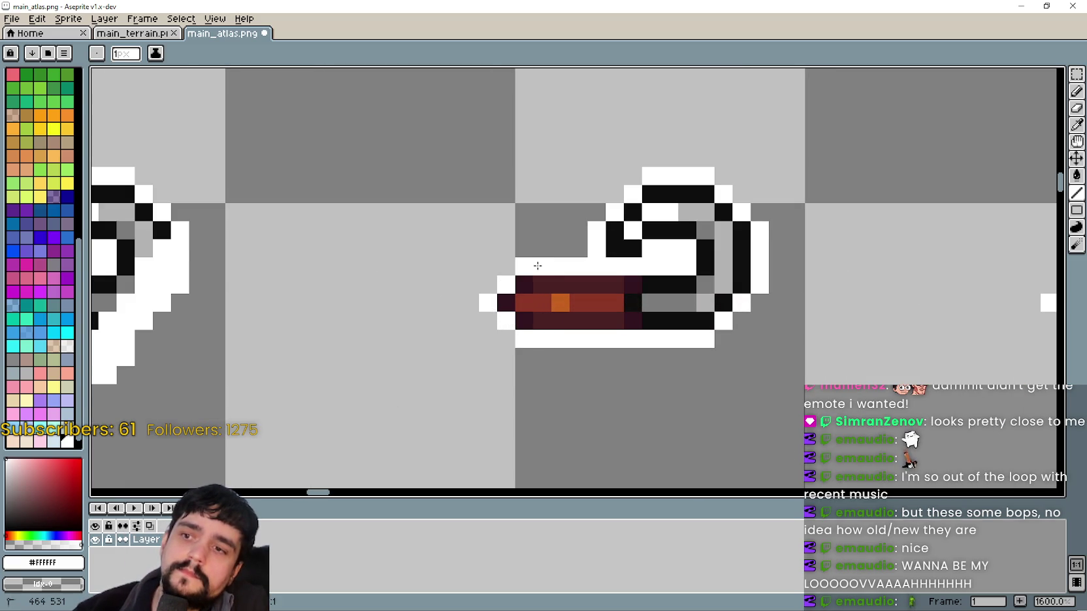
{"action": "scroll", "coordinate": [523, 262], "scroll_direction": "down", "scroll_amount": 1}
{"action": "scroll", "coordinate": [435, 294], "scroll_direction": "down", "scroll_amount": 1}
{"action": "scroll", "coordinate": [615, 363], "scroll_direction": "up", "scroll_amount": 1}
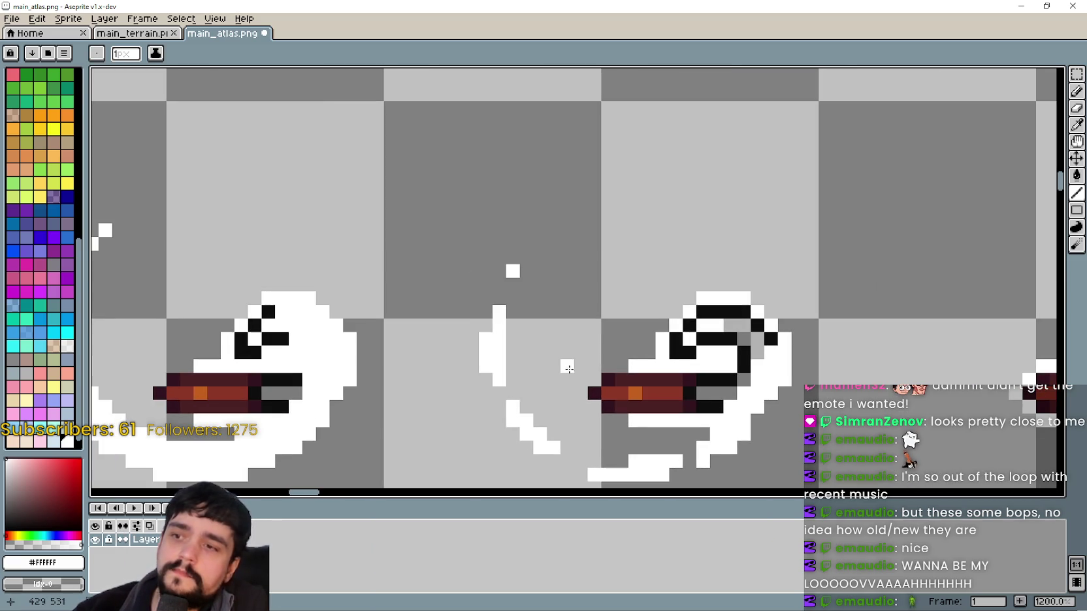
Draw a four-pixel white outline along the next frame's handle end.
{"action": "left_click", "coordinate": [595, 380]}
{"action": "left_click", "coordinate": [581, 392]}
{"action": "left_click", "coordinate": [594, 406]}
{"action": "left_click", "coordinate": [607, 420]}
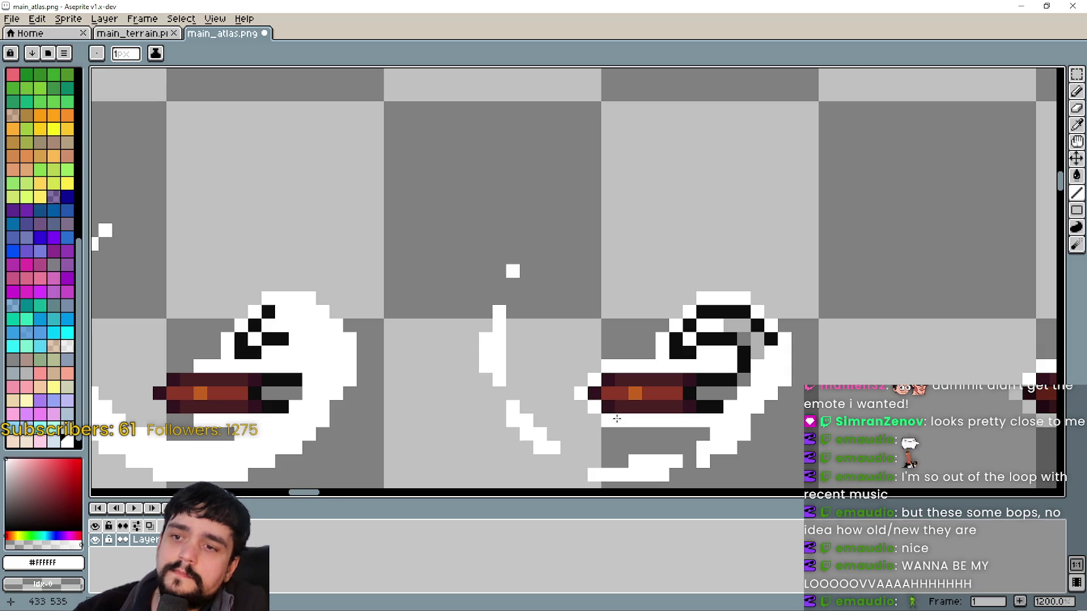
{"action": "scroll", "coordinate": [493, 422], "scroll_direction": "down", "scroll_amount": 3}
{"action": "scroll", "coordinate": [625, 392], "scroll_direction": "up", "scroll_amount": 3}
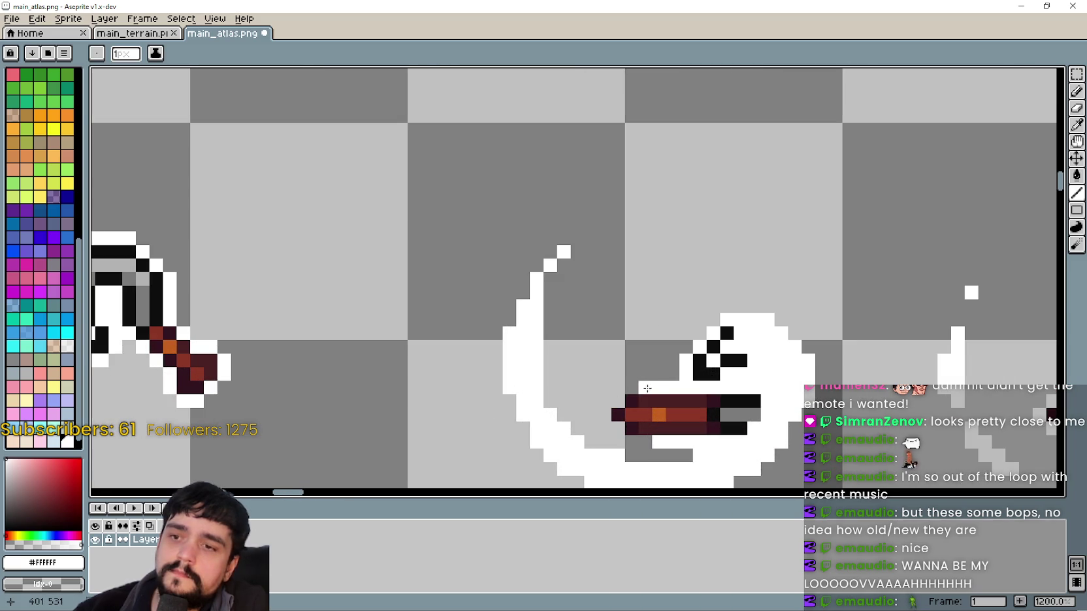
Add white outline pixels at that handle's top-left and below it.
{"action": "left_click", "coordinate": [618, 401]}
{"action": "left_click", "coordinate": [605, 415]}
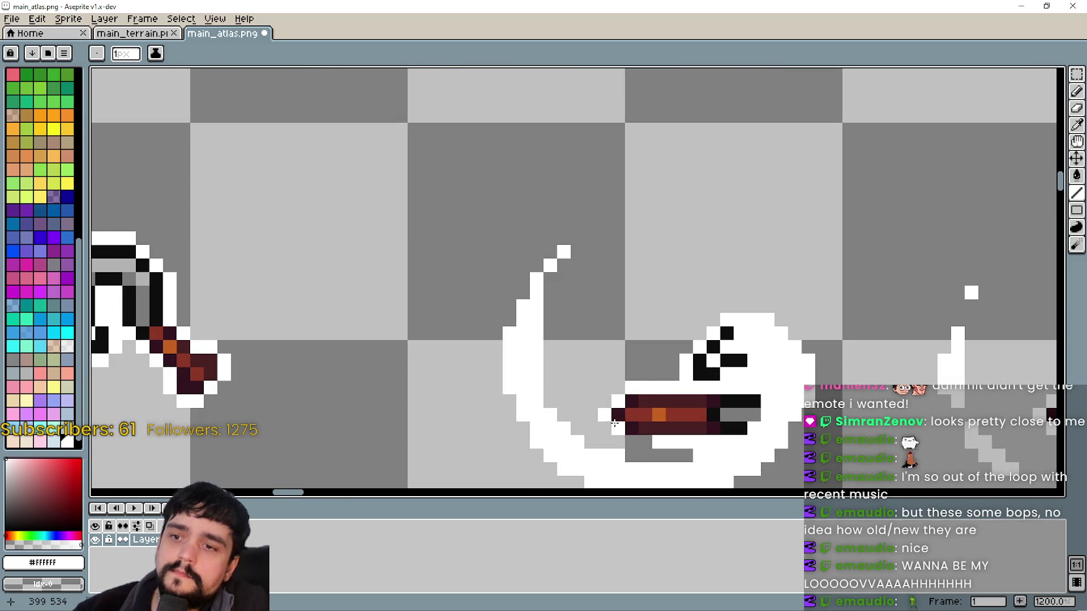
{"action": "left_click", "coordinate": [637, 441]}
{"action": "scroll", "coordinate": [620, 431], "scroll_direction": "down", "scroll_amount": 4}
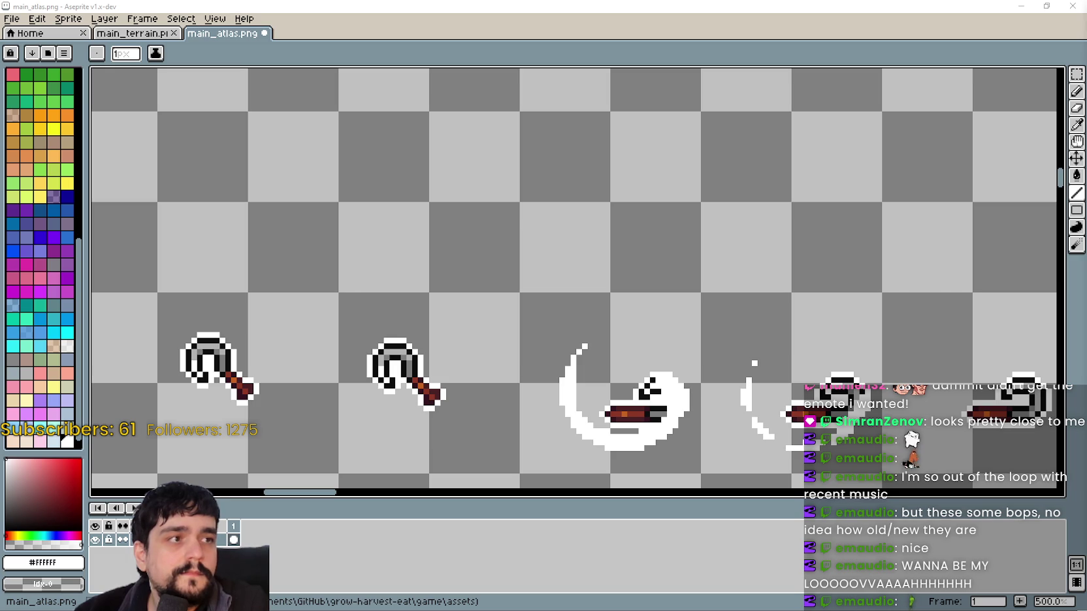
{"action": "scroll", "coordinate": [938, 274], "scroll_direction": "down", "scroll_amount": 2}
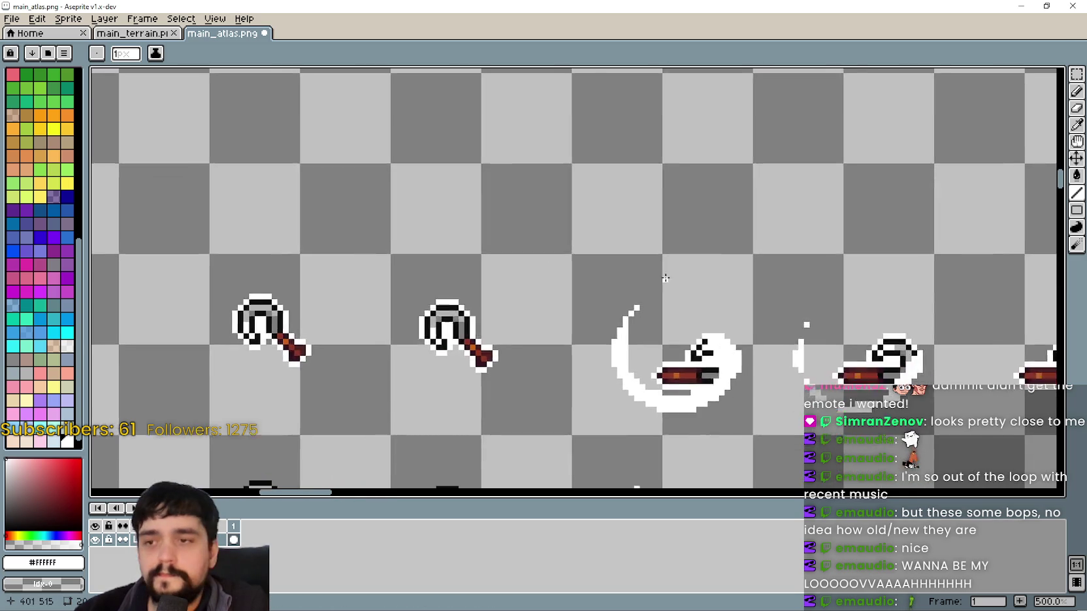
Save the main_atlas.png sprite sheet.
{"action": "scroll", "coordinate": [706, 288], "scroll_direction": "up", "scroll_amount": 2}
{"action": "scroll", "coordinate": [706, 289], "scroll_direction": "down", "scroll_amount": 3}
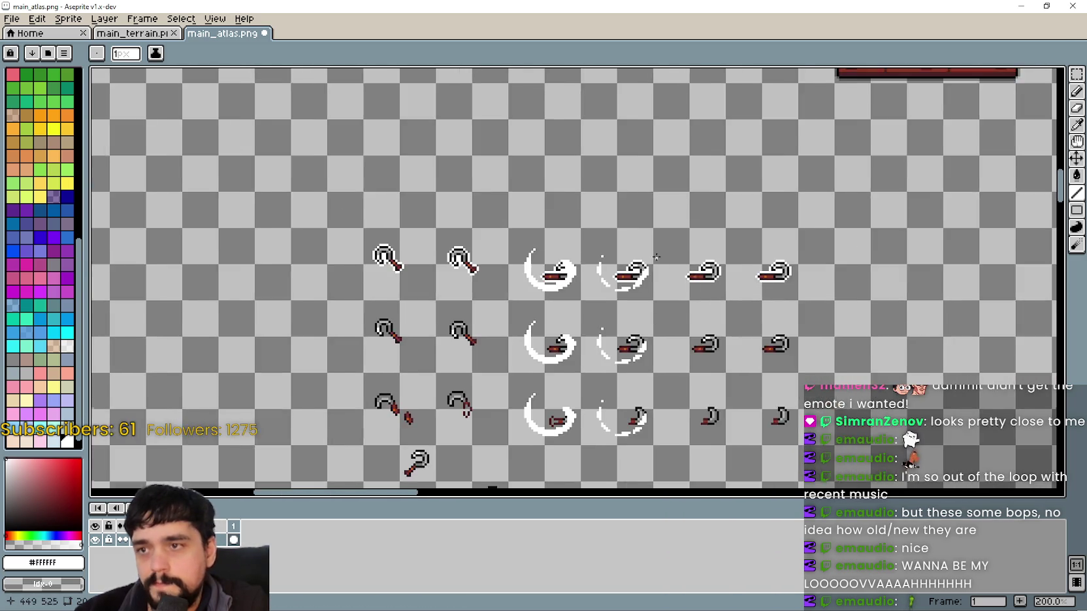
{"action": "key", "text": "ctrl+s"}
Select the long-handled tool frame, shift it down-left into alignment, and deselect.
{"action": "mouse_move", "coordinate": [725, 80]}
{"action": "left_mouse_down"}
{"action": "mouse_move", "coordinate": [630, 238]}
{"action": "mouse_move", "coordinate": [474, 177]}
{"action": "mouse_move", "coordinate": [571, 184]}
{"action": "mouse_move", "coordinate": [566, 194]}
{"action": "left_mouse_up"}
{"action": "scroll", "coordinate": [617, 288], "scroll_direction": "up", "scroll_amount": 1}
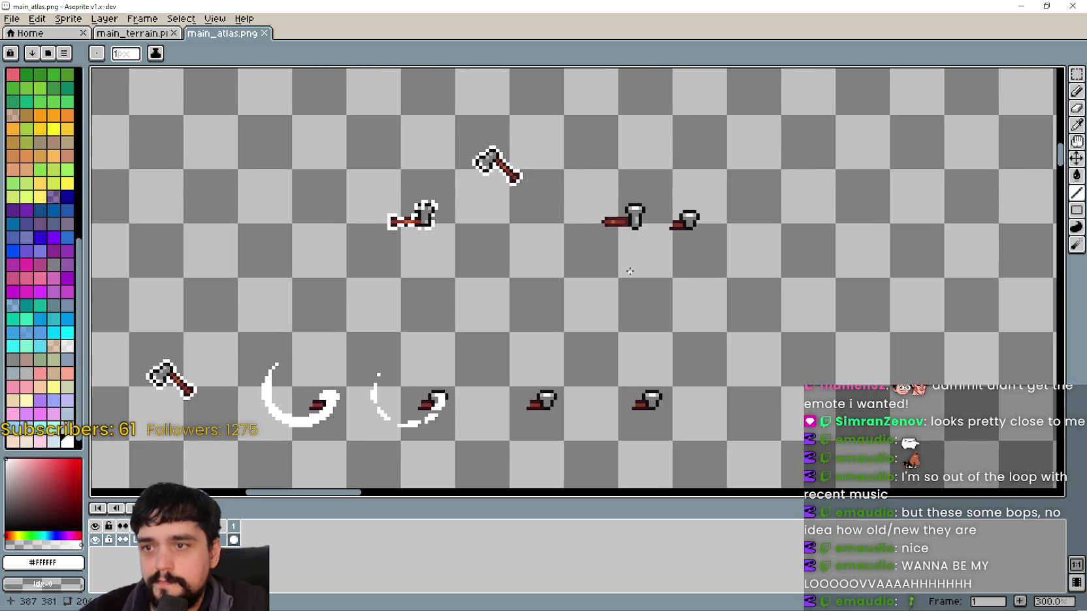
{"action": "left_click", "coordinate": [1079, 77]}
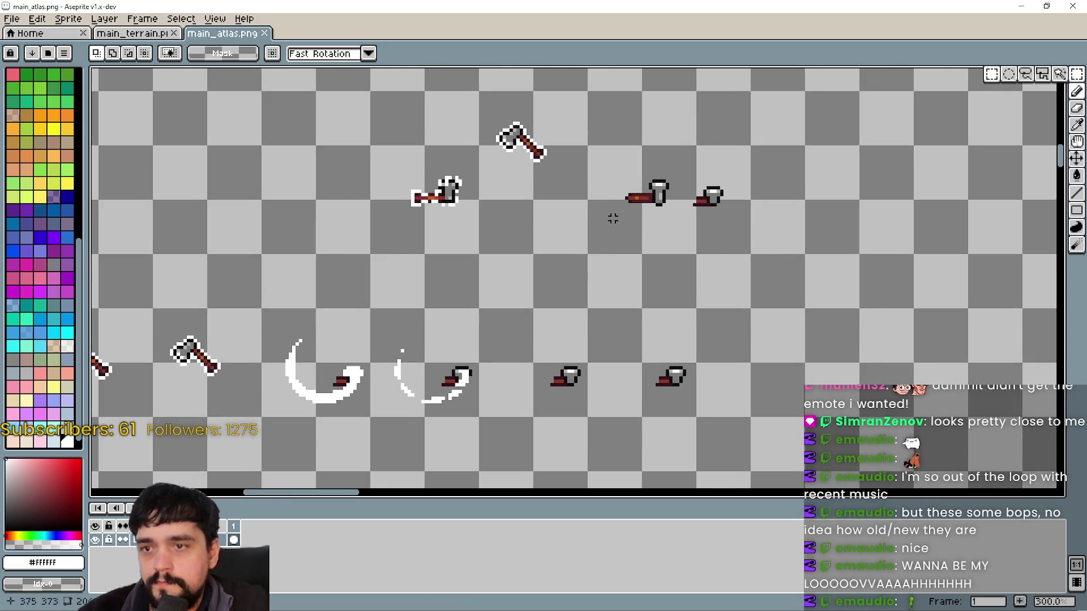
{"action": "scroll", "coordinate": [607, 220], "scroll_direction": "up", "scroll_amount": 1}
{"action": "left_click_drag", "start_coordinate": [583, 240], "coordinate": [693, 146]}
{"action": "scroll", "coordinate": [582, 262], "scroll_direction": "down", "scroll_amount": 3}
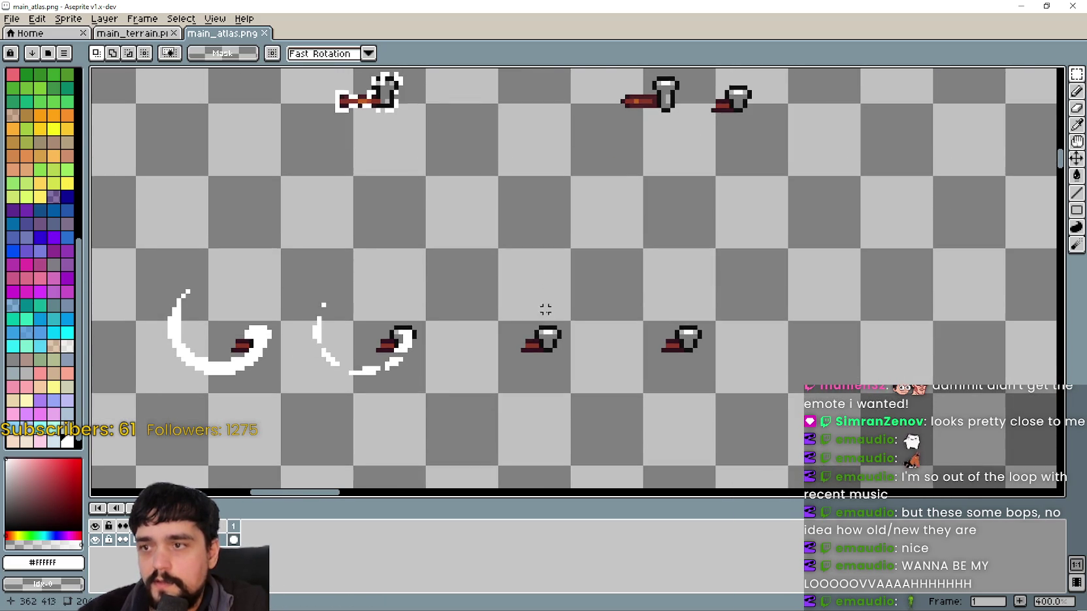
{"action": "key", "text": "ctrl+v"}
{"action": "mouse_move", "coordinate": [692, 283]}
{"action": "left_mouse_down"}
{"action": "mouse_move", "coordinate": [546, 356]}
{"action": "mouse_move", "coordinate": [624, 291]}
{"action": "mouse_move", "coordinate": [622, 266]}
{"action": "left_mouse_up"}
{"action": "scroll", "coordinate": [545, 356], "scroll_direction": "up", "scroll_amount": 2}
{"action": "key", "text": "Return"}
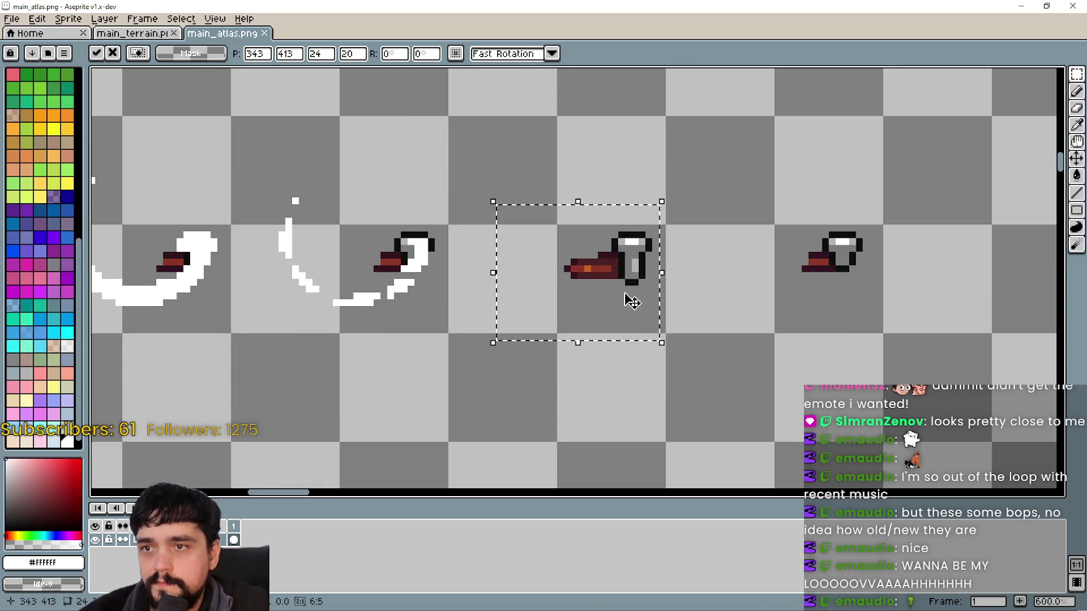
{"action": "scroll", "coordinate": [639, 299], "scroll_direction": "up", "scroll_amount": 1}
{"action": "left_click", "coordinate": [781, 308]}
Delete the dark pixels raised above the tool's handle.
{"action": "scroll", "coordinate": [591, 233], "scroll_direction": "up", "scroll_amount": 3}
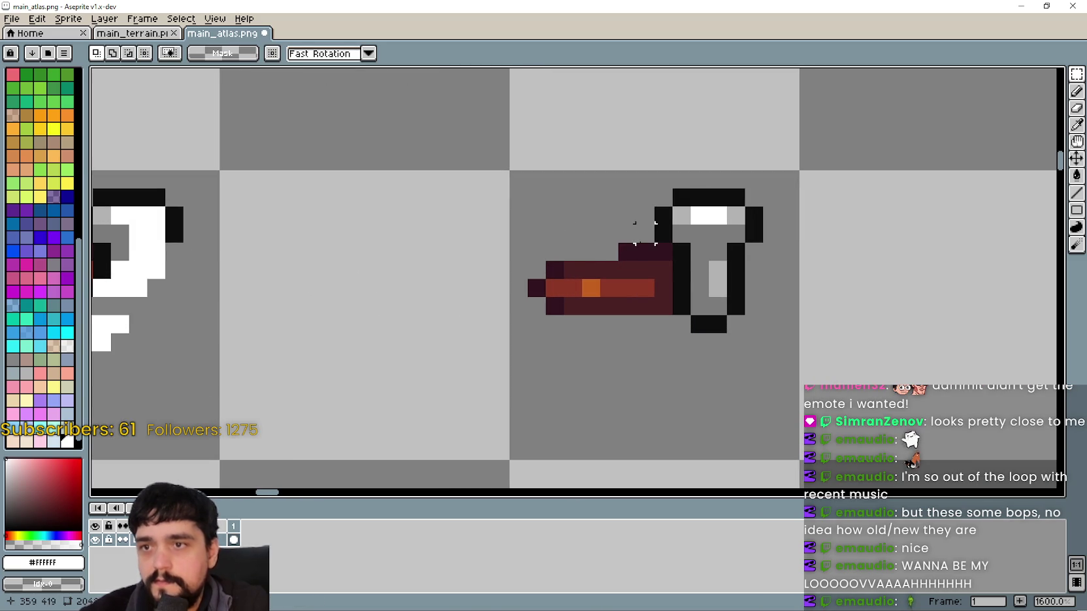
{"action": "left_click_drag", "start_coordinate": [673, 261], "coordinate": [597, 239]}
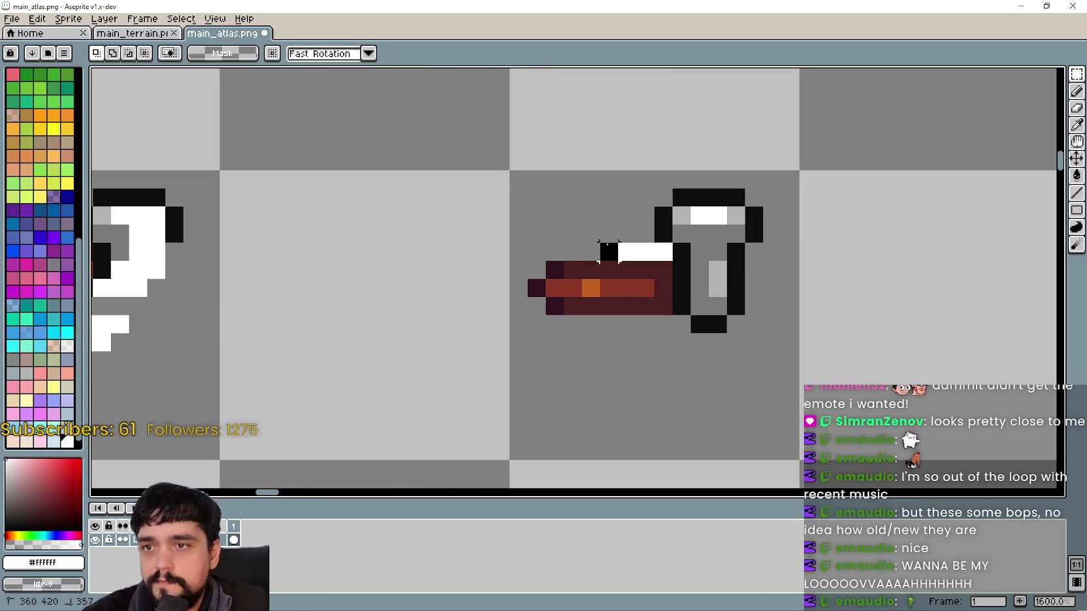
{"action": "key", "text": "Delete"}
{"action": "scroll", "coordinate": [697, 273], "scroll_direction": "down", "scroll_amount": 2}
{"action": "scroll", "coordinate": [796, 177], "scroll_direction": "down", "scroll_amount": 2}
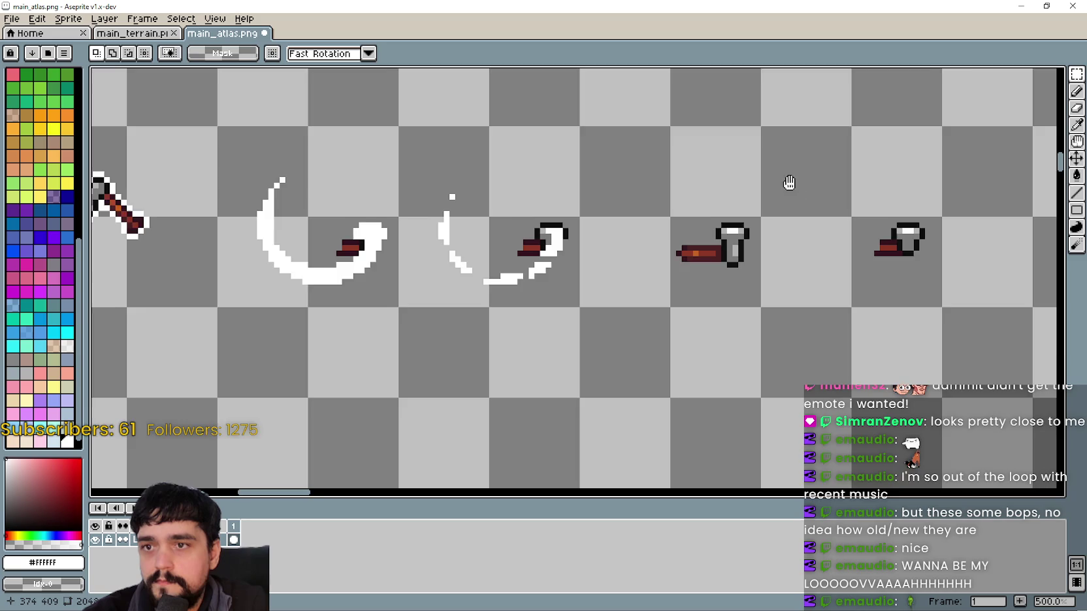
{"action": "scroll", "coordinate": [595, 342], "scroll_direction": "down", "scroll_amount": 1}
{"action": "scroll", "coordinate": [626, 242], "scroll_direction": "up", "scroll_amount": 1}
{"action": "scroll", "coordinate": [721, 324], "scroll_direction": "up", "scroll_amount": 1}
Try pasting a tool sprite copy over the right frame, then cancel it.
{"action": "key", "text": "ctrl+v"}
{"action": "mouse_move", "coordinate": [680, 291]}
{"action": "left_mouse_down"}
{"action": "mouse_move", "coordinate": [673, 285]}
{"action": "mouse_move", "coordinate": [716, 275]}
{"action": "mouse_move", "coordinate": [648, 323]}
{"action": "mouse_move", "coordinate": [623, 315]}
{"action": "left_mouse_up"}
{"action": "key", "text": "Escape"}
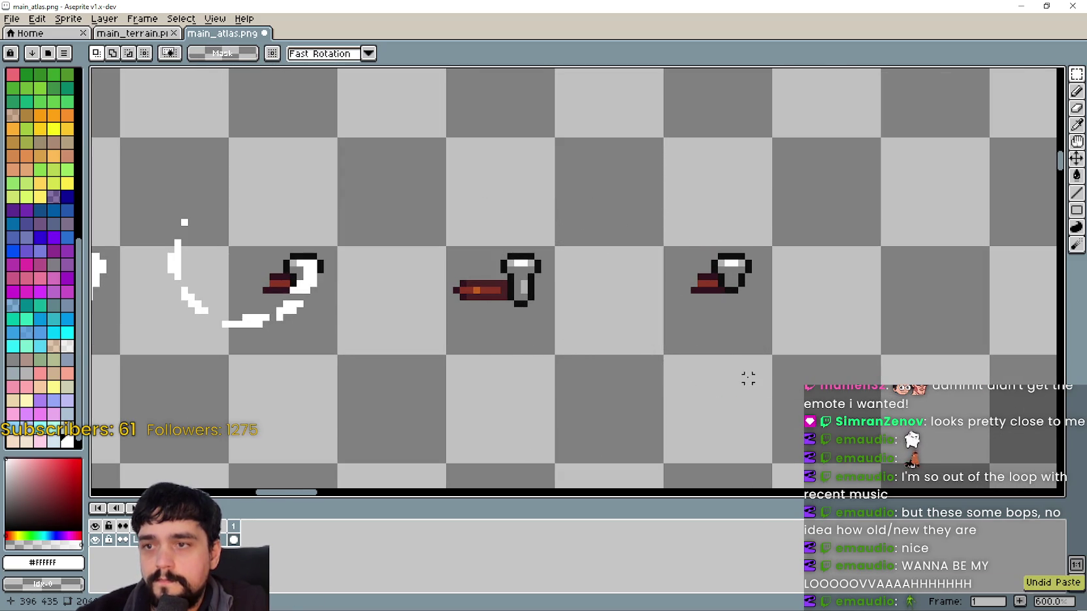
Undo the last placement and paste the tool sprite down-left onto its frame.
{"action": "key", "text": "ctrl+z"}
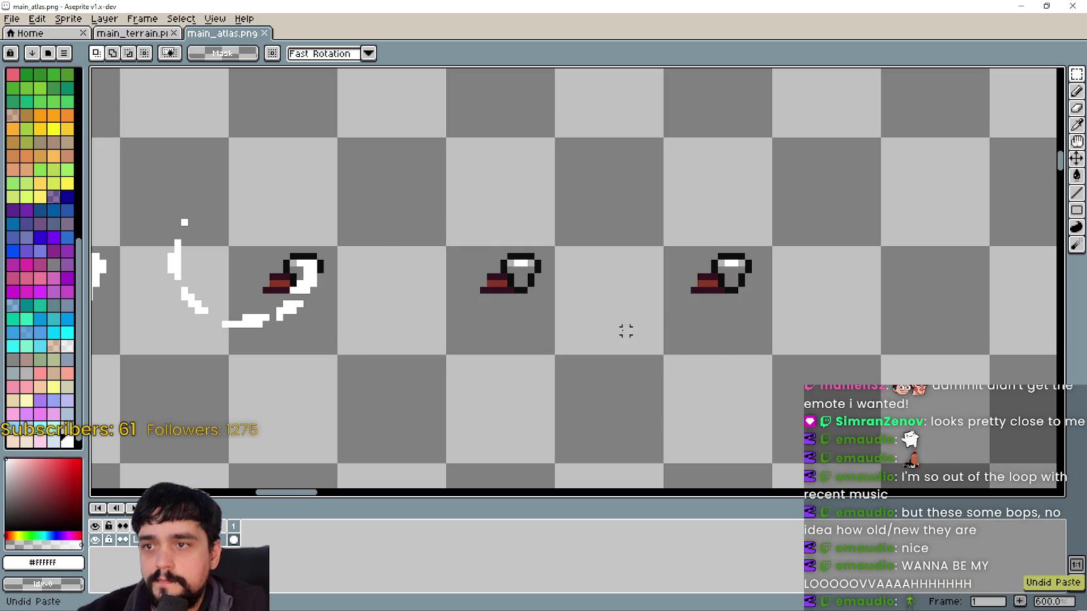
{"action": "key", "text": "ctrl+v"}
{"action": "mouse_move", "coordinate": [718, 304]}
{"action": "left_mouse_down"}
{"action": "mouse_move", "coordinate": [565, 317]}
{"action": "mouse_move", "coordinate": [572, 330]}
{"action": "mouse_move", "coordinate": [546, 329]}
{"action": "mouse_move", "coordinate": [556, 323]}
{"action": "mouse_move", "coordinate": [533, 323]}
{"action": "mouse_move", "coordinate": [553, 292]}
{"action": "mouse_move", "coordinate": [550, 325]}
{"action": "mouse_move", "coordinate": [570, 236]}
{"action": "mouse_move", "coordinate": [568, 334]}
{"action": "mouse_move", "coordinate": [579, 337]}
{"action": "left_mouse_up"}
{"action": "scroll", "coordinate": [550, 325], "scroll_direction": "up", "scroll_amount": 5}
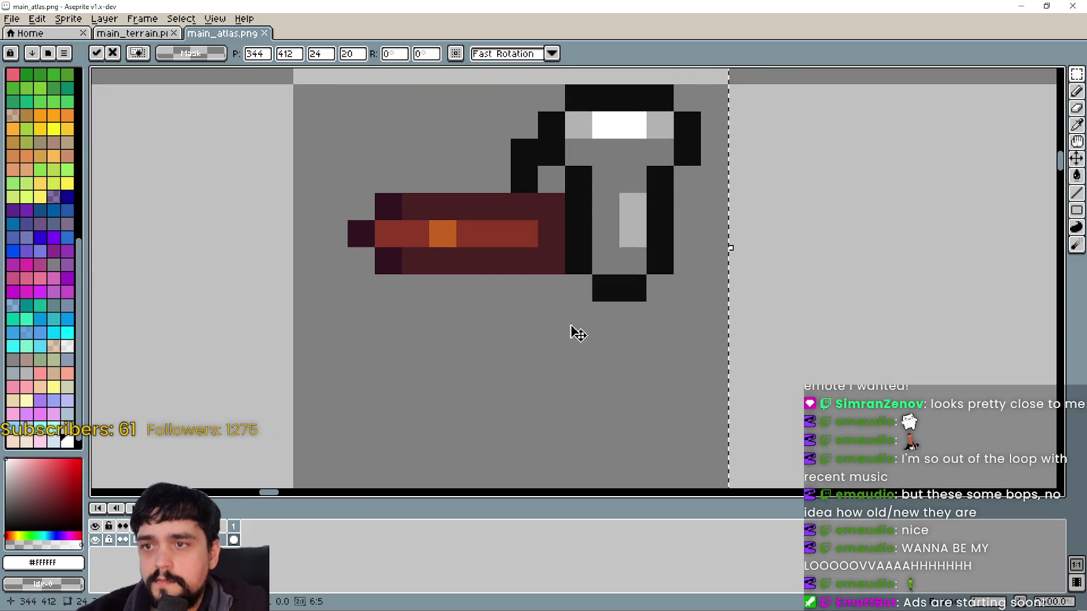
{"action": "scroll", "coordinate": [579, 336], "scroll_direction": "down", "scroll_amount": 5}
{"action": "key", "text": "Return"}
{"action": "scroll", "coordinate": [546, 265], "scroll_direction": "up", "scroll_amount": 4}
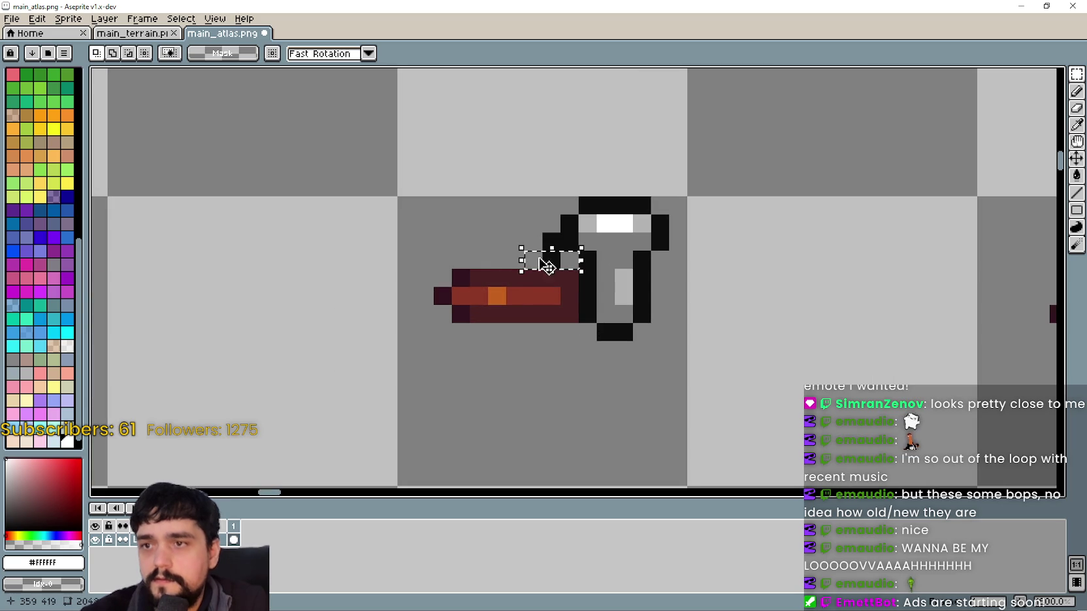
{"action": "scroll", "coordinate": [539, 268], "scroll_direction": "down", "scroll_amount": 4}
{"action": "scroll", "coordinate": [638, 278], "scroll_direction": "up", "scroll_amount": 3}
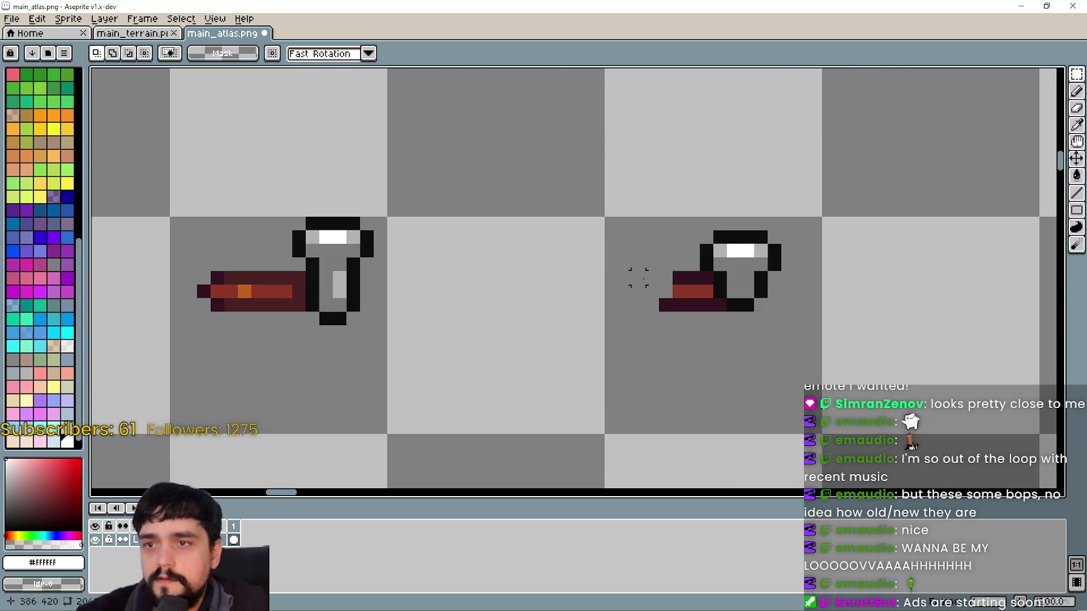
Place another tool sprite copy on the neighbouring frame, nudged right and raised two pixels.
{"action": "key", "text": "ctrl+v"}
{"action": "mouse_move", "coordinate": [673, 308]}
{"action": "left_mouse_down"}
{"action": "mouse_move", "coordinate": [760, 322]}
{"action": "mouse_move", "coordinate": [740, 290]}
{"action": "mouse_move", "coordinate": [746, 335]}
{"action": "mouse_move", "coordinate": [761, 258]}
{"action": "mouse_move", "coordinate": [755, 332]}
{"action": "mouse_move", "coordinate": [682, 294]}
{"action": "mouse_move", "coordinate": [621, 308]}
{"action": "mouse_move", "coordinate": [745, 310]}
{"action": "mouse_move", "coordinate": [743, 325]}
{"action": "left_mouse_up"}
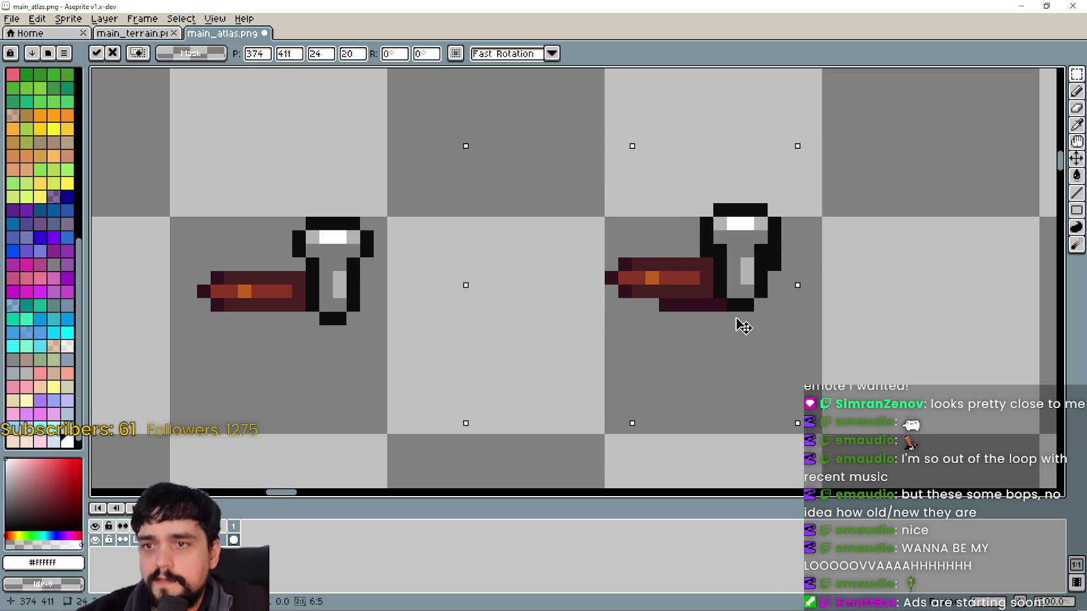
{"action": "mouse_move", "coordinate": [673, 251]}
{"action": "left_mouse_down"}
{"action": "mouse_move", "coordinate": [699, 259]}
{"action": "mouse_move", "coordinate": [685, 268]}
{"action": "left_mouse_up"}
{"action": "scroll", "coordinate": [740, 368], "scroll_direction": "down", "scroll_amount": 2}
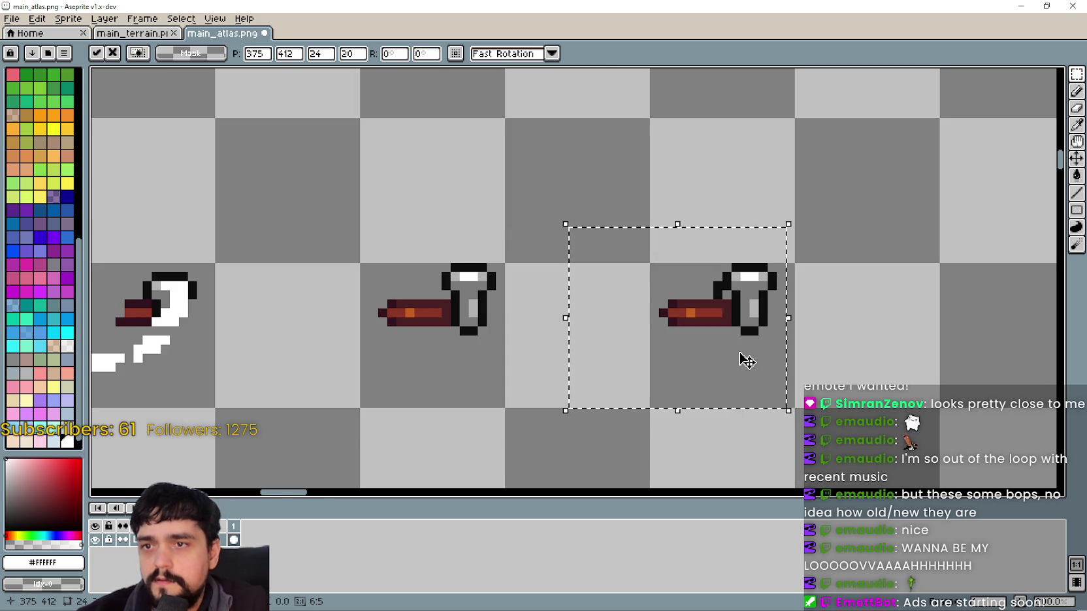
{"action": "mouse_move", "coordinate": [743, 359]}
{"action": "left_mouse_down"}
{"action": "mouse_move", "coordinate": [727, 275]}
{"action": "mouse_move", "coordinate": [687, 269]}
{"action": "mouse_move", "coordinate": [662, 300]}
{"action": "mouse_move", "coordinate": [722, 339]}
{"action": "mouse_move", "coordinate": [757, 288]}
{"action": "mouse_move", "coordinate": [756, 234]}
{"action": "mouse_move", "coordinate": [755, 316]}
{"action": "mouse_move", "coordinate": [757, 230]}
{"action": "mouse_move", "coordinate": [757, 311]}
{"action": "mouse_move", "coordinate": [761, 274]}
{"action": "mouse_move", "coordinate": [743, 283]}
{"action": "mouse_move", "coordinate": [743, 245]}
{"action": "mouse_move", "coordinate": [743, 314]}
{"action": "left_mouse_up"}
{"action": "scroll", "coordinate": [739, 339], "scroll_direction": "up", "scroll_amount": 1}
{"action": "scroll", "coordinate": [744, 327], "scroll_direction": "down", "scroll_amount": 2}
{"action": "scroll", "coordinate": [722, 281], "scroll_direction": "up", "scroll_amount": 3}
{"action": "scroll", "coordinate": [722, 281], "scroll_direction": "down", "scroll_amount": 3}
{"action": "scroll", "coordinate": [688, 269], "scroll_direction": "up", "scroll_amount": 3}
{"action": "scroll", "coordinate": [687, 269], "scroll_direction": "down", "scroll_amount": 1}
{"action": "scroll", "coordinate": [735, 315], "scroll_direction": "up", "scroll_amount": 2}
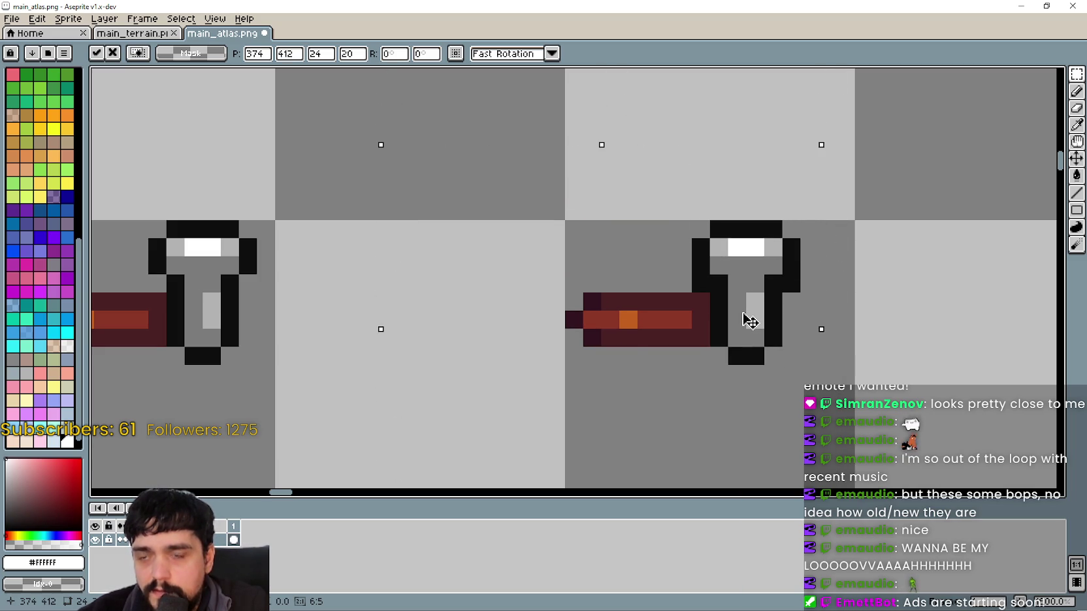
{"action": "key", "text": "Return"}
Undo the middle-frame copy and paste the handle beside the pickaxe head.
{"action": "scroll", "coordinate": [541, 333], "scroll_direction": "down", "scroll_amount": 3}
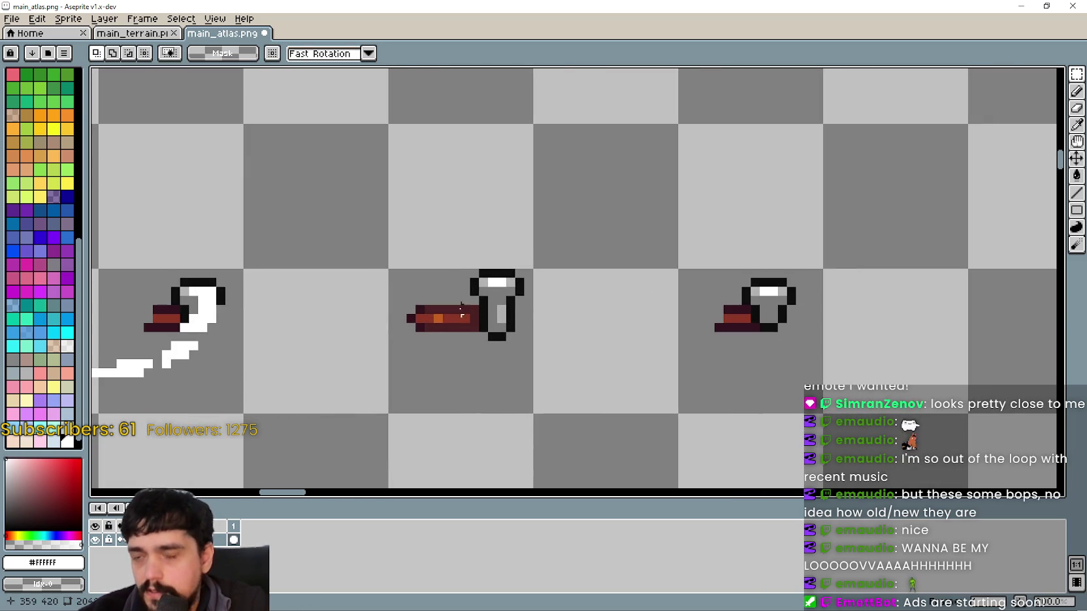
{"action": "key", "text": "ctrl+z"}
{"action": "key", "text": "ctrl+z"}
{"action": "key", "text": "ctrl+z"}
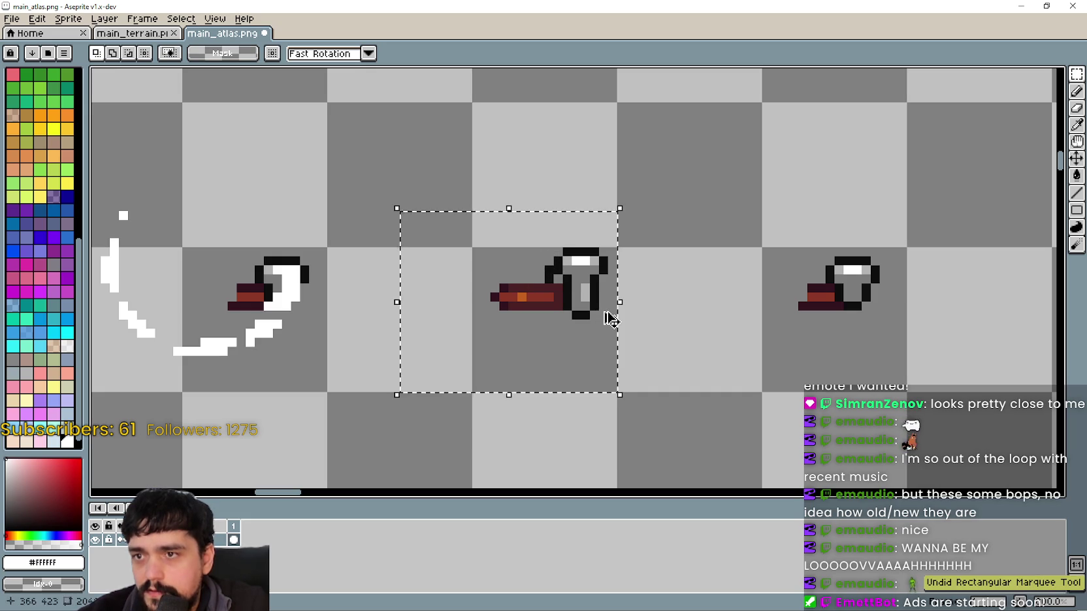
{"action": "scroll", "coordinate": [602, 314], "scroll_direction": "up", "scroll_amount": 2}
{"action": "key", "text": "ctrl+v"}
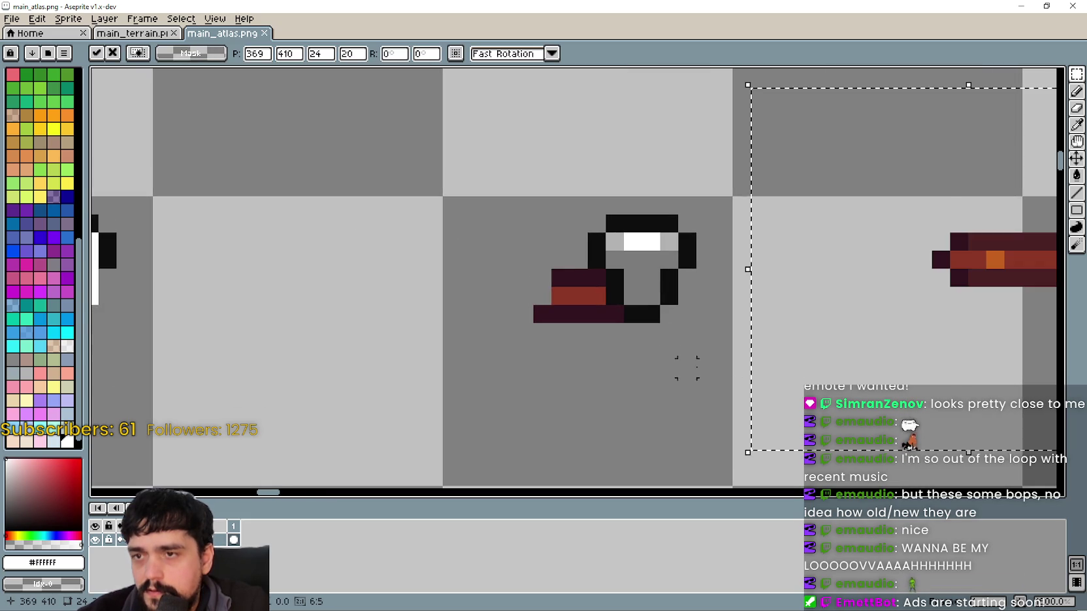
{"action": "mouse_move", "coordinate": [678, 286]}
{"action": "left_mouse_down"}
{"action": "mouse_move", "coordinate": [549, 267]}
{"action": "mouse_move", "coordinate": [553, 309]}
{"action": "mouse_move", "coordinate": [538, 370]}
{"action": "mouse_move", "coordinate": [544, 340]}
{"action": "mouse_move", "coordinate": [547, 362]}
{"action": "mouse_move", "coordinate": [524, 356]}
{"action": "mouse_move", "coordinate": [532, 386]}
{"action": "mouse_move", "coordinate": [522, 337]}
{"action": "mouse_move", "coordinate": [531, 367]}
{"action": "mouse_move", "coordinate": [546, 337]}
{"action": "mouse_move", "coordinate": [547, 369]}
{"action": "mouse_move", "coordinate": [547, 337]}
{"action": "mouse_move", "coordinate": [547, 373]}
{"action": "mouse_move", "coordinate": [621, 303]}
{"action": "left_mouse_up"}
Zoom in and out to inspect the pasted handle against the pickaxe head.
{"action": "scroll", "coordinate": [594, 341], "scroll_direction": "down", "scroll_amount": 4}
{"action": "scroll", "coordinate": [594, 341], "scroll_direction": "up", "scroll_amount": 1}
{"action": "scroll", "coordinate": [587, 340], "scroll_direction": "down", "scroll_amount": 1}
{"action": "scroll", "coordinate": [606, 320], "scroll_direction": "up", "scroll_amount": 3}
{"action": "scroll", "coordinate": [776, 339], "scroll_direction": "down", "scroll_amount": 2}
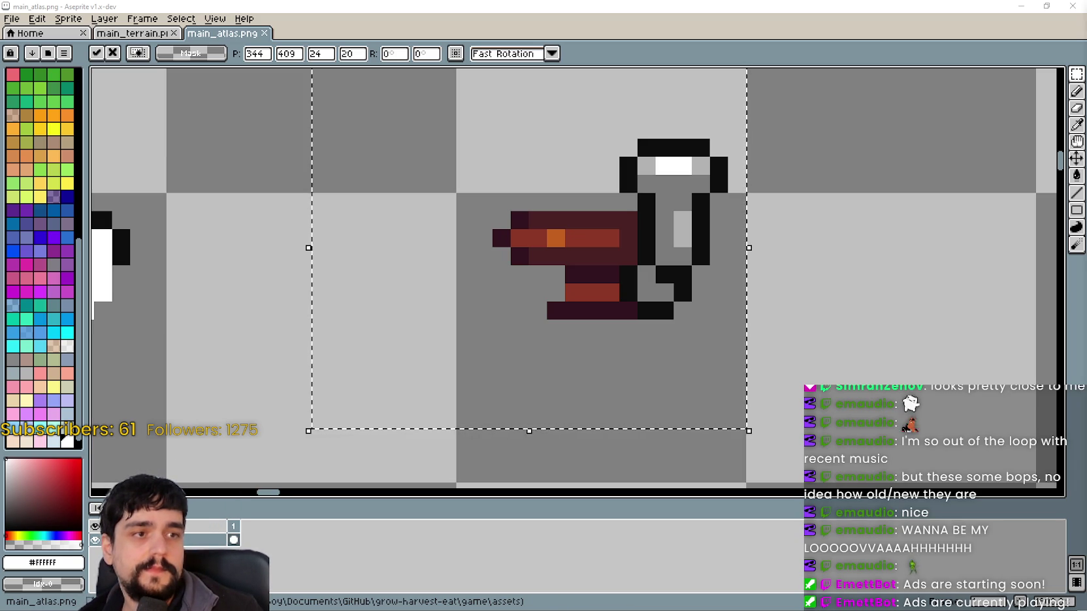
{"action": "scroll", "coordinate": [719, 261], "scroll_direction": "down", "scroll_amount": 4}
Shift the pickaxe handle three pixels down and one left, then commit it.
{"action": "scroll", "coordinate": [628, 307], "scroll_direction": "up", "scroll_amount": 3}
{"action": "left_click_drag", "start_coordinate": [645, 299], "coordinate": [663, 382]}
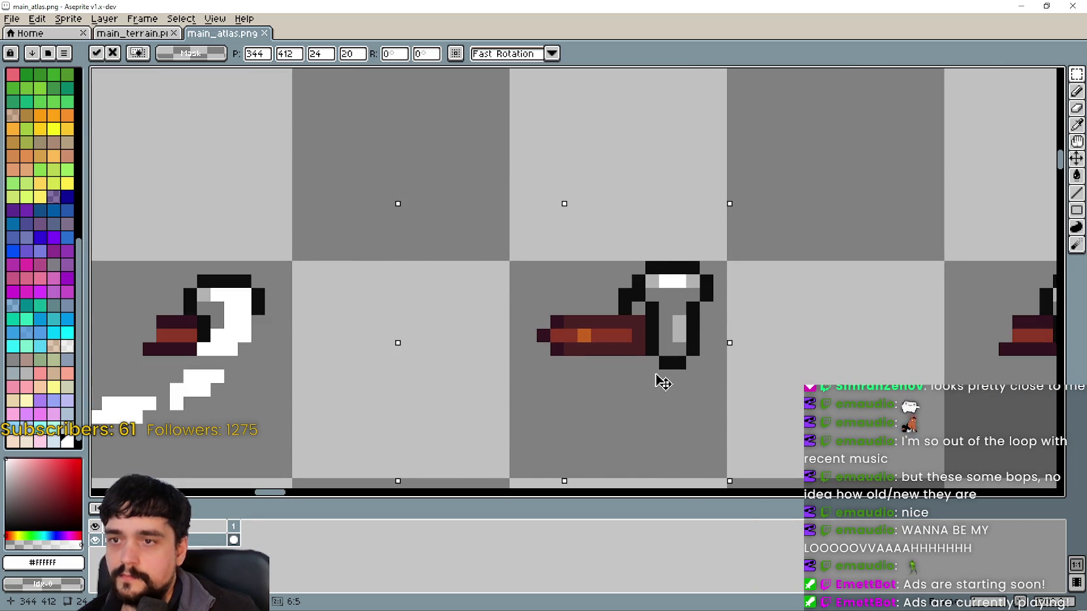
{"action": "scroll", "coordinate": [702, 367], "scroll_direction": "down", "scroll_amount": 2}
{"action": "left_click_drag", "start_coordinate": [727, 356], "coordinate": [703, 328]}
{"action": "mouse_move", "coordinate": [640, 349]}
{"action": "left_mouse_down"}
{"action": "mouse_move", "coordinate": [616, 354]}
{"action": "mouse_move", "coordinate": [648, 347]}
{"action": "mouse_move", "coordinate": [643, 298]}
{"action": "mouse_move", "coordinate": [560, 351]}
{"action": "mouse_move", "coordinate": [643, 347]}
{"action": "mouse_move", "coordinate": [735, 323]}
{"action": "left_mouse_up"}
{"action": "scroll", "coordinate": [644, 348], "scroll_direction": "up", "scroll_amount": 2}
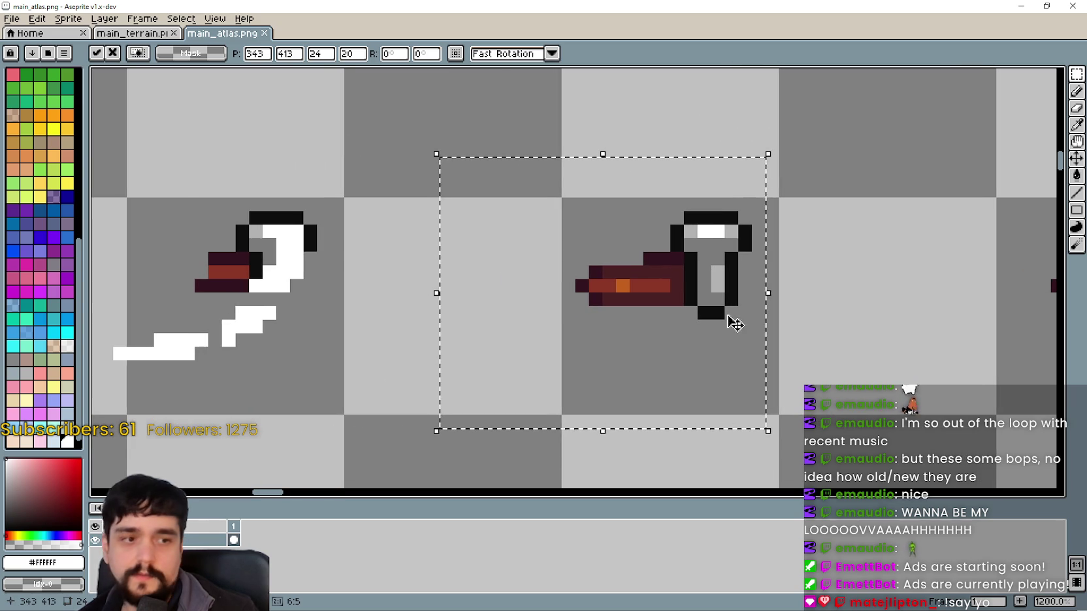
{"action": "scroll", "coordinate": [711, 335], "scroll_direction": "up", "scroll_amount": 1}
{"action": "scroll", "coordinate": [667, 318], "scroll_direction": "down", "scroll_amount": 3}
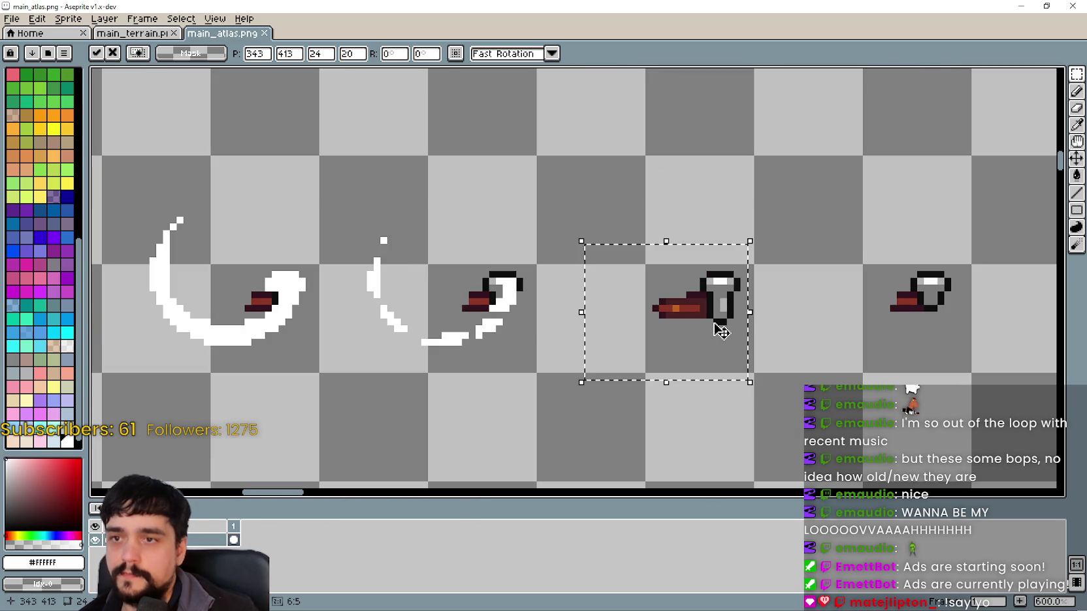
{"action": "scroll", "coordinate": [679, 333], "scroll_direction": "down", "scroll_amount": 2}
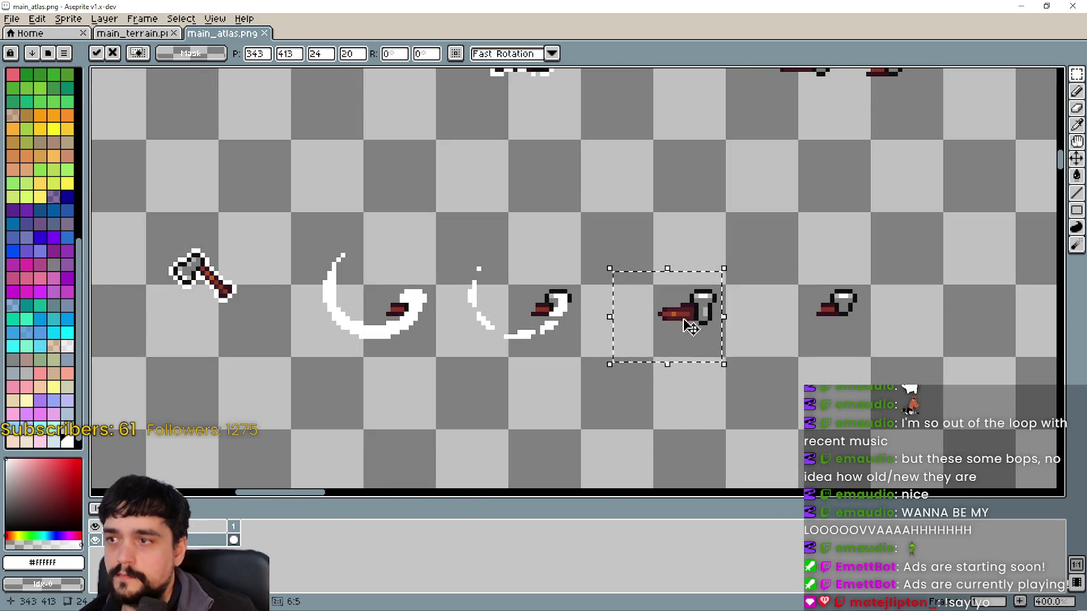
{"action": "scroll", "coordinate": [682, 325], "scroll_direction": "up", "scroll_amount": 2}
{"action": "scroll", "coordinate": [685, 320], "scroll_direction": "up", "scroll_amount": 2}
{"action": "key", "text": "Return"}
Place a matching handle copy on the next pickaxe frame, one pixel left, and commit.
{"action": "scroll", "coordinate": [686, 319], "scroll_direction": "up", "scroll_amount": 3}
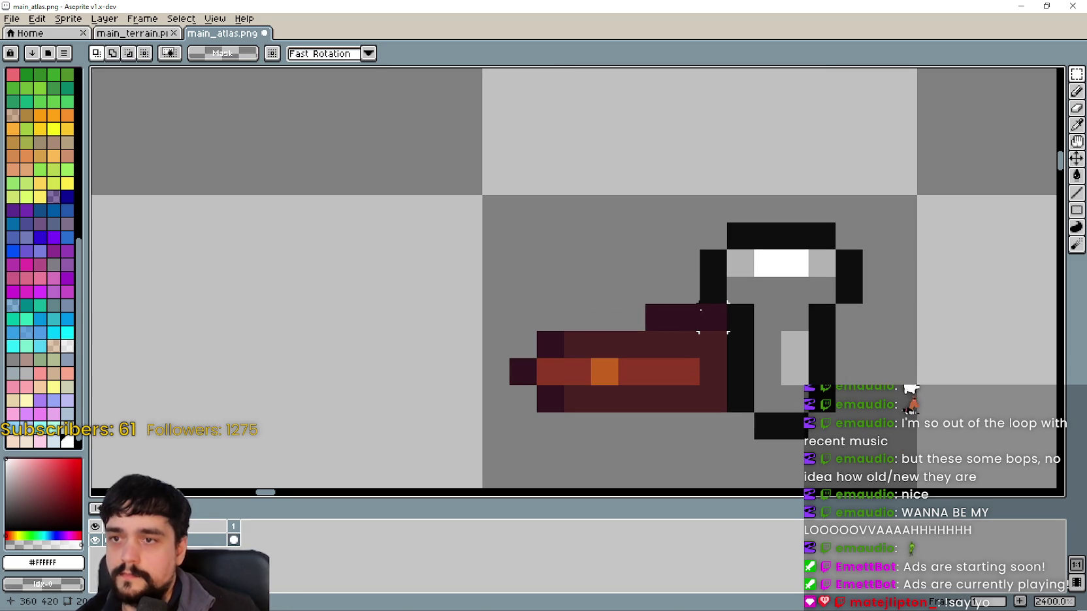
{"action": "scroll", "coordinate": [654, 311], "scroll_direction": "down", "scroll_amount": 5}
{"action": "scroll", "coordinate": [793, 302], "scroll_direction": "right", "scroll_amount": 2}
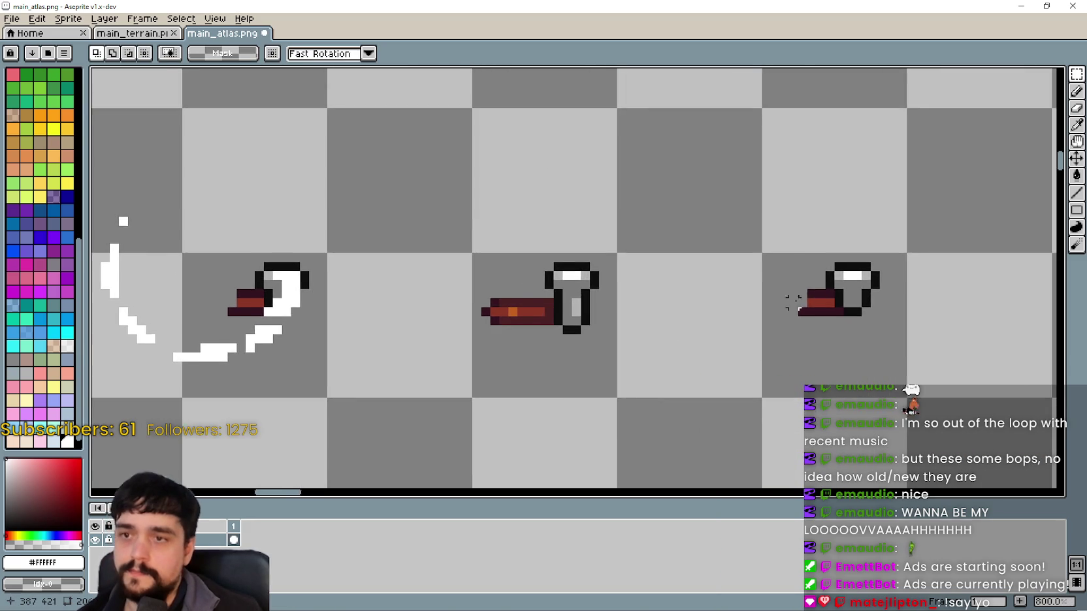
{"action": "scroll", "coordinate": [793, 303], "scroll_direction": "right", "scroll_amount": 2}
{"action": "key", "text": "ctrl+v"}
{"action": "left_click_drag", "start_coordinate": [727, 284], "coordinate": [784, 348]}
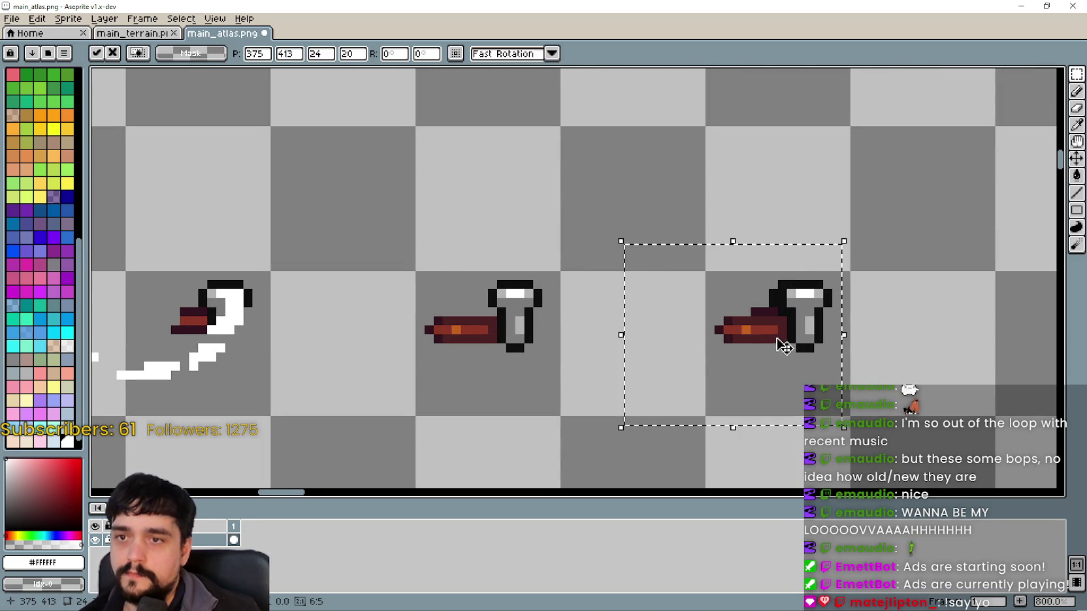
{"action": "mouse_move", "coordinate": [818, 314]}
{"action": "left_mouse_down"}
{"action": "mouse_move", "coordinate": [774, 366]}
{"action": "mouse_move", "coordinate": [781, 325]}
{"action": "left_mouse_up"}
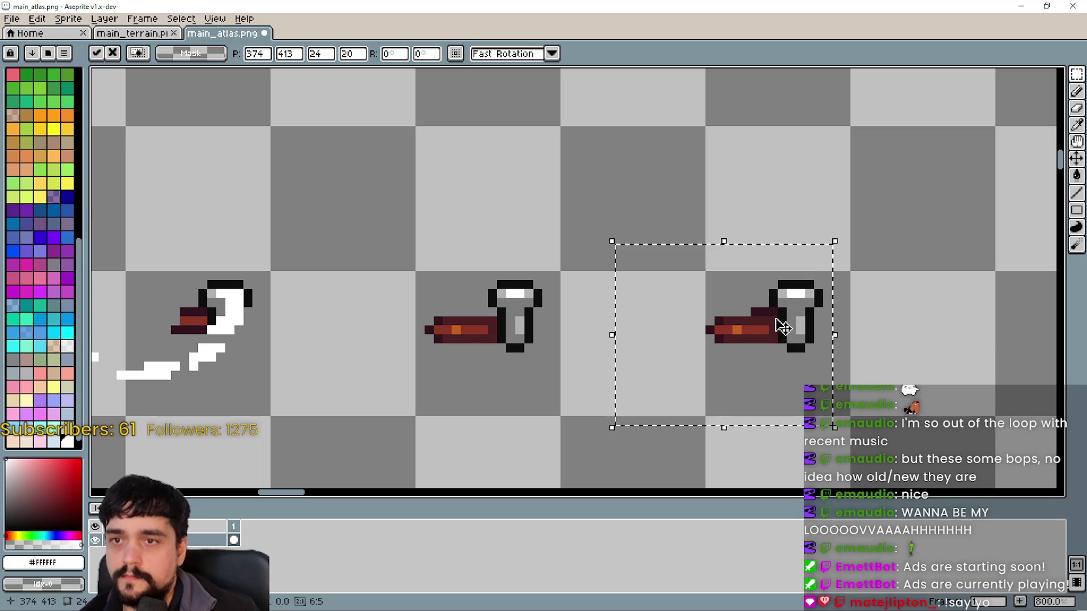
{"action": "key", "text": "ctrl+d"}
{"action": "scroll", "coordinate": [770, 320], "scroll_direction": "up", "scroll_amount": 3}
{"action": "scroll", "coordinate": [741, 303], "scroll_direction": "down", "scroll_amount": 4}
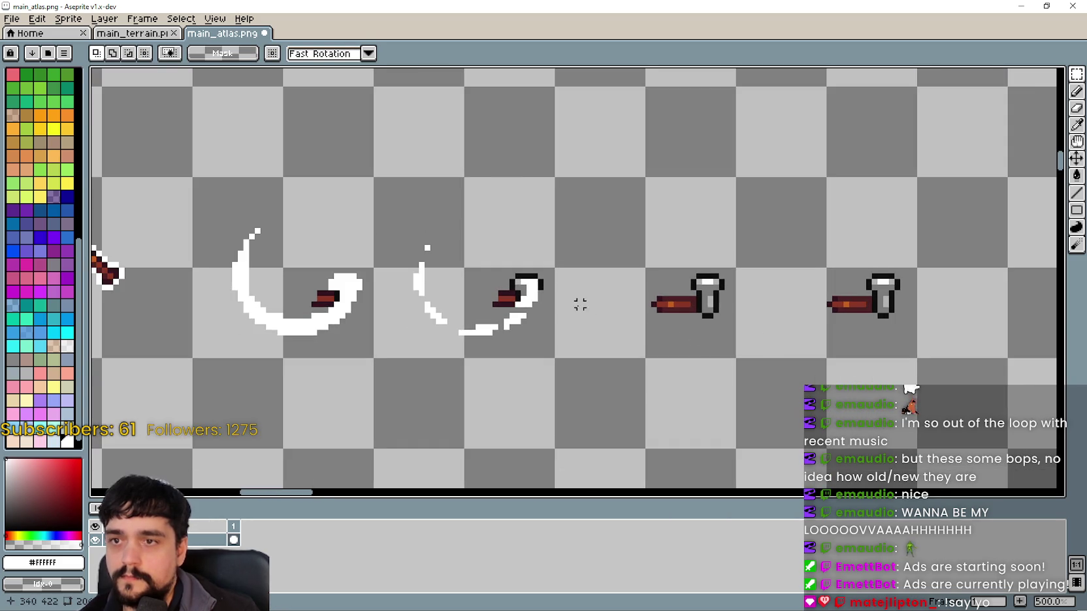
Duplicate the two swing-trail frames two tiles down.
{"action": "scroll", "coordinate": [580, 304], "scroll_direction": "down", "scroll_amount": 1}
{"action": "mouse_move", "coordinate": [676, 322]}
{"action": "left_mouse_down"}
{"action": "mouse_move", "coordinate": [759, 303]}
{"action": "mouse_move", "coordinate": [766, 318]}
{"action": "left_mouse_up"}
{"action": "scroll", "coordinate": [766, 318], "scroll_direction": "up", "scroll_amount": 1}
{"action": "scroll", "coordinate": [661, 269], "scroll_direction": "down", "scroll_amount": 3}
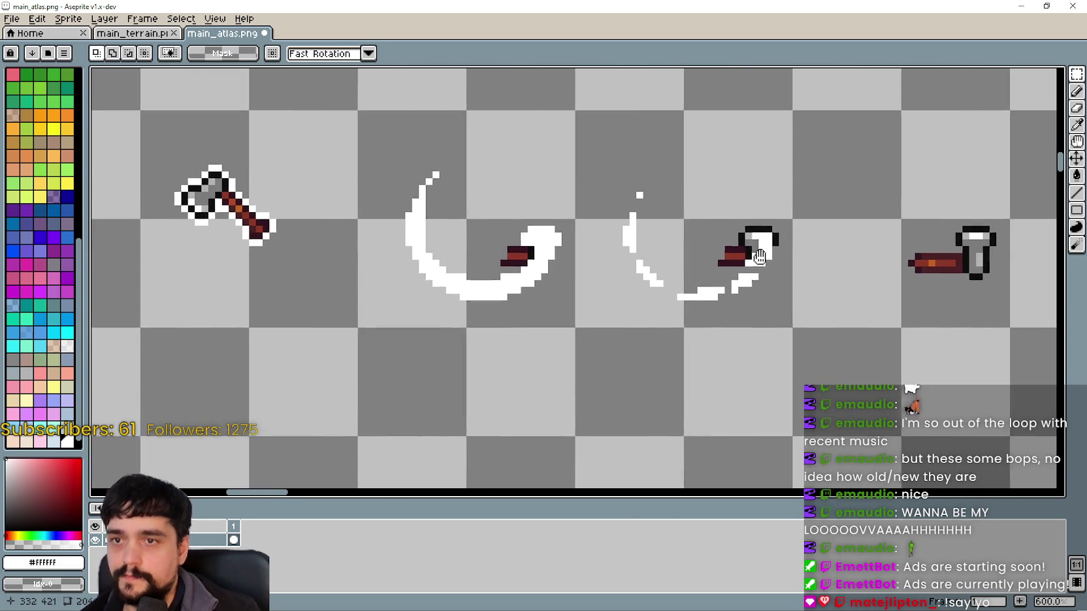
{"action": "scroll", "coordinate": [661, 269], "scroll_direction": "up", "scroll_amount": 2}
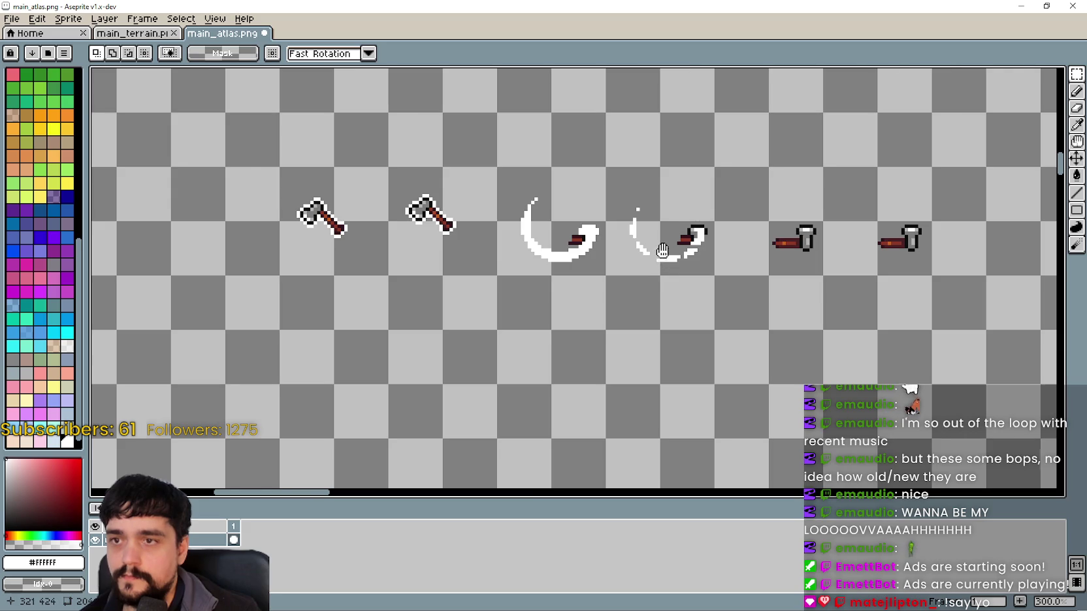
{"action": "mouse_move", "coordinate": [496, 314]}
{"action": "left_mouse_down"}
{"action": "mouse_move", "coordinate": [535, 281]}
{"action": "mouse_move", "coordinate": [682, 236]}
{"action": "left_mouse_up"}
{"action": "scroll", "coordinate": [682, 235], "scroll_direction": "down", "scroll_amount": 3}
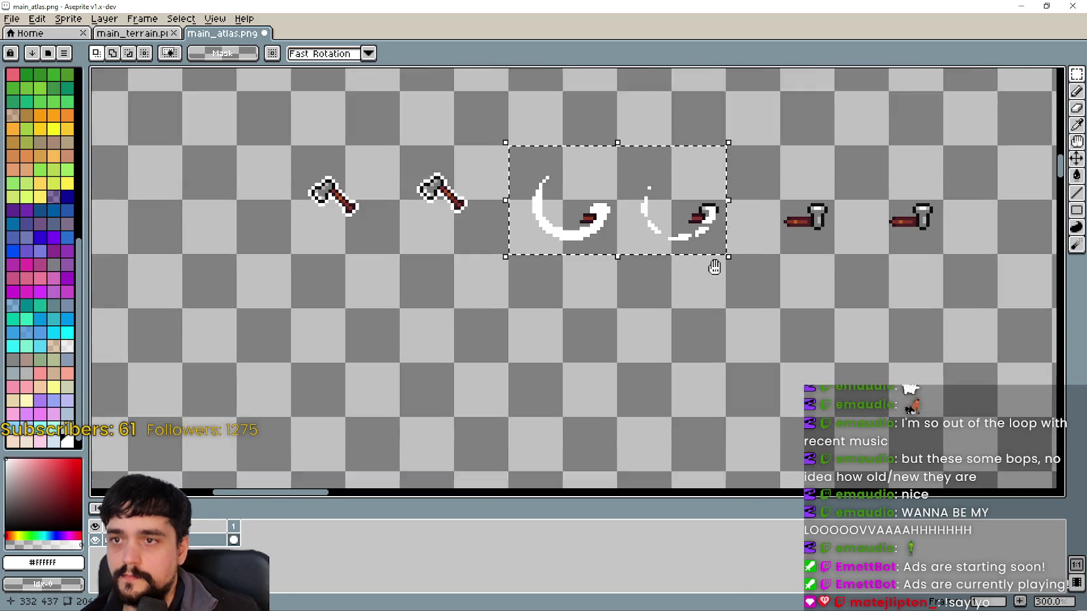
{"action": "mouse_move", "coordinate": [647, 183]}
{"action": "left_mouse_down"}
{"action": "mouse_move", "coordinate": [645, 291]}
{"action": "mouse_move", "coordinate": [637, 248]}
{"action": "left_mouse_up"}
{"action": "key", "text": "Return"}
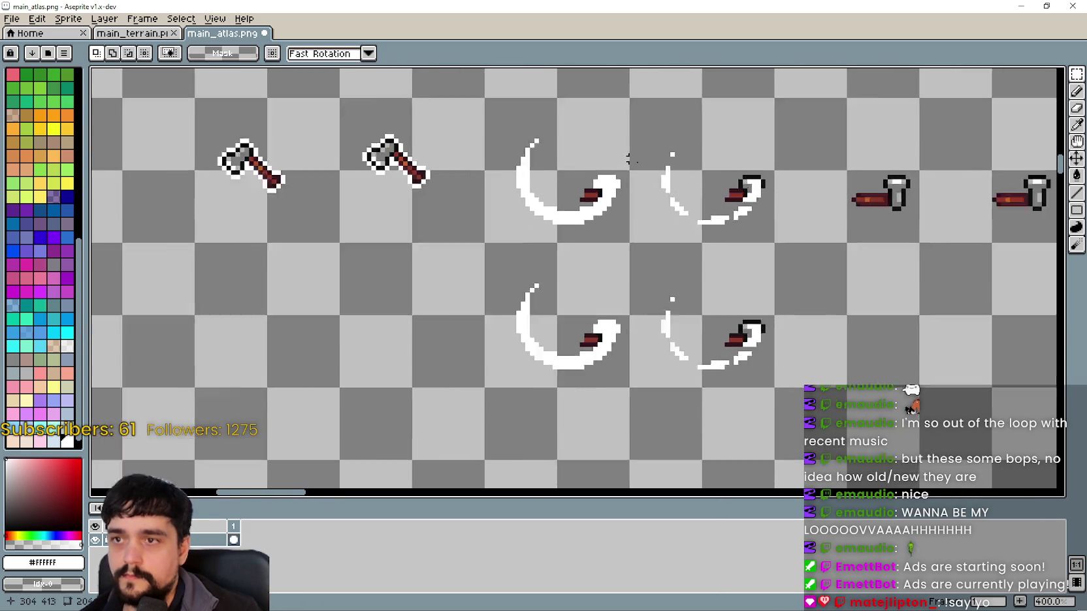
Copy the finished pickaxe tile onto the second swing-trail frame.
{"action": "scroll", "coordinate": [757, 243], "scroll_direction": "up", "scroll_amount": 2}
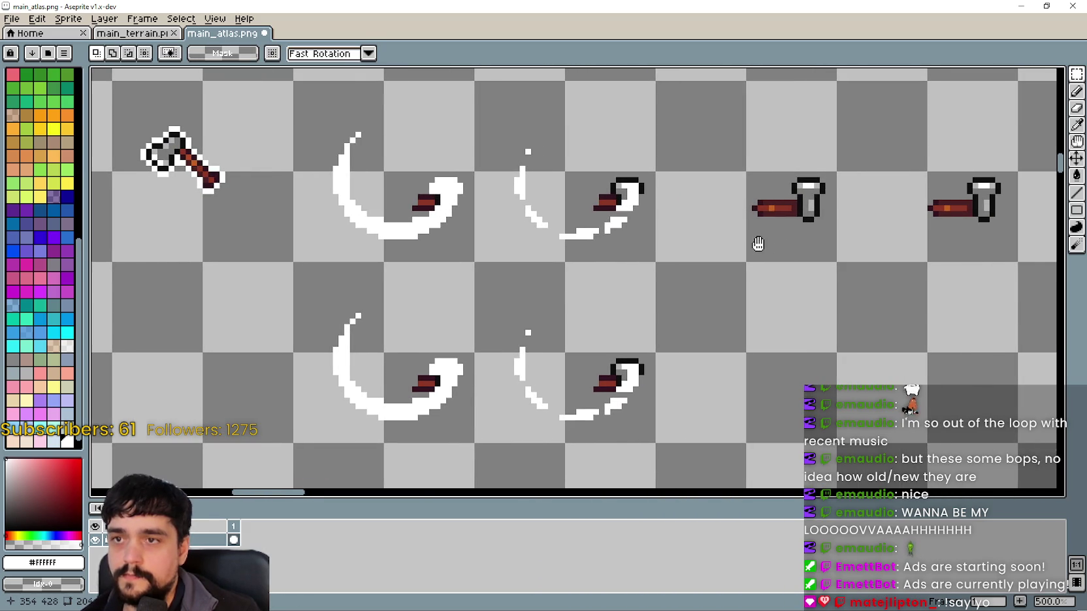
{"action": "mouse_move", "coordinate": [757, 244]}
{"action": "left_mouse_down"}
{"action": "mouse_move", "coordinate": [716, 254]}
{"action": "mouse_move", "coordinate": [763, 228]}
{"action": "left_mouse_up"}
{"action": "left_click_drag", "start_coordinate": [448, 195], "coordinate": [575, 229]}
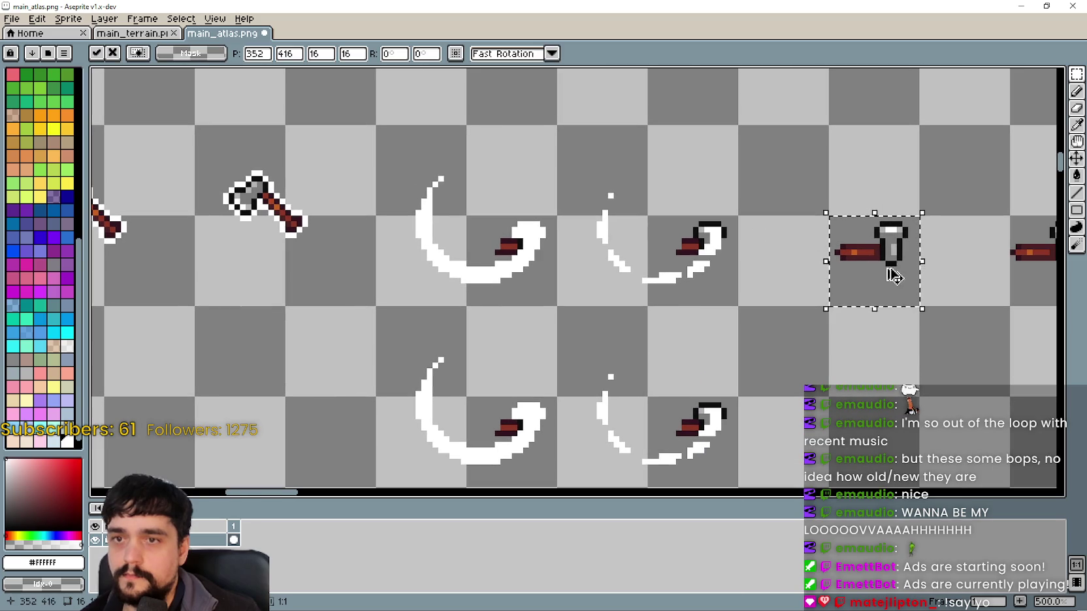
{"action": "left_click_drag", "start_coordinate": [888, 272], "coordinate": [741, 281]}
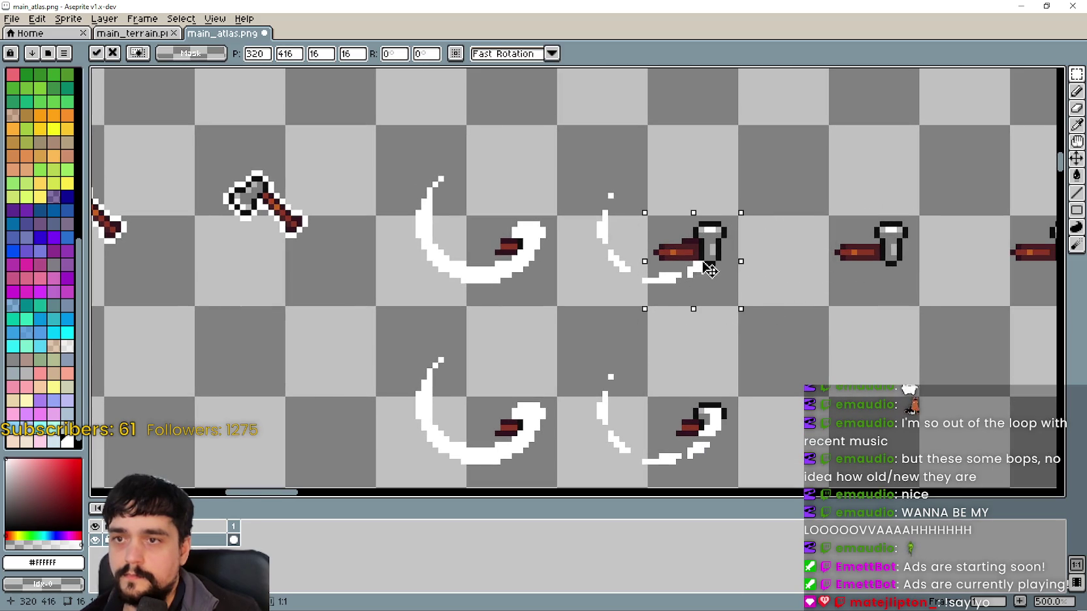
{"action": "scroll", "coordinate": [696, 256], "scroll_direction": "up", "scroll_amount": 5}
{"action": "key", "text": "Return"}
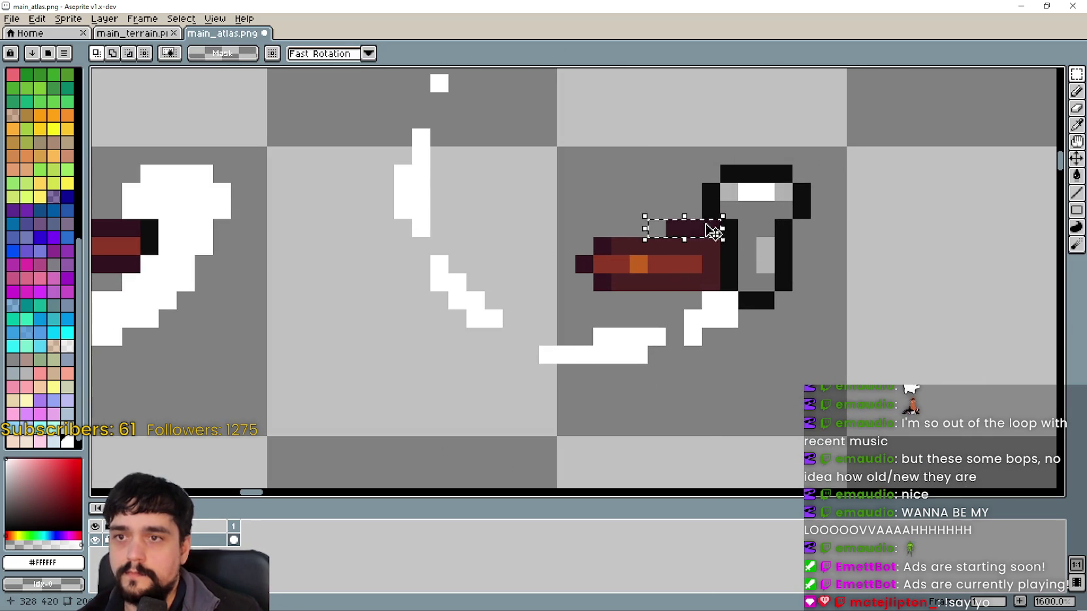
Paste another pickaxe copy onto the first swing-trail frame and commit it.
{"action": "scroll", "coordinate": [712, 231], "scroll_direction": "down", "scroll_amount": 3}
{"action": "scroll", "coordinate": [636, 257], "scroll_direction": "right", "scroll_amount": 3}
{"action": "scroll", "coordinate": [703, 286], "scroll_direction": "left", "scroll_amount": 4}
{"action": "scroll", "coordinate": [581, 233], "scroll_direction": "left", "scroll_amount": 1}
{"action": "key", "text": "ctrl+v"}
{"action": "mouse_move", "coordinate": [1007, 258]}
{"action": "left_mouse_down"}
{"action": "mouse_move", "coordinate": [814, 311]}
{"action": "mouse_move", "coordinate": [588, 268]}
{"action": "mouse_move", "coordinate": [589, 283]}
{"action": "mouse_move", "coordinate": [594, 194]}
{"action": "mouse_move", "coordinate": [473, 200]}
{"action": "left_mouse_up"}
{"action": "scroll", "coordinate": [589, 284], "scroll_direction": "up", "scroll_amount": 4}
{"action": "scroll", "coordinate": [614, 209], "scroll_direction": "down", "scroll_amount": 2}
{"action": "left_click", "coordinate": [772, 291]}
Delete the leftover dark strip above the pickaxe handle.
{"action": "scroll", "coordinate": [551, 157], "scroll_direction": "up", "scroll_amount": 2}
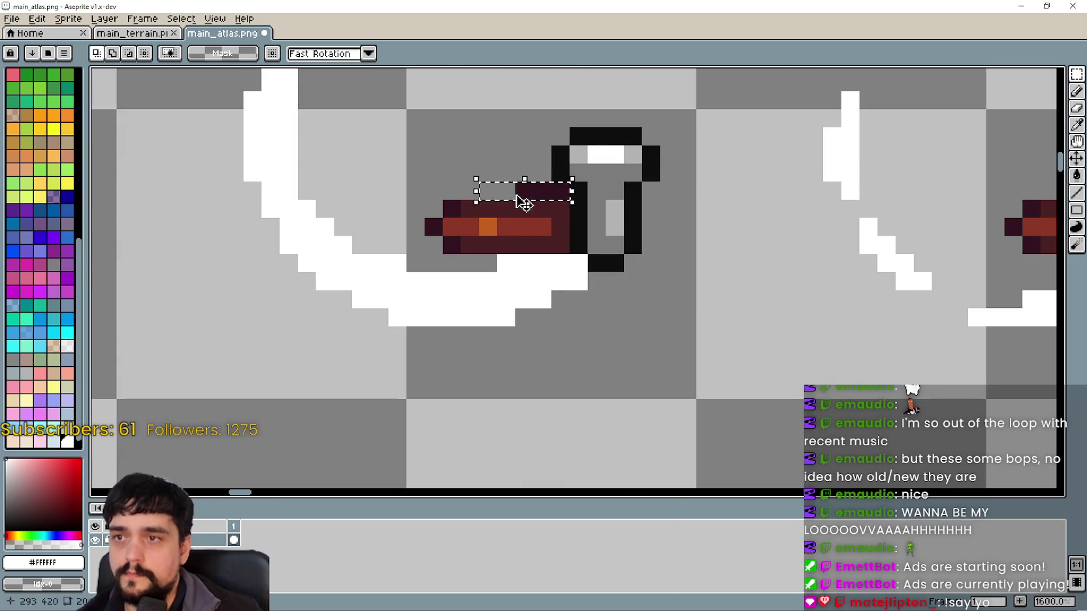
{"action": "key", "text": "Delete"}
{"action": "scroll", "coordinate": [611, 274], "scroll_direction": "down", "scroll_amount": 4}
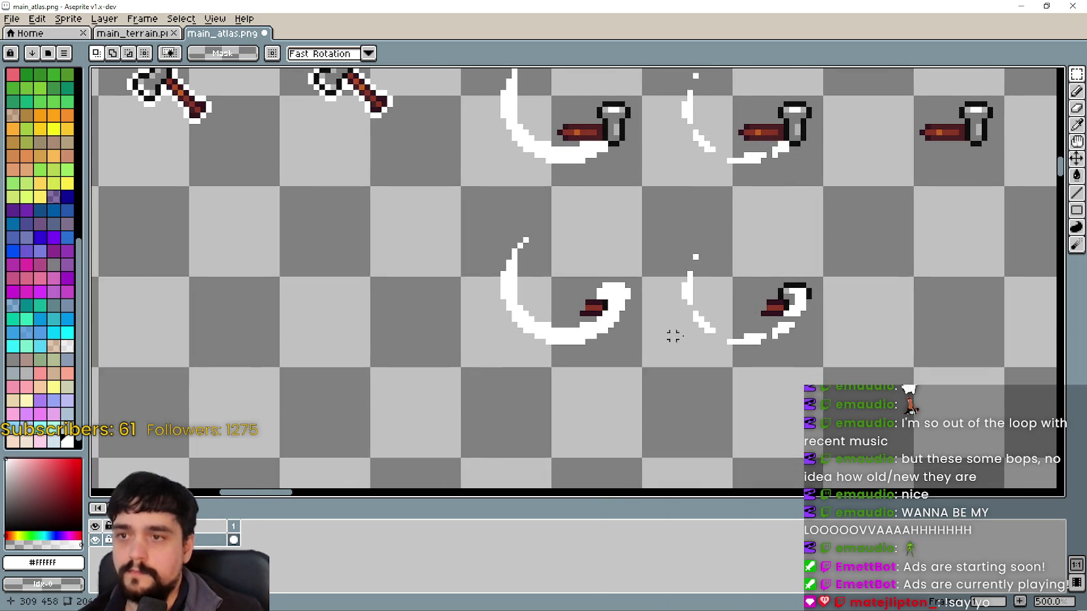
{"action": "scroll", "coordinate": [698, 292], "scroll_direction": "right", "scroll_amount": 2}
{"action": "scroll", "coordinate": [558, 304], "scroll_direction": "up", "scroll_amount": 2}
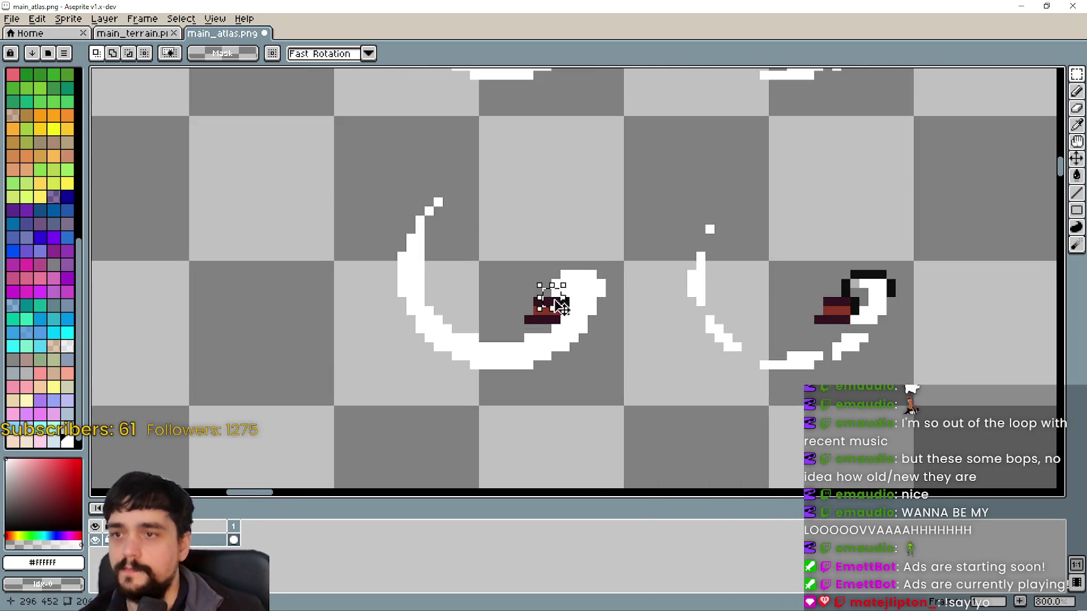
{"action": "scroll", "coordinate": [558, 303], "scroll_direction": "up", "scroll_amount": 3}
Clear the old handle piece and dark bar from the lower trail, undoing stray edits.
{"action": "left_click_drag", "start_coordinate": [554, 305], "coordinate": [535, 291]}
{"action": "key", "text": "ctrl+z"}
{"action": "key", "text": "ctrl+z"}
{"action": "key", "text": "ctrl+z"}
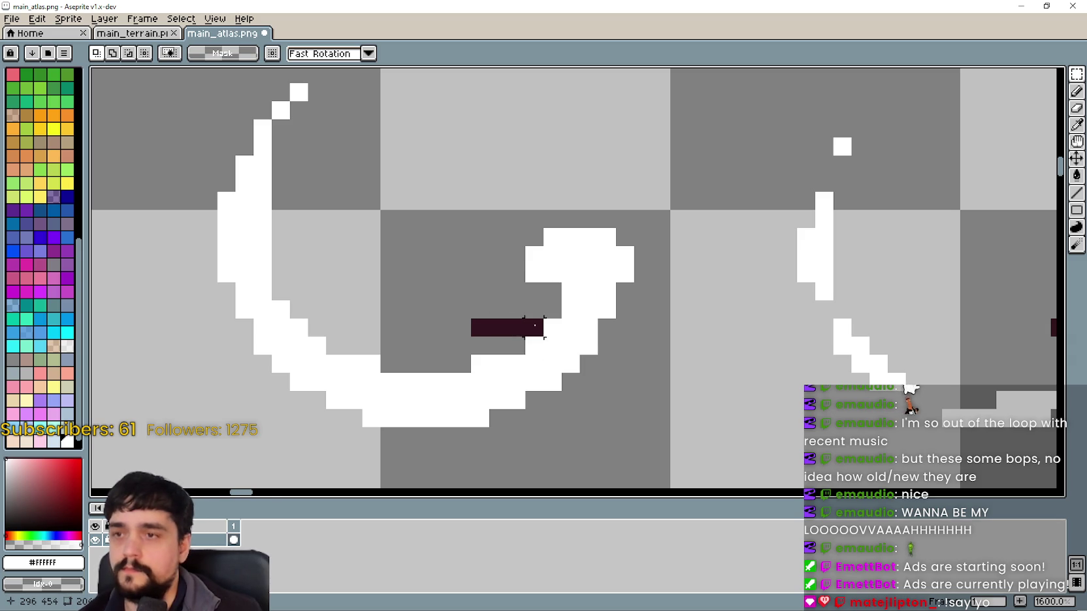
{"action": "key", "text": "ctrl+z"}
{"action": "scroll", "coordinate": [534, 325], "scroll_direction": "down", "scroll_amount": 2}
{"action": "scroll", "coordinate": [657, 309], "scroll_direction": "up", "scroll_amount": 2}
{"action": "key", "text": "ctrl+z"}
{"action": "key", "text": "ctrl+z"}
{"action": "key", "text": "ctrl+z"}
{"action": "key", "text": "ctrl+z"}
{"action": "key", "text": "ctrl+z"}
{"action": "key", "text": "ctrl+z"}
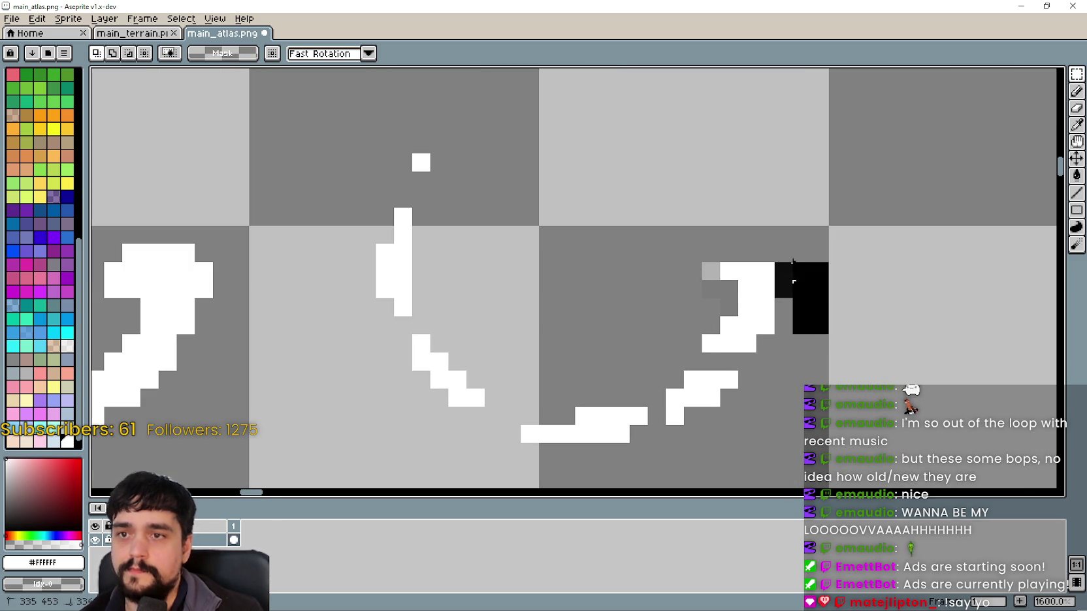
{"action": "left_click_drag", "start_coordinate": [761, 213], "coordinate": [786, 238]}
{"action": "key", "text": "ctrl+z"}
{"action": "key", "text": "ctrl+z"}
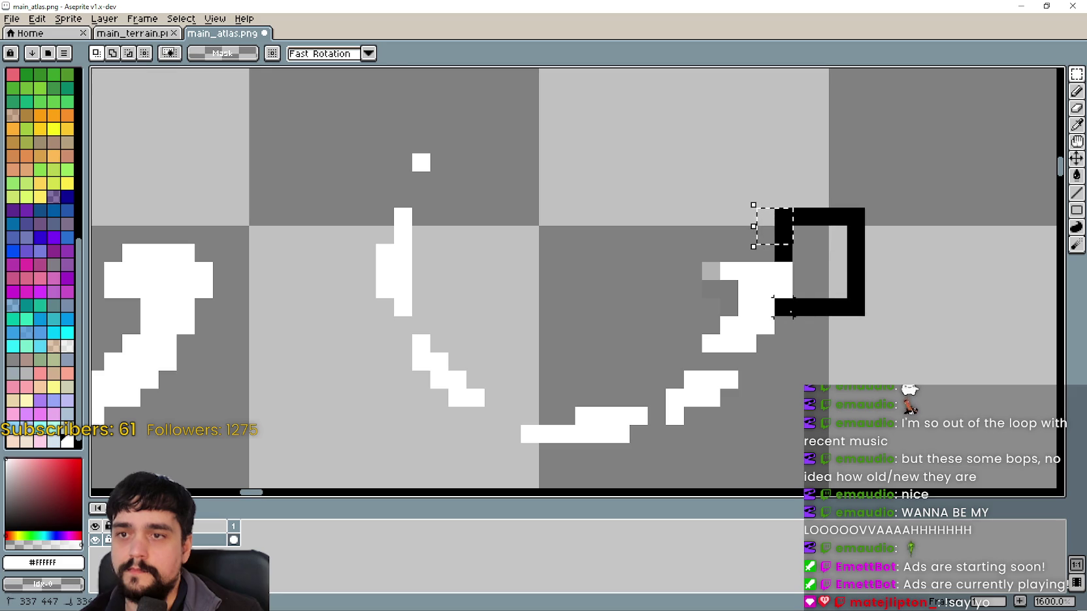
{"action": "scroll", "coordinate": [656, 279], "scroll_direction": "down", "scroll_amount": 5}
{"action": "scroll", "coordinate": [704, 322], "scroll_direction": "down", "scroll_amount": 1}
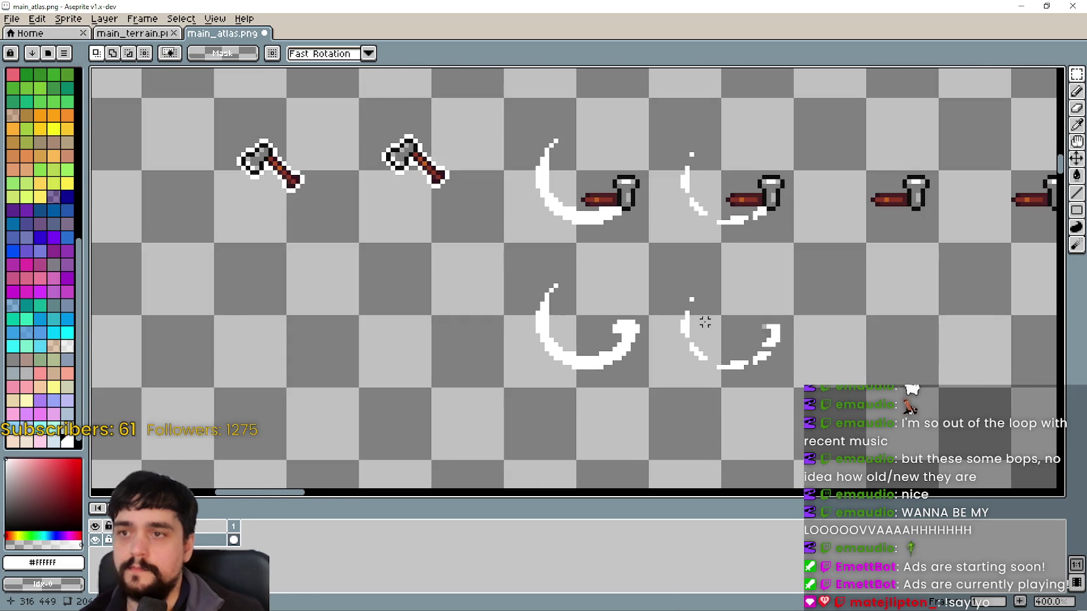
Move the two lower trail frames up two tiles and commit them.
{"action": "scroll", "coordinate": [669, 277], "scroll_direction": "up", "scroll_amount": 1}
{"action": "scroll", "coordinate": [784, 307], "scroll_direction": "down", "scroll_amount": 2}
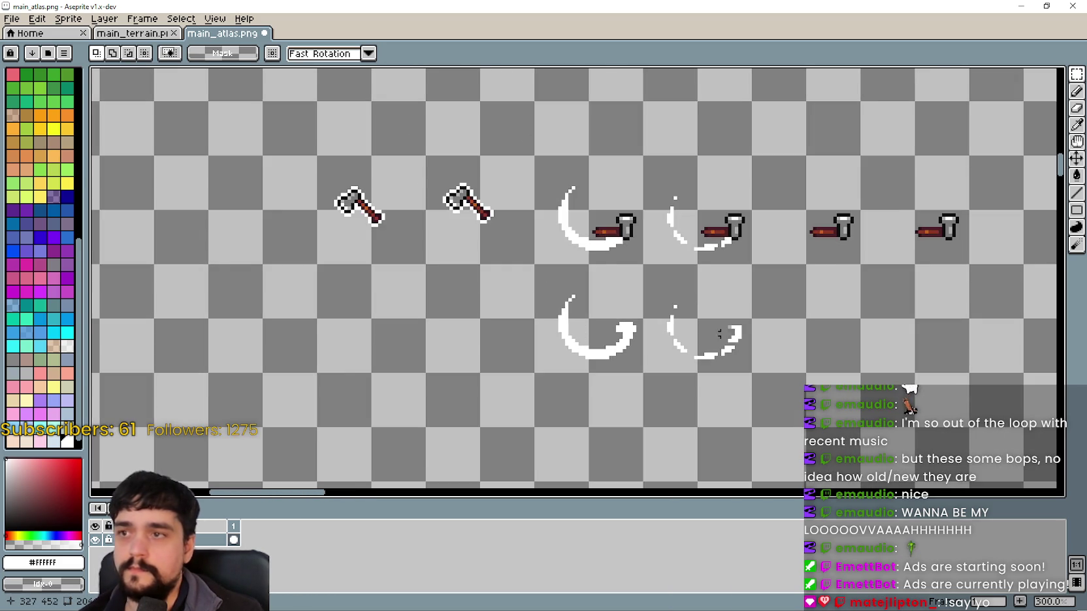
{"action": "scroll", "coordinate": [725, 329], "scroll_direction": "up", "scroll_amount": 2}
{"action": "scroll", "coordinate": [724, 330], "scroll_direction": "up", "scroll_amount": 1}
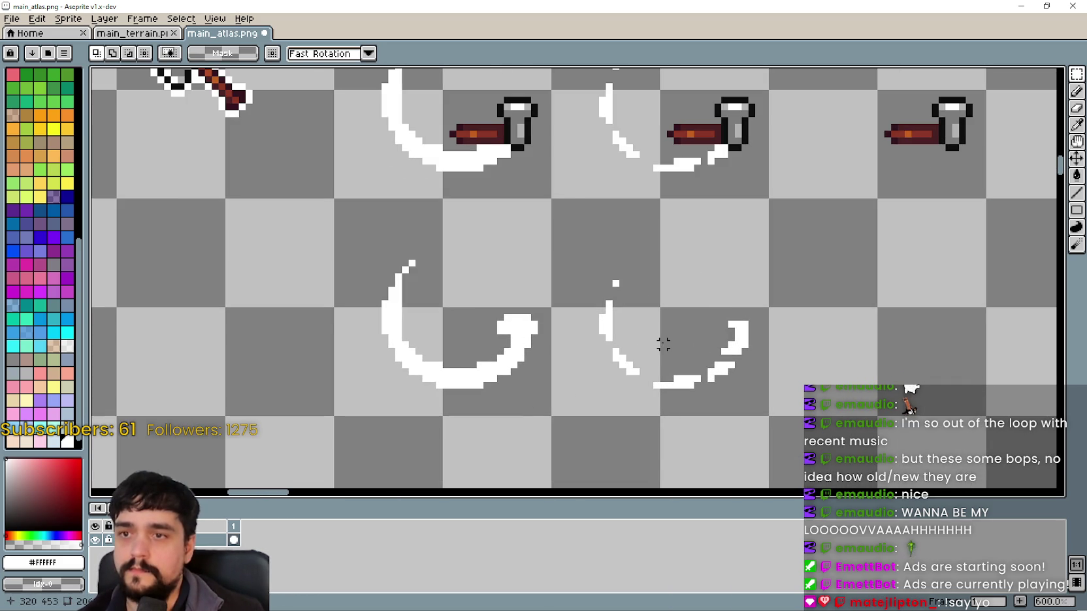
{"action": "scroll", "coordinate": [663, 344], "scroll_direction": "down", "scroll_amount": 2}
{"action": "left_click_drag", "start_coordinate": [485, 374], "coordinate": [692, 307]}
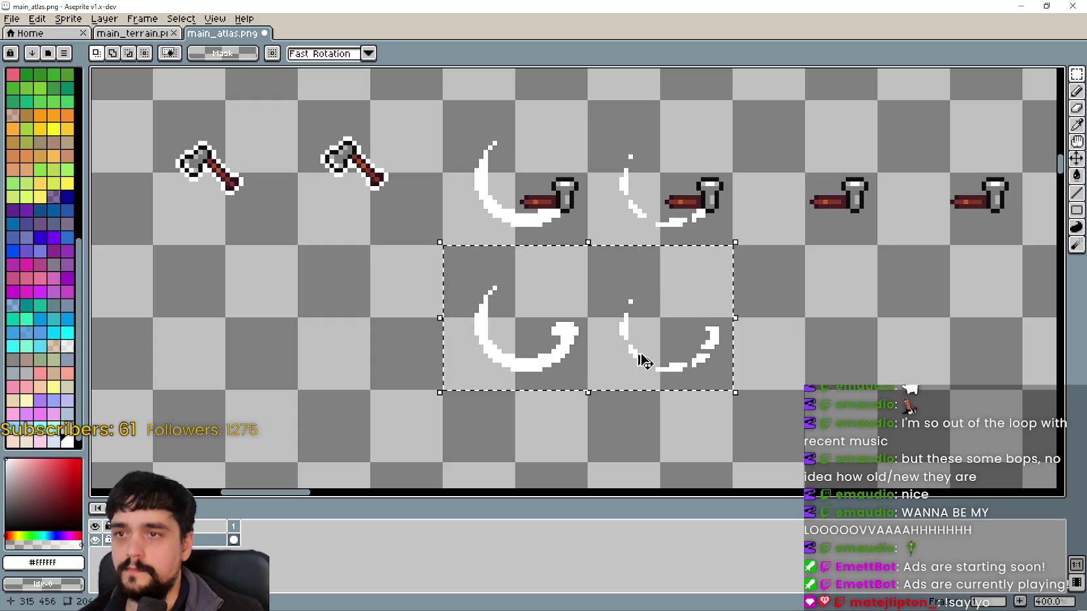
{"action": "left_click_drag", "start_coordinate": [606, 311], "coordinate": [621, 175]}
{"action": "left_click", "coordinate": [667, 347]}
{"action": "scroll", "coordinate": [671, 316], "scroll_direction": "down", "scroll_amount": 1}
{"action": "scroll", "coordinate": [672, 316], "scroll_direction": "down", "scroll_amount": 3}
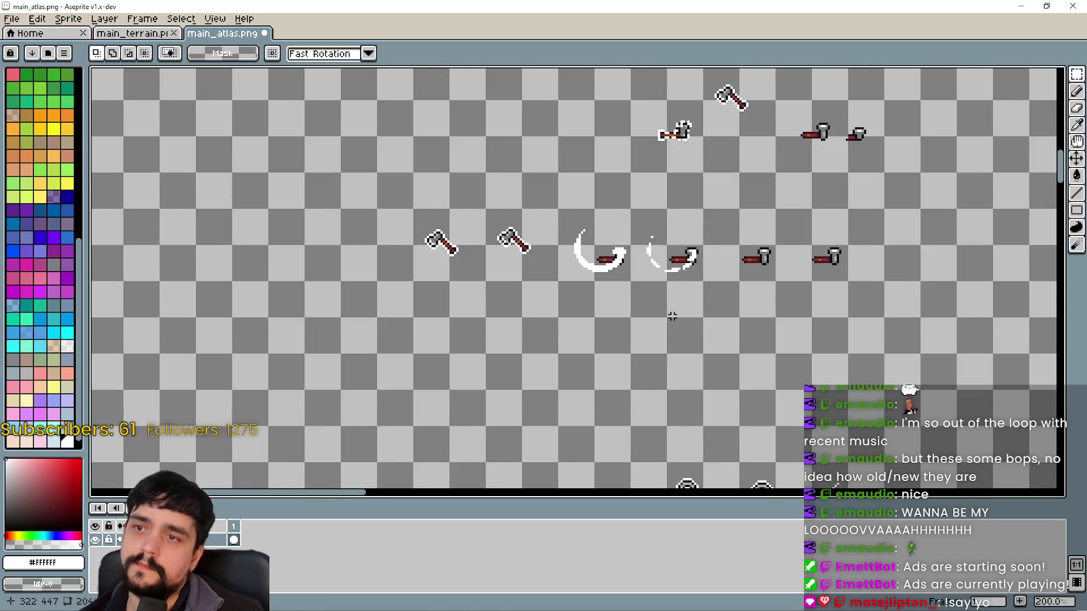
{"action": "scroll", "coordinate": [487, 281], "scroll_direction": "down", "scroll_amount": 2}
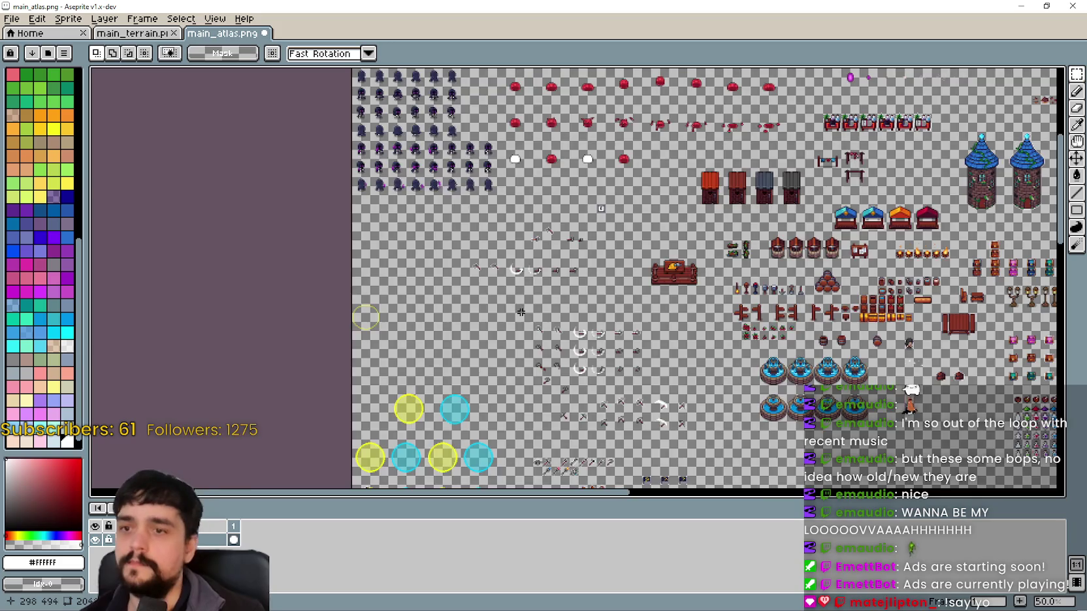
{"action": "scroll", "coordinate": [680, 364], "scroll_direction": "up", "scroll_amount": 2}
Copy the middle row of tool sprites and paste it into an empty row below.
{"action": "mouse_move", "coordinate": [781, 271]}
{"action": "left_mouse_down"}
{"action": "mouse_move", "coordinate": [681, 254]}
{"action": "mouse_move", "coordinate": [640, 273]}
{"action": "mouse_move", "coordinate": [601, 268]}
{"action": "left_mouse_up"}
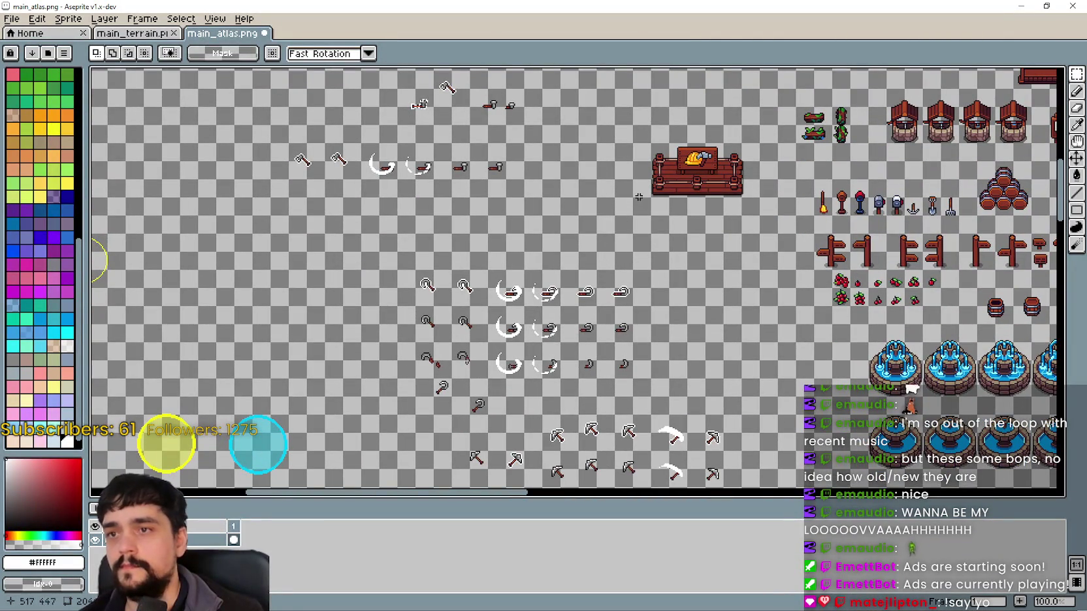
{"action": "left_click_drag", "start_coordinate": [287, 182], "coordinate": [509, 140]}
{"action": "left_click_drag", "start_coordinate": [511, 259], "coordinate": [601, 369]}
{"action": "left_click", "coordinate": [411, 303]}
{"action": "mouse_move", "coordinate": [384, 292]}
{"action": "left_mouse_down"}
{"action": "mouse_move", "coordinate": [562, 259]}
{"action": "mouse_move", "coordinate": [548, 177]}
{"action": "left_mouse_up"}
{"action": "key", "text": "ctrl+c"}
{"action": "key", "text": "ctrl+v"}
{"action": "left_click_drag", "start_coordinate": [432, 194], "coordinate": [557, 284]}
{"action": "scroll", "coordinate": [600, 328], "scroll_direction": "up", "scroll_amount": 2}
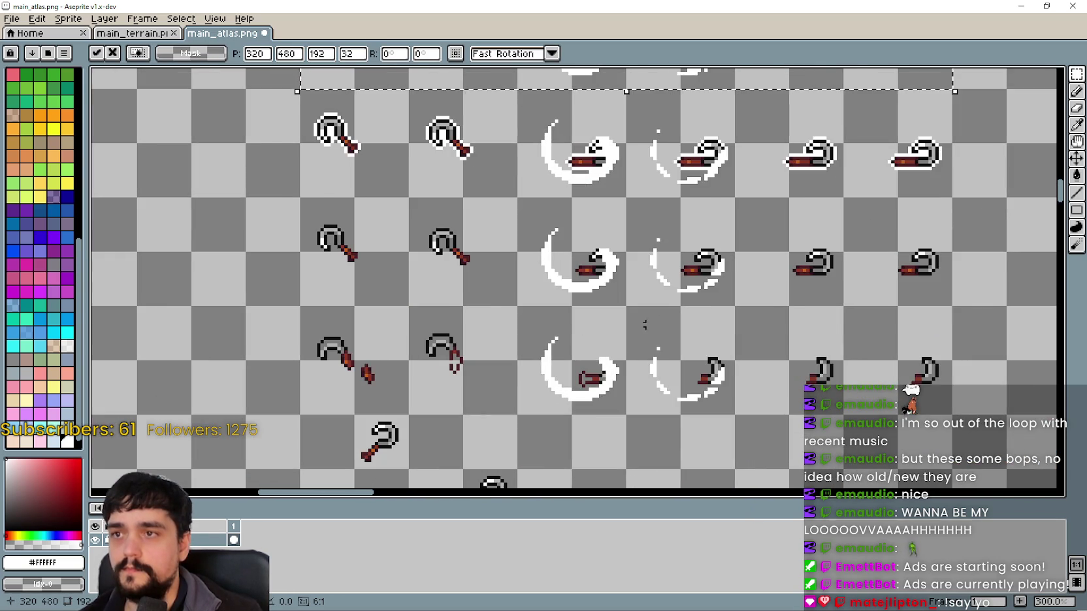
{"action": "scroll", "coordinate": [601, 327], "scroll_direction": "down", "scroll_amount": 2}
{"action": "scroll", "coordinate": [601, 327], "scroll_direction": "down", "scroll_amount": 1}
{"action": "scroll", "coordinate": [652, 322], "scroll_direction": "up", "scroll_amount": 1}
{"action": "left_click", "coordinate": [652, 322]}
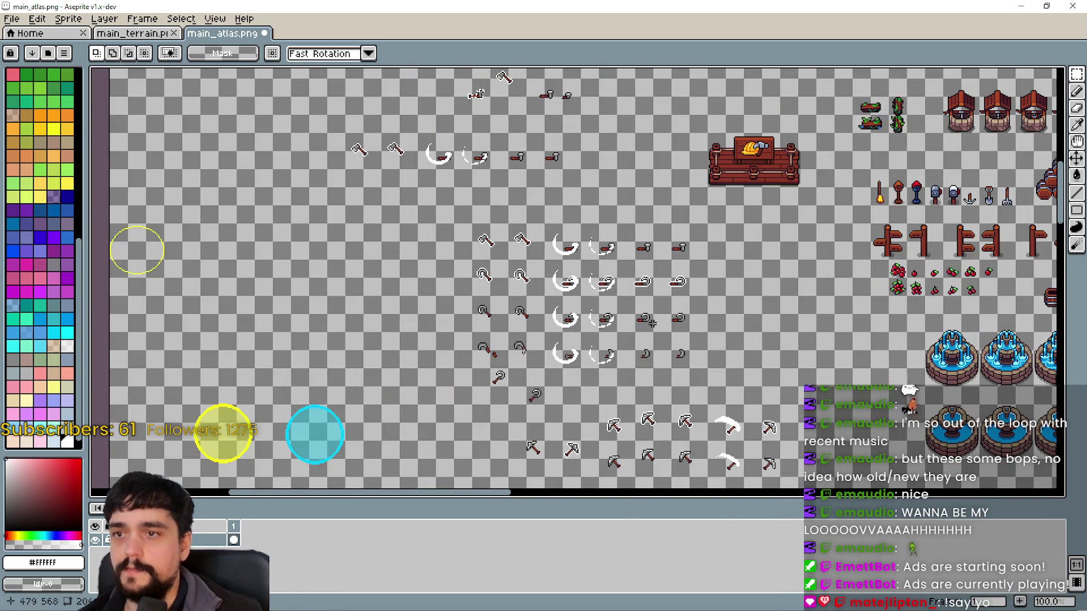
Look over the sickle rows and save main_atlas.png.
{"action": "scroll", "coordinate": [620, 299], "scroll_direction": "up", "scroll_amount": 1}
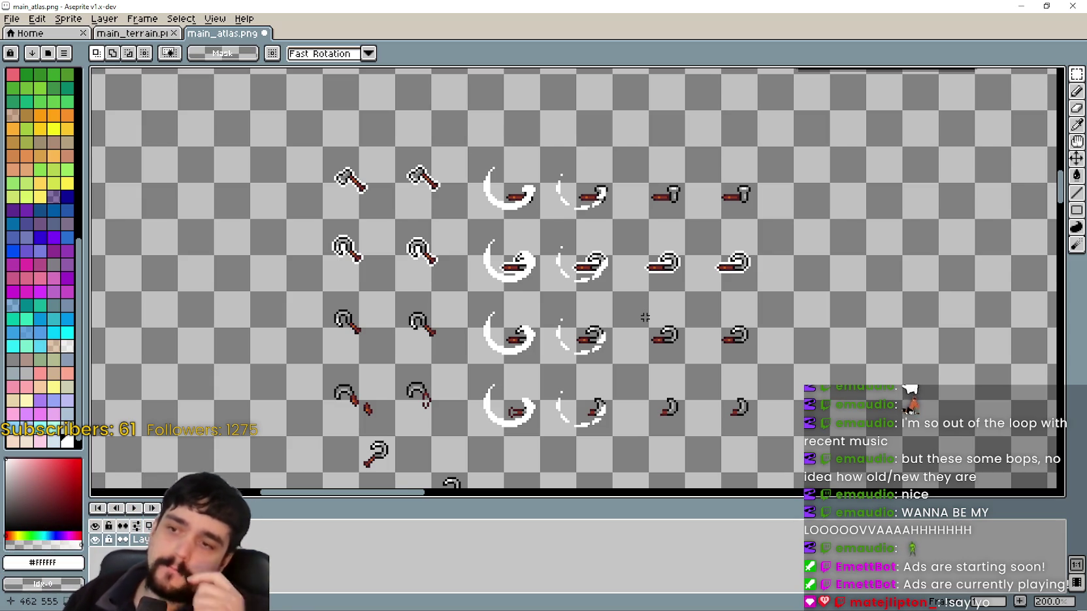
{"action": "scroll", "coordinate": [593, 307], "scroll_direction": "down", "scroll_amount": 5}
{"action": "scroll", "coordinate": [592, 307], "scroll_direction": "left", "scroll_amount": 2}
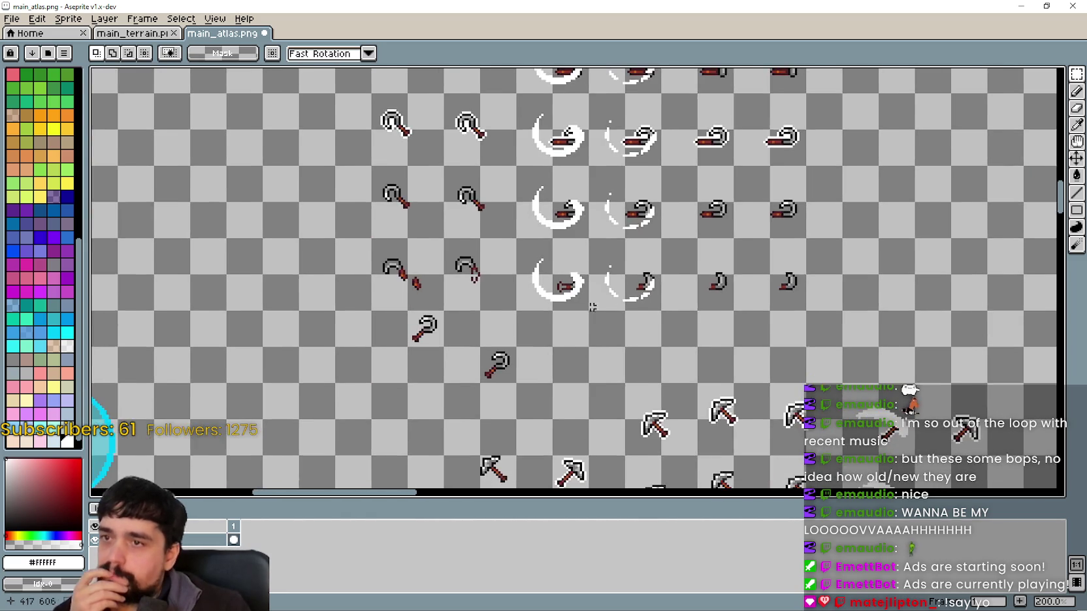
{"action": "scroll", "coordinate": [592, 307], "scroll_direction": "down", "scroll_amount": 2}
{"action": "left_click_drag", "start_coordinate": [588, 350], "coordinate": [564, 301]}
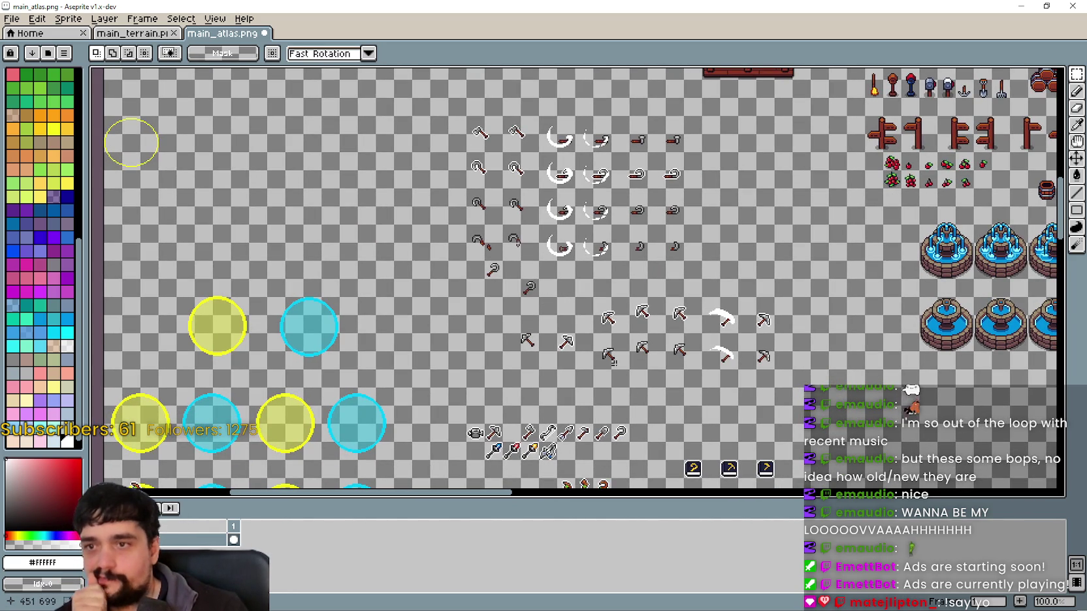
{"action": "scroll", "coordinate": [570, 218], "scroll_direction": "up", "scroll_amount": 2}
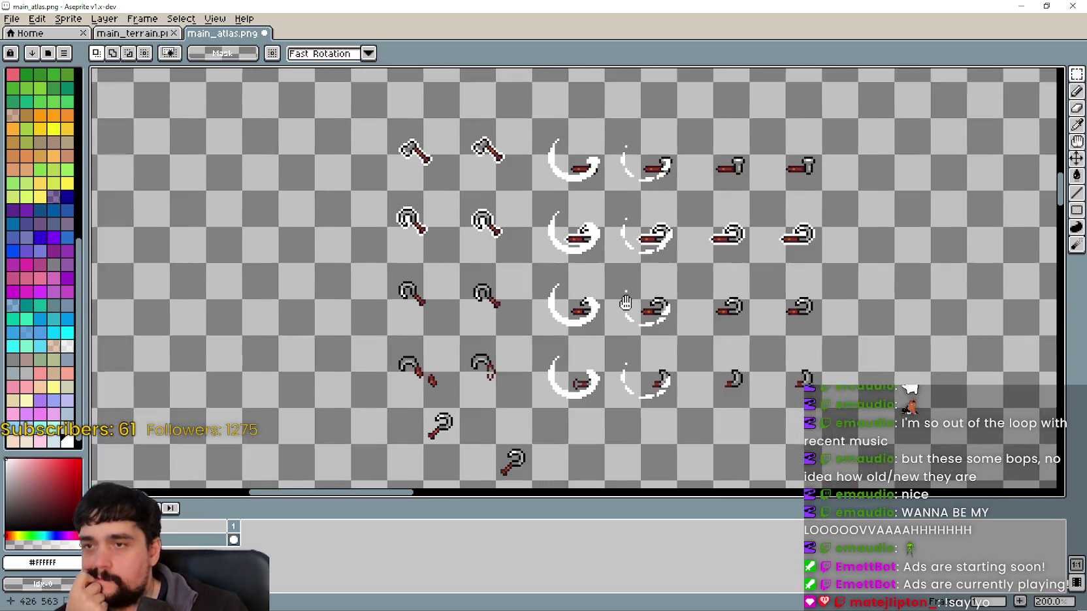
{"action": "mouse_move", "coordinate": [625, 302]}
{"action": "left_mouse_down"}
{"action": "mouse_move", "coordinate": [602, 273]}
{"action": "mouse_move", "coordinate": [632, 237]}
{"action": "mouse_move", "coordinate": [631, 218]}
{"action": "mouse_move", "coordinate": [523, 244]}
{"action": "mouse_move", "coordinate": [534, 346]}
{"action": "mouse_move", "coordinate": [556, 365]}
{"action": "mouse_move", "coordinate": [530, 153]}
{"action": "mouse_move", "coordinate": [602, 299]}
{"action": "left_mouse_up"}
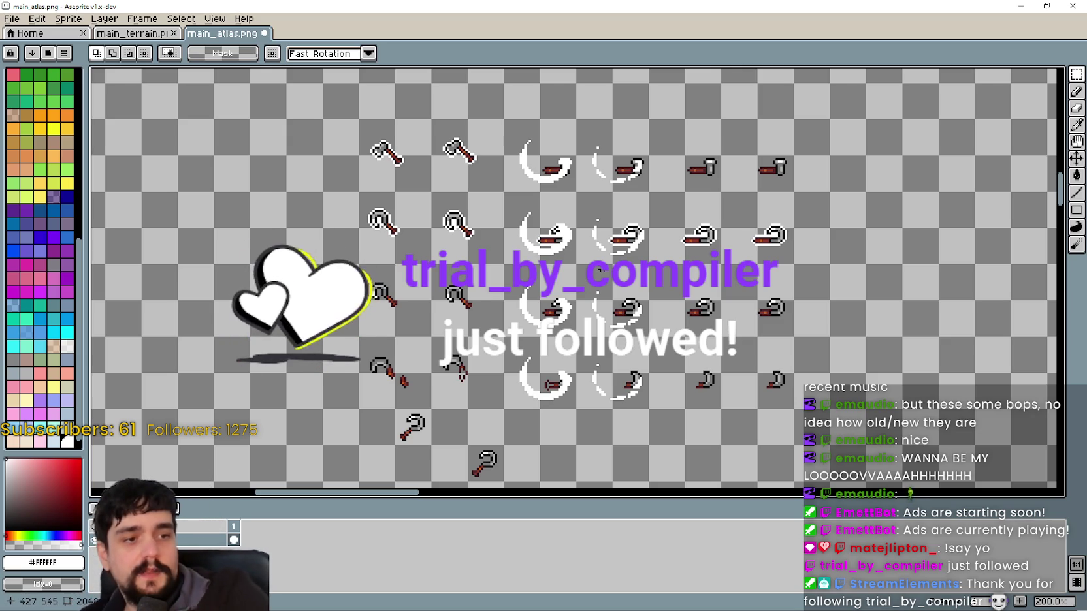
{"action": "scroll", "coordinate": [678, 200], "scroll_direction": "down", "scroll_amount": 1}
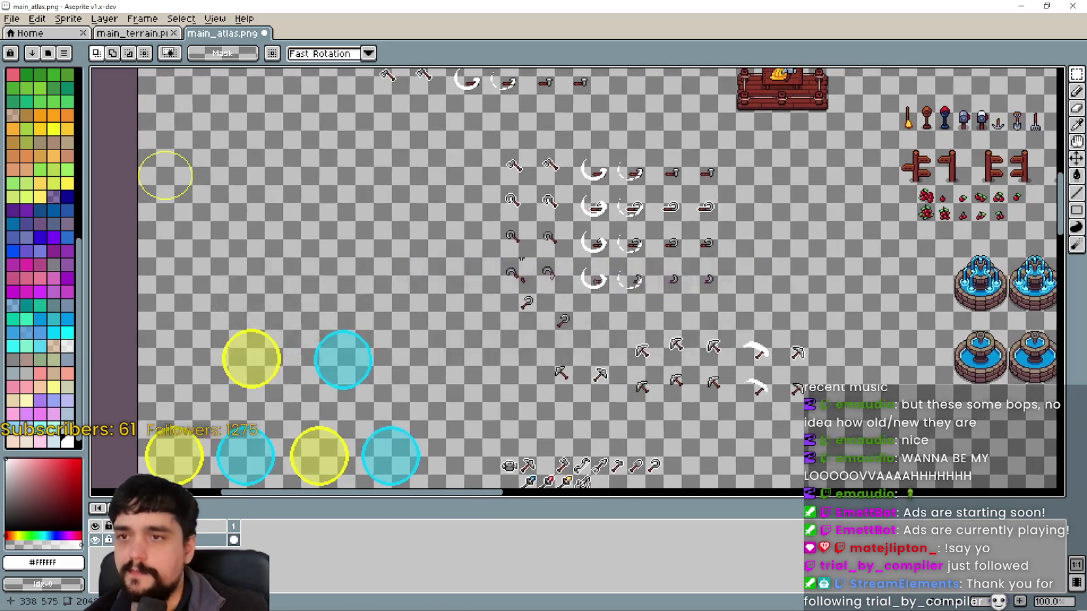
{"action": "scroll", "coordinate": [552, 177], "scroll_direction": "up", "scroll_amount": 1}
{"action": "key", "text": "ctrl+s"}
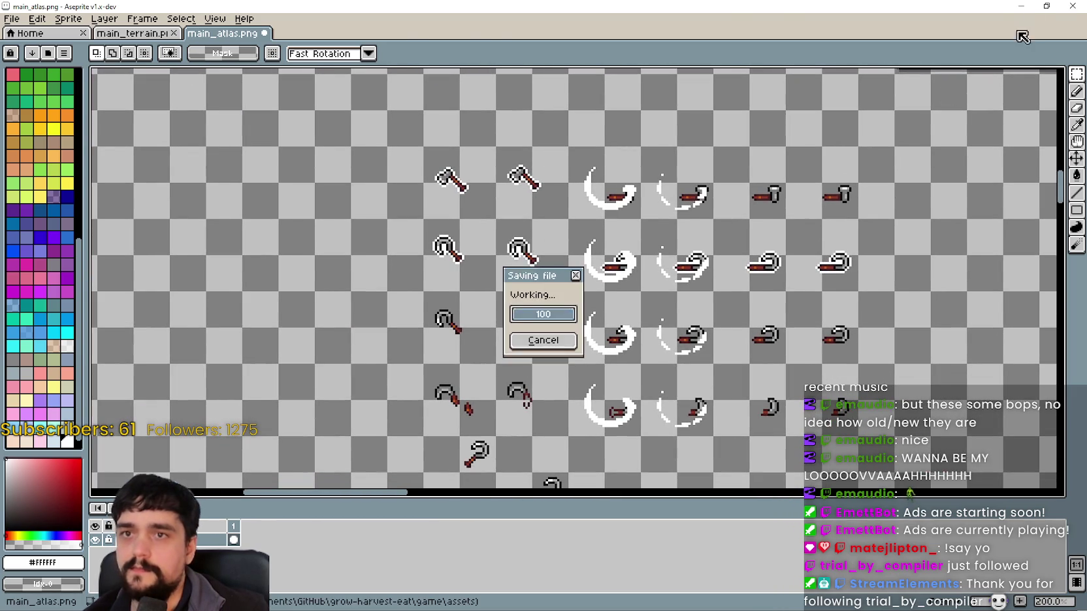
Minimize Aseprite and bring the Godot editor back to the front.
{"action": "left_click", "coordinate": [1018, 8]}
{"action": "scroll", "coordinate": [677, 208], "scroll_direction": "up", "scroll_amount": 1}
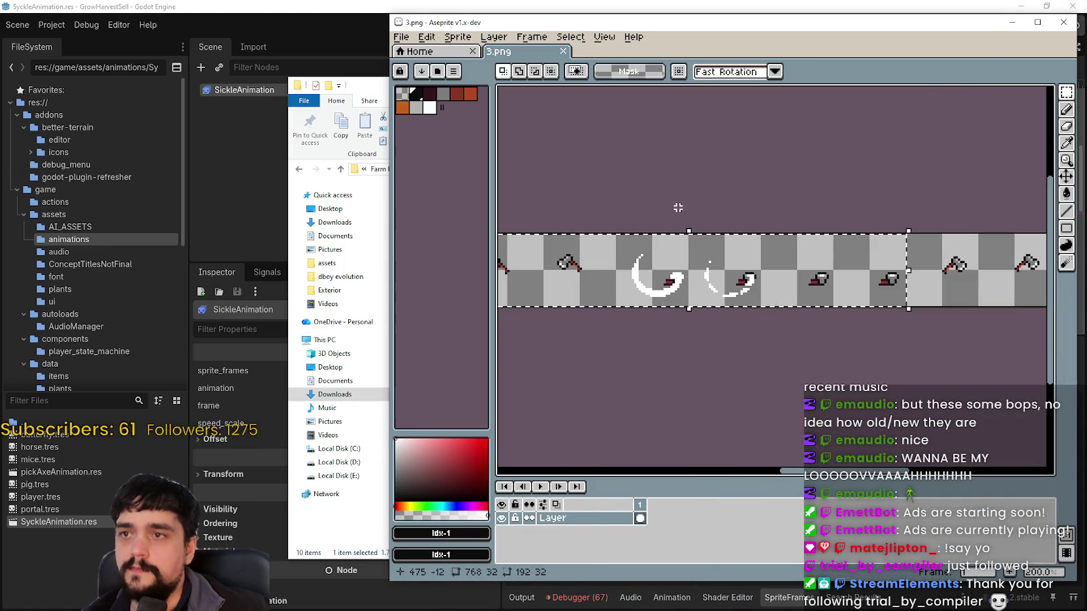
{"action": "scroll", "coordinate": [678, 208], "scroll_direction": "down", "scroll_amount": 1}
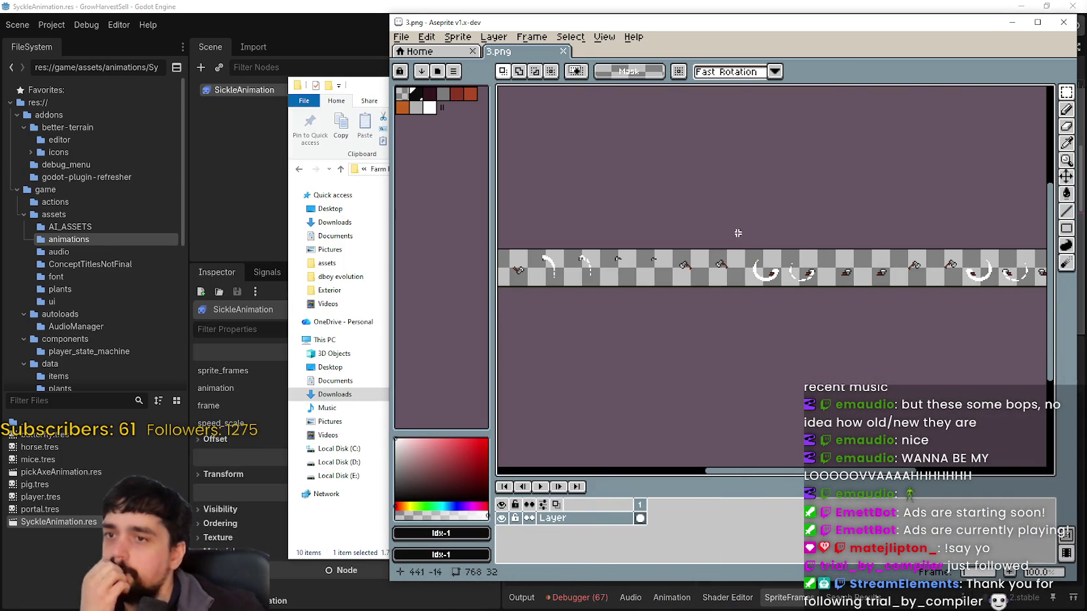
{"action": "left_click", "coordinate": [358, 5]}
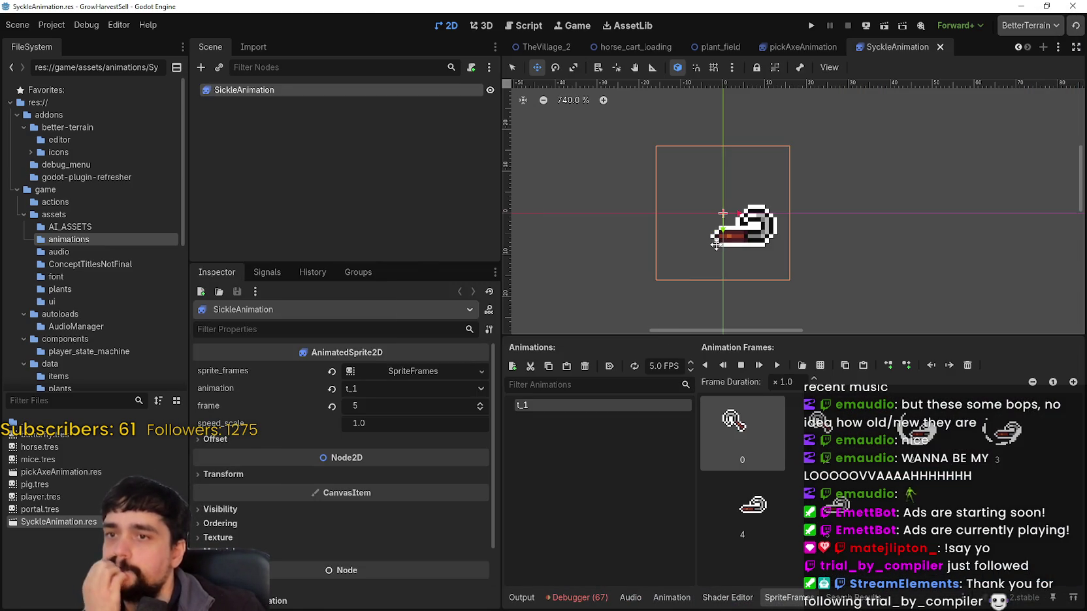
Preview the sickle animation, then duplicate SyckleAnimation.res as a new resource file.
{"action": "left_click", "coordinate": [775, 365]}
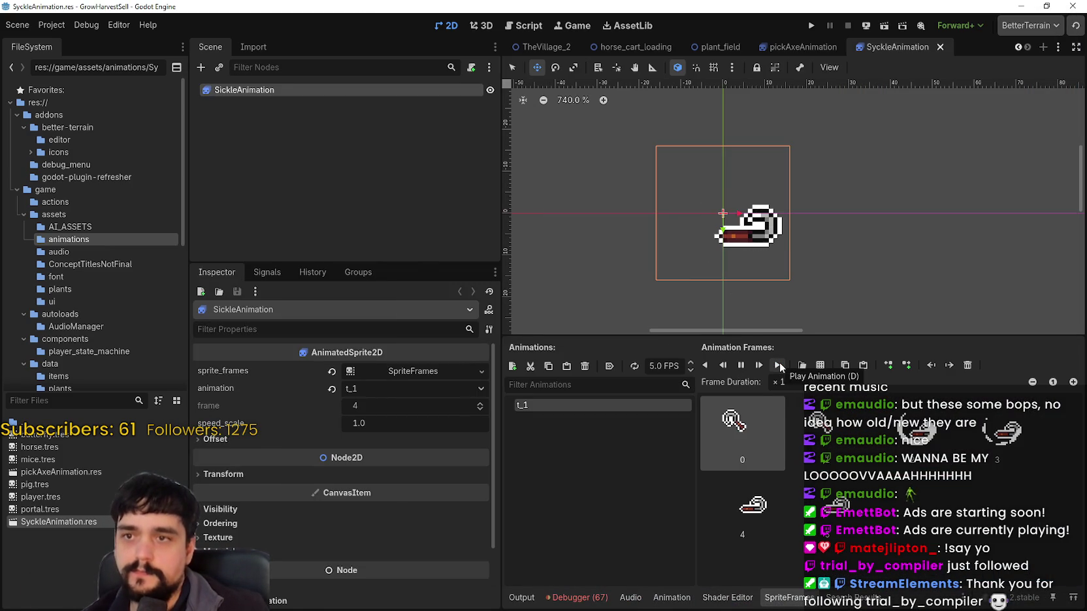
{"action": "right_click", "coordinate": [58, 522]}
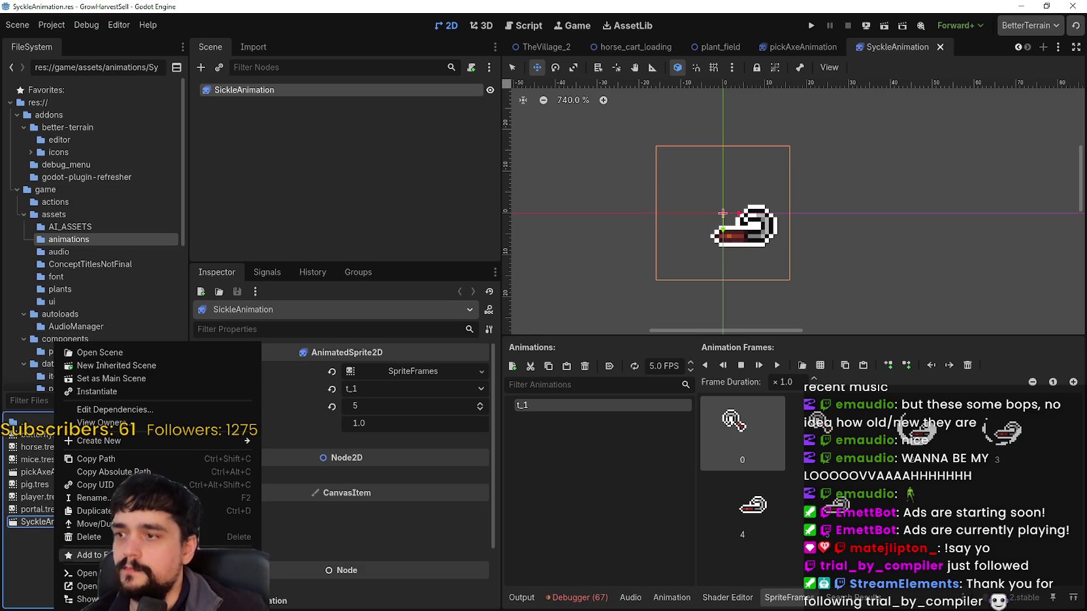
{"action": "left_click", "coordinate": [91, 511]}
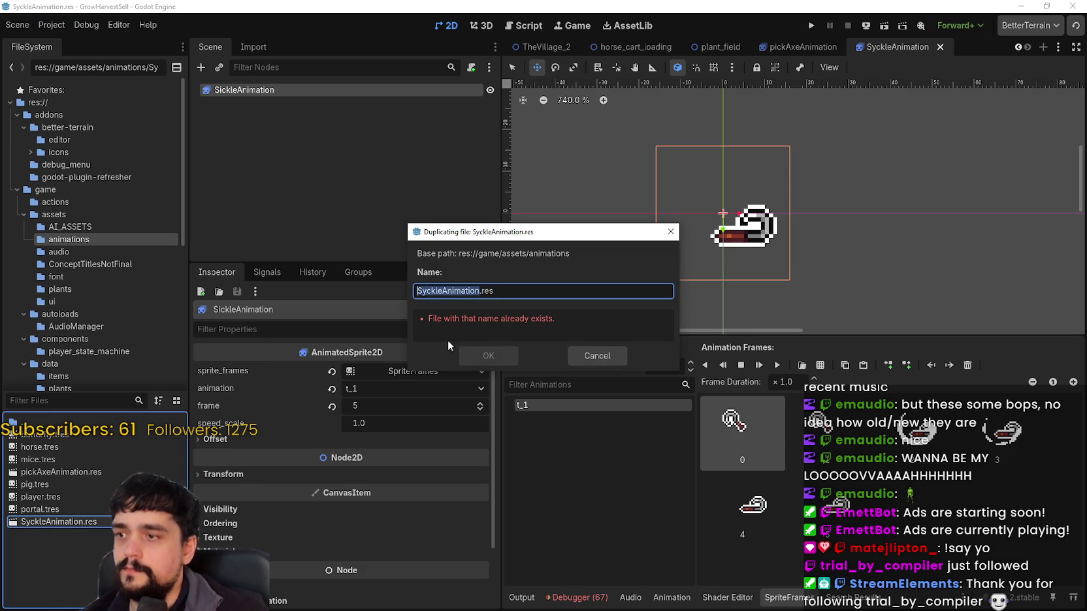
{"action": "left_click", "coordinate": [455, 292]}
{"action": "type", "text": "Sickle"}
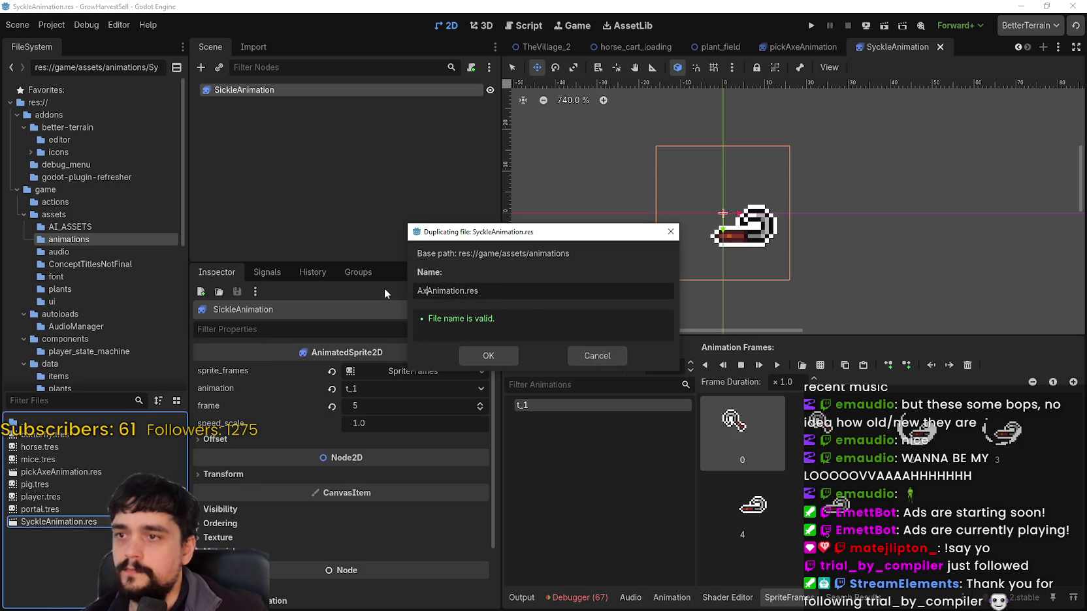
{"action": "left_click", "coordinate": [490, 357]}
Open AxeAnimation.res and rename its root node to AxeAnimation.
{"action": "double_click", "coordinate": [62, 435]}
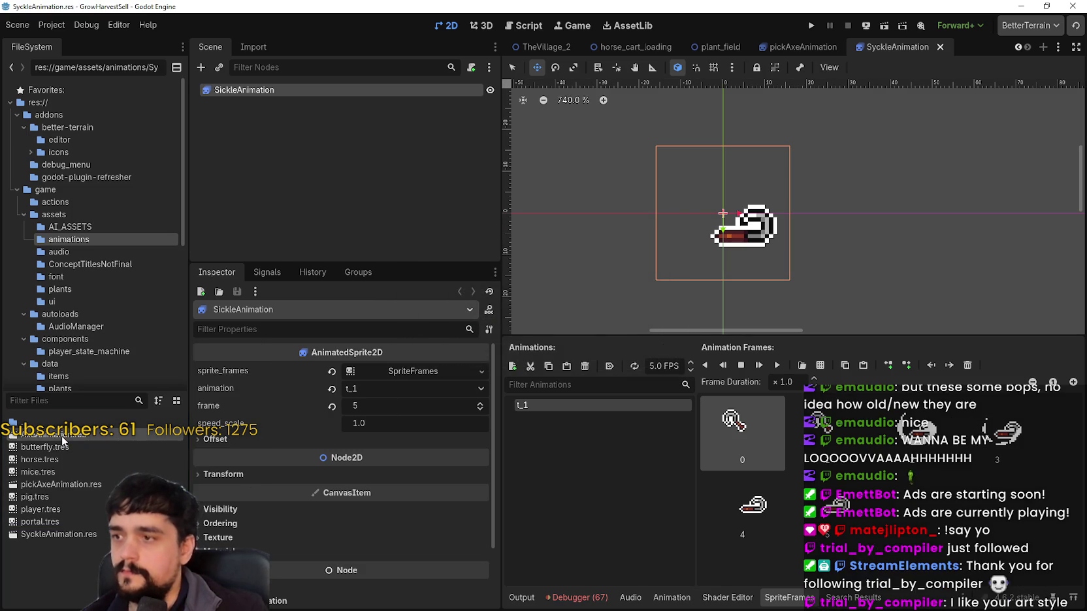
{"action": "double_click", "coordinate": [223, 90]}
{"action": "left_click", "coordinate": [232, 90]}
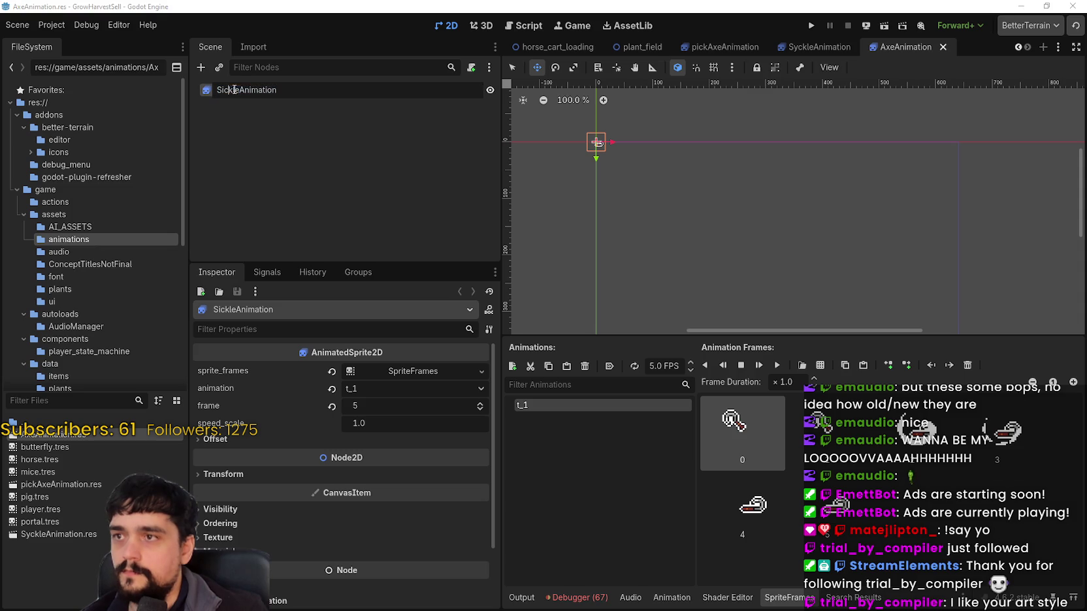
{"action": "key", "text": "BackSpace"}
{"action": "key", "text": "BackSpace"}
{"action": "key", "text": "BackSpace"}
{"action": "type", "text": "Axe"}
{"action": "key", "text": "Return"}
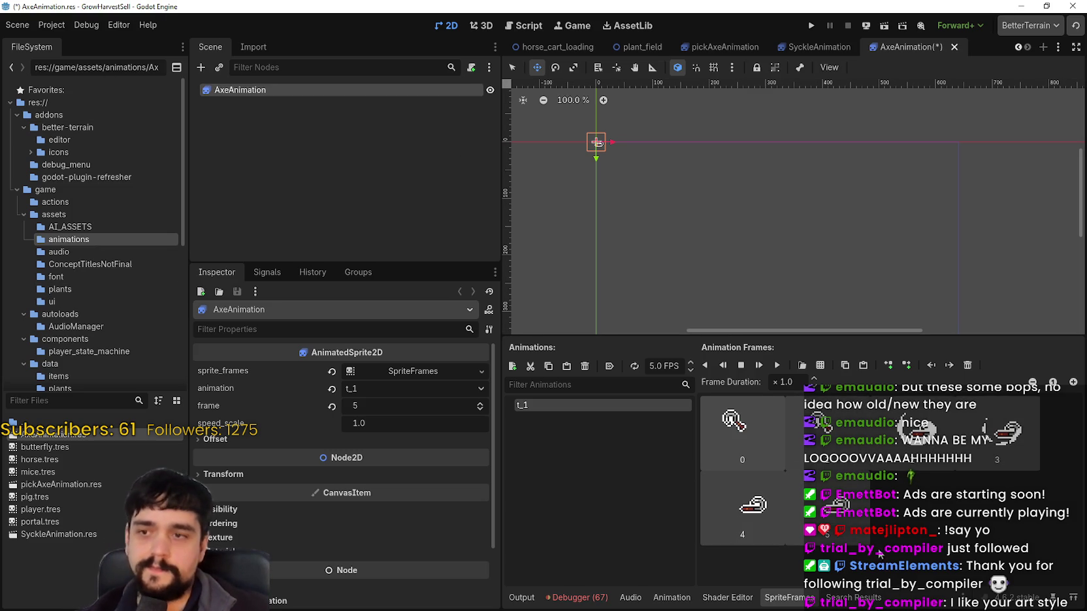
{"action": "left_click", "coordinate": [820, 365]}
Add the six axe swing frames from main_atlas.png to AxeAnimation.
{"action": "double_click", "coordinate": [770, 274]}
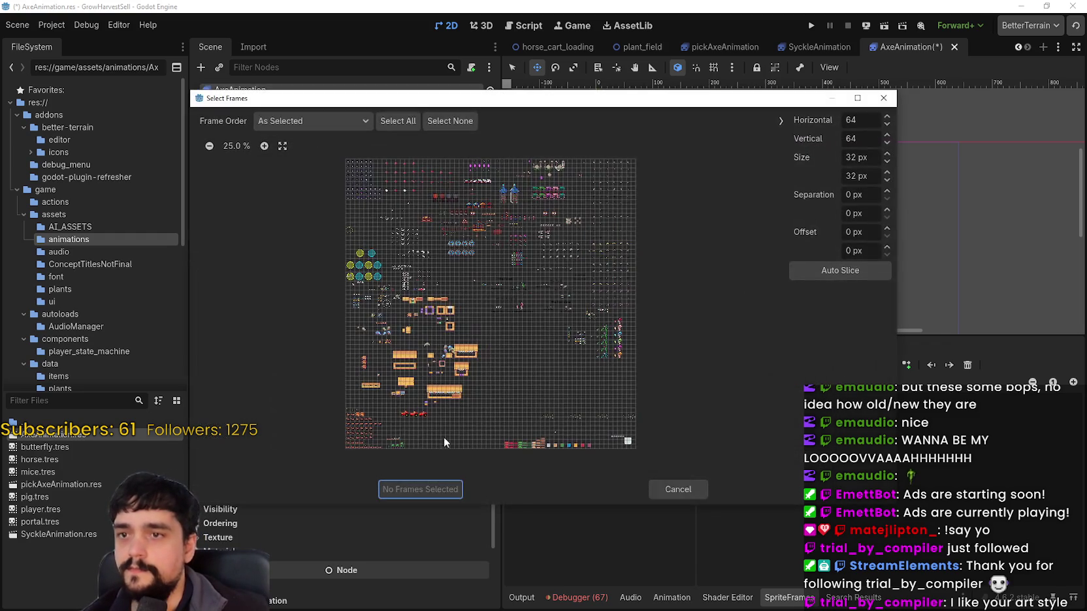
{"action": "left_click", "coordinate": [237, 145]}
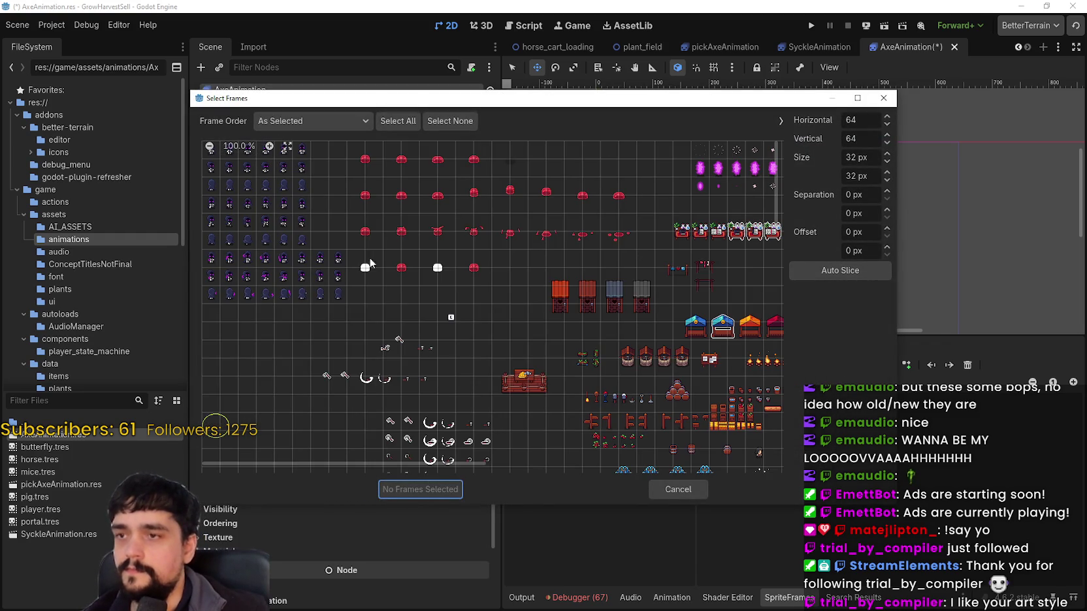
{"action": "scroll", "coordinate": [386, 351], "scroll_direction": "down", "scroll_amount": 3}
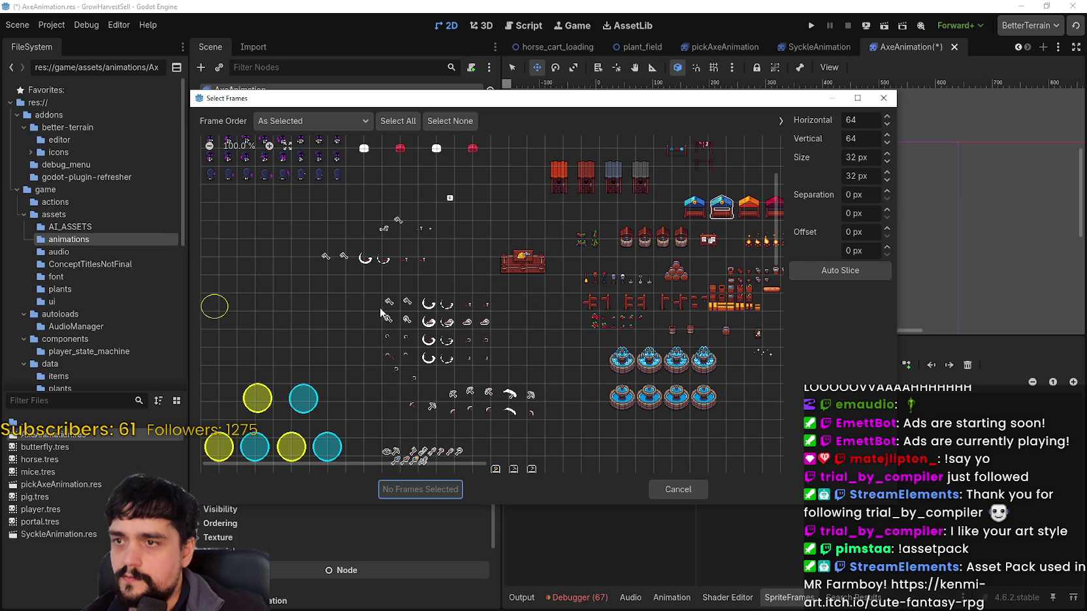
{"action": "left_click_drag", "start_coordinate": [392, 305], "coordinate": [482, 307]}
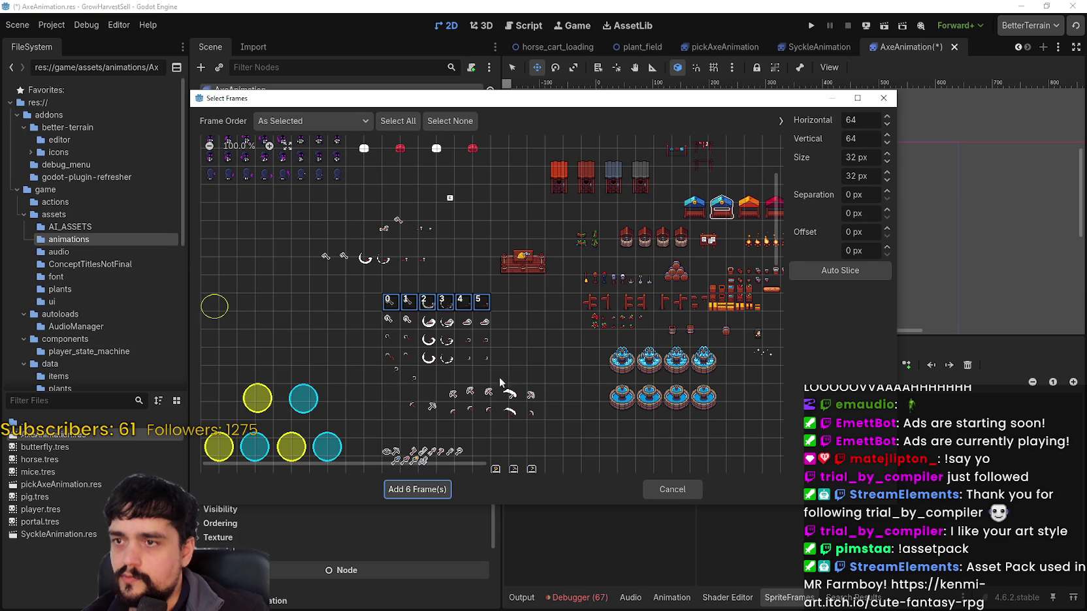
{"action": "left_click", "coordinate": [431, 492]}
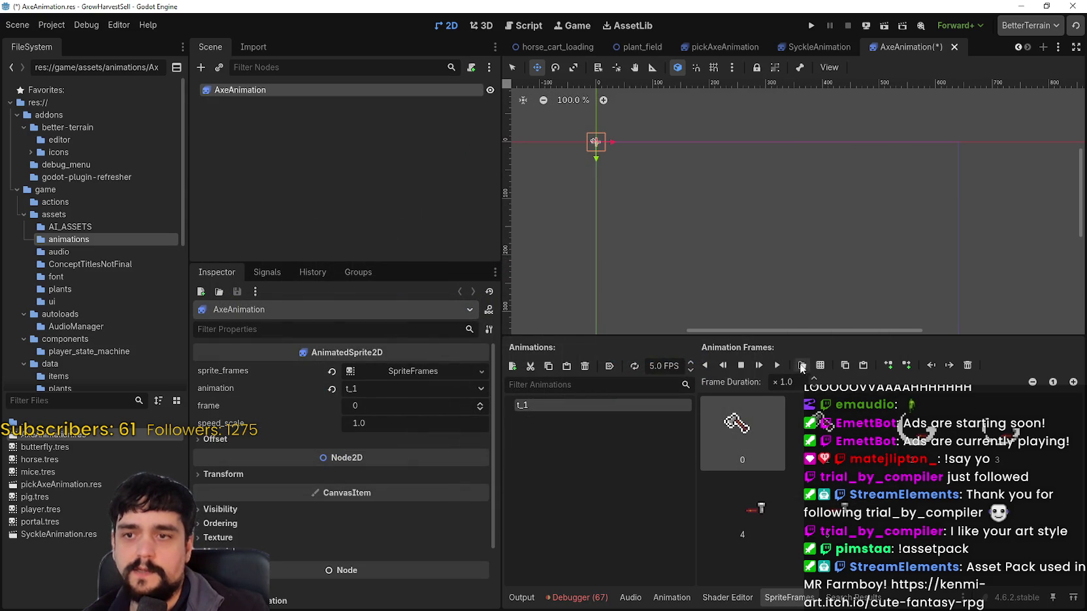
Play the axe animation preview, then return to Aseprite.
{"action": "left_click", "coordinate": [778, 367]}
{"action": "scroll", "coordinate": [596, 142], "scroll_direction": "up", "scroll_amount": 17}
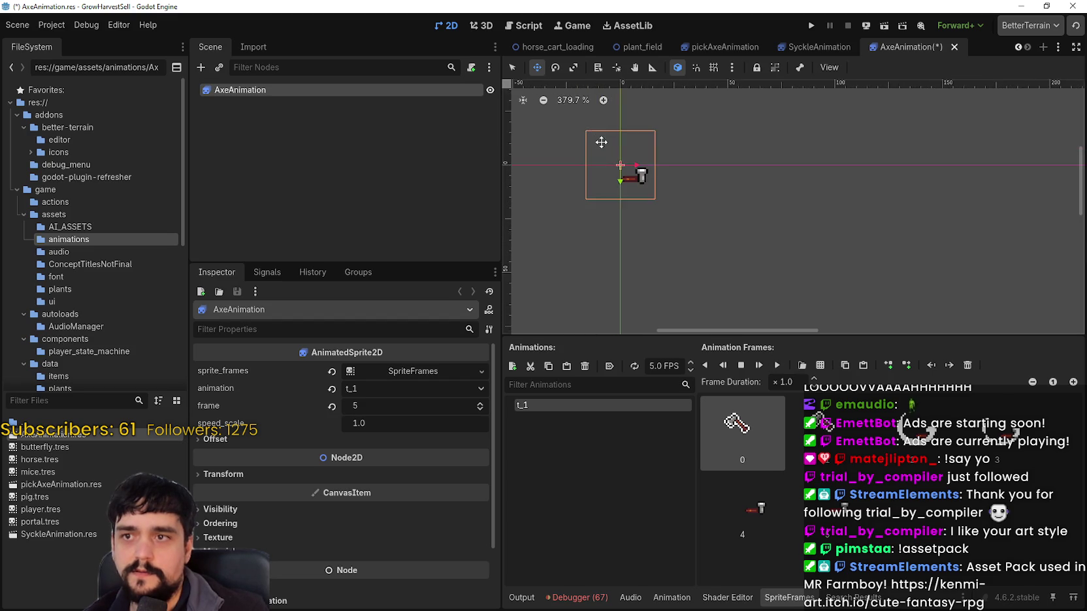
{"action": "scroll", "coordinate": [620, 203], "scroll_direction": "up", "scroll_amount": 3}
{"action": "left_click", "coordinate": [778, 366]}
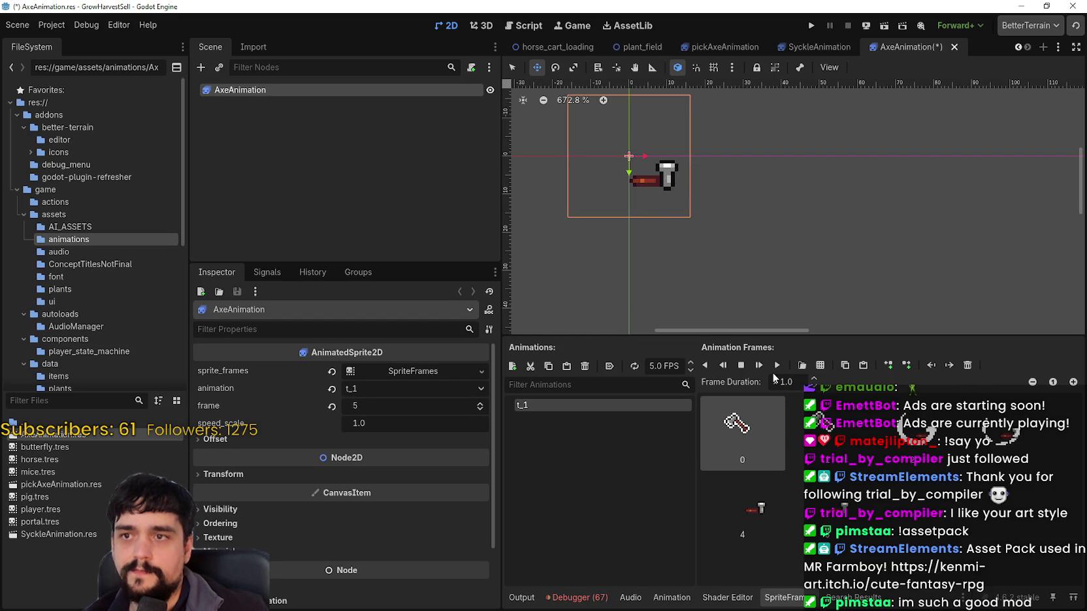
{"action": "left_click", "coordinate": [776, 367]}
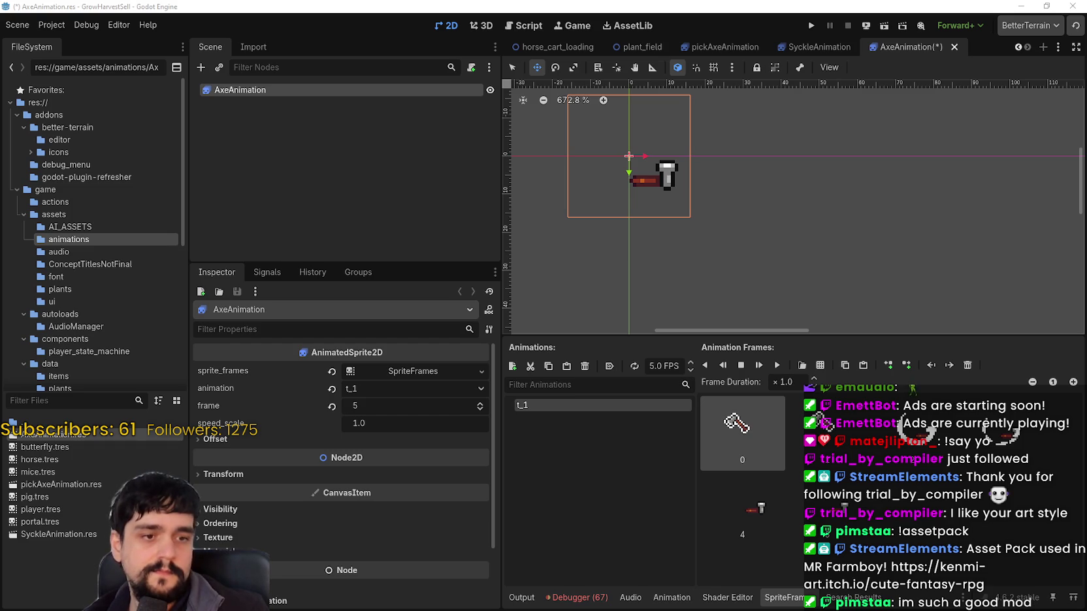
{"action": "key", "text": "alt+Tab"}
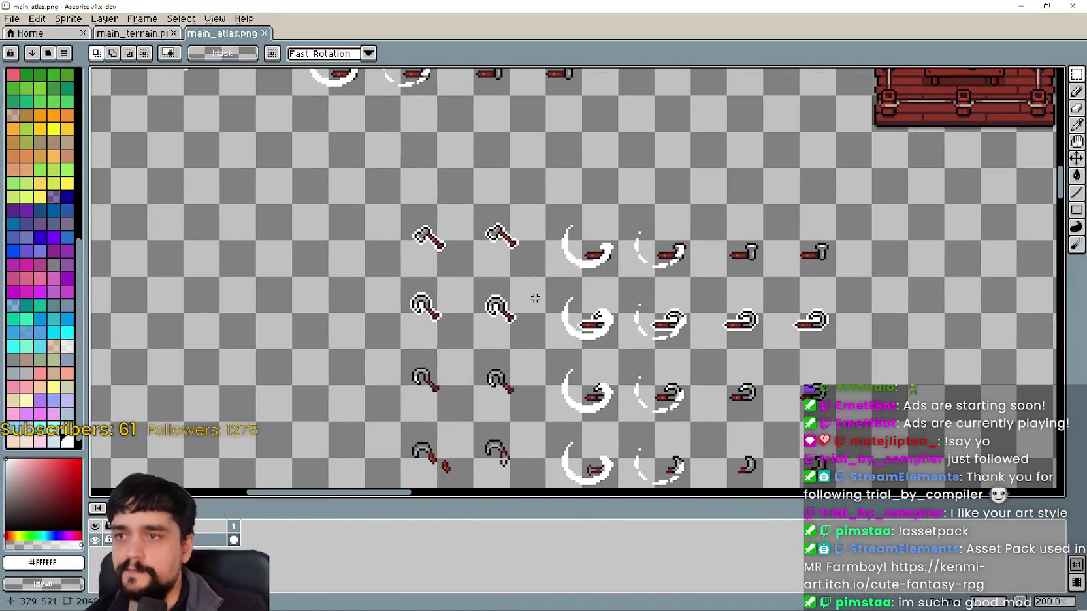
Give the two axe-head sprites a white outline and nudge them into position.
{"action": "scroll", "coordinate": [653, 261], "scroll_direction": "up", "scroll_amount": 1}
{"action": "scroll", "coordinate": [648, 285], "scroll_direction": "down", "scroll_amount": 1}
{"action": "scroll", "coordinate": [699, 297], "scroll_direction": "up", "scroll_amount": 1}
{"action": "mouse_move", "coordinate": [699, 298]}
{"action": "left_mouse_down"}
{"action": "mouse_move", "coordinate": [626, 286]}
{"action": "mouse_move", "coordinate": [753, 238]}
{"action": "left_mouse_up"}
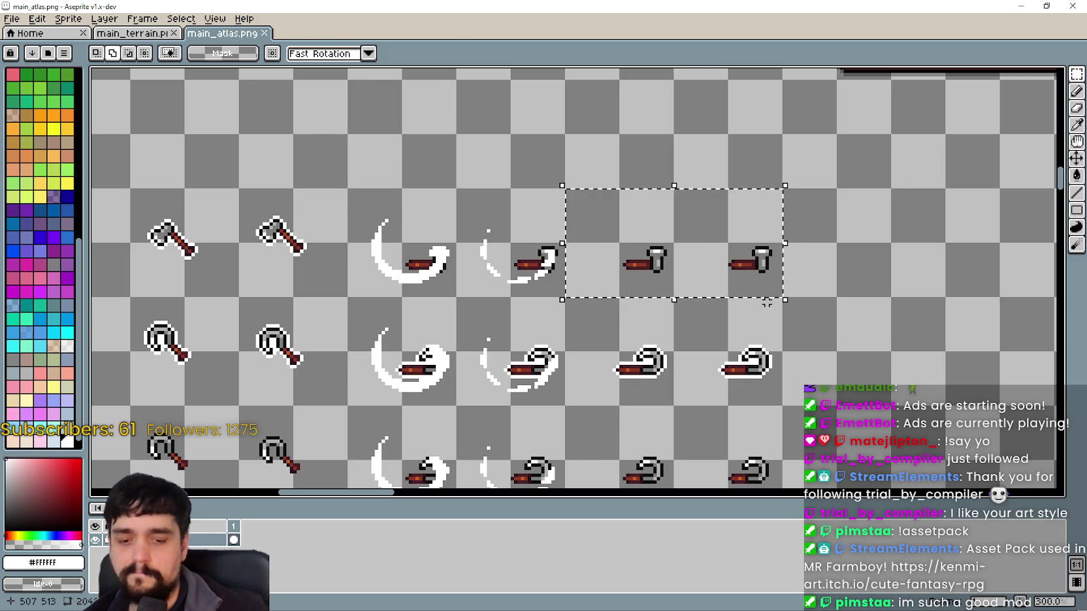
{"action": "key", "text": "shift+o"}
{"action": "left_click", "coordinate": [463, 40]}
{"action": "left_click_drag", "start_coordinate": [584, 323], "coordinate": [551, 261]}
Sample white and pencil extra pixels along the slash, under the handle and beside the outline.
{"action": "scroll", "coordinate": [551, 261], "scroll_direction": "up", "scroll_amount": 1}
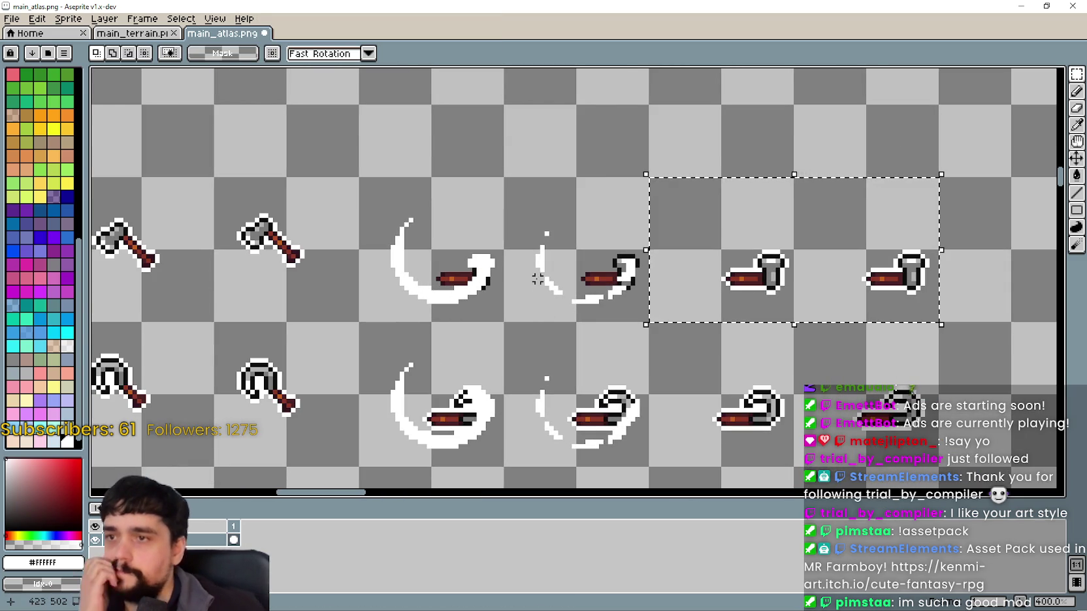
{"action": "scroll", "coordinate": [563, 312], "scroll_direction": "up", "scroll_amount": 2}
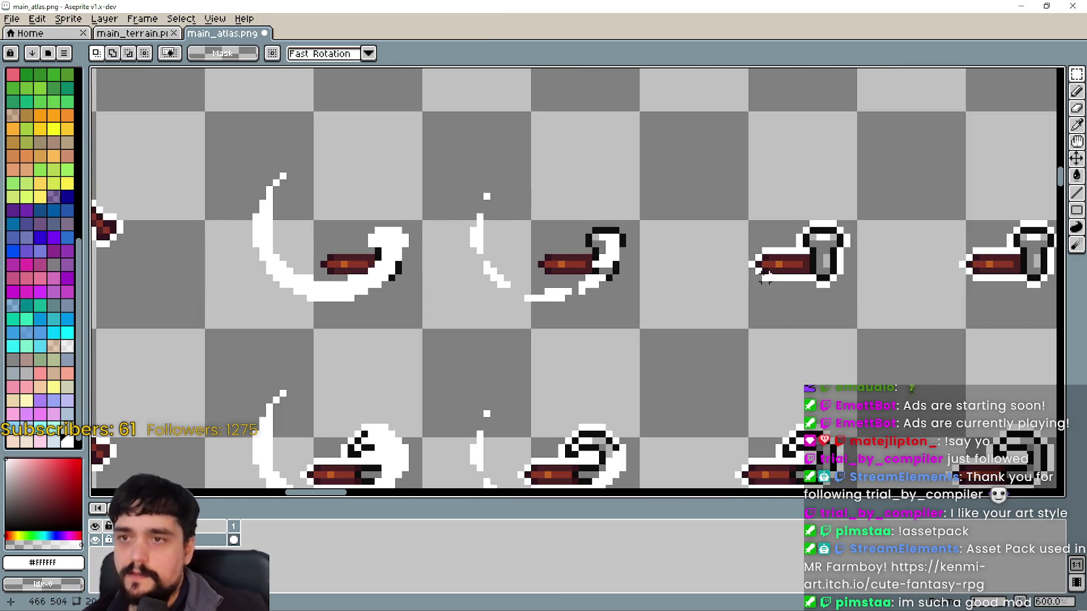
{"action": "left_click", "coordinate": [1077, 124]}
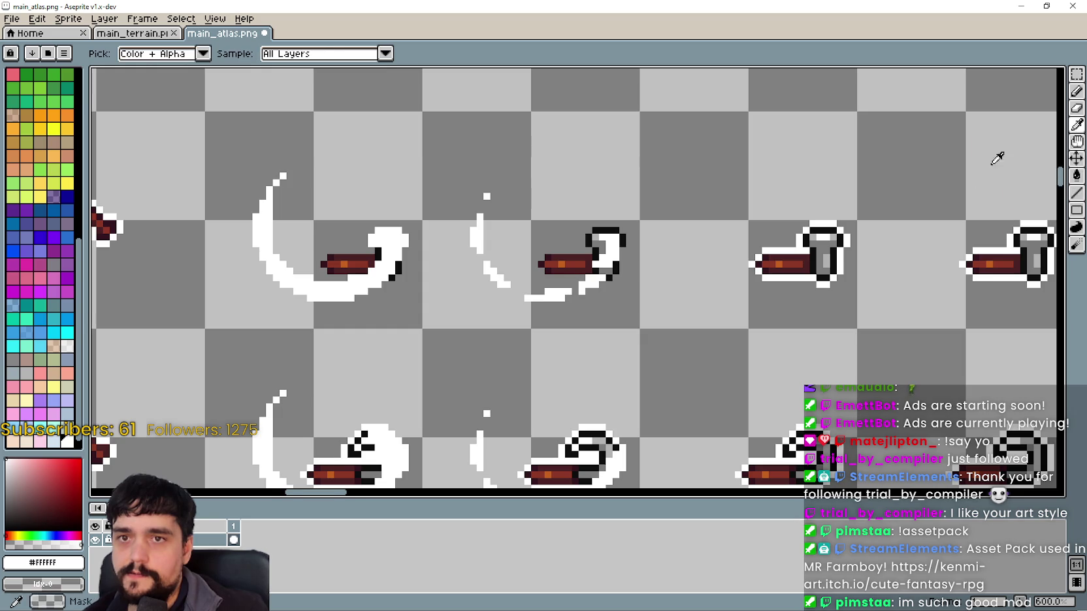
{"action": "scroll", "coordinate": [800, 243], "scroll_direction": "up", "scroll_amount": 1}
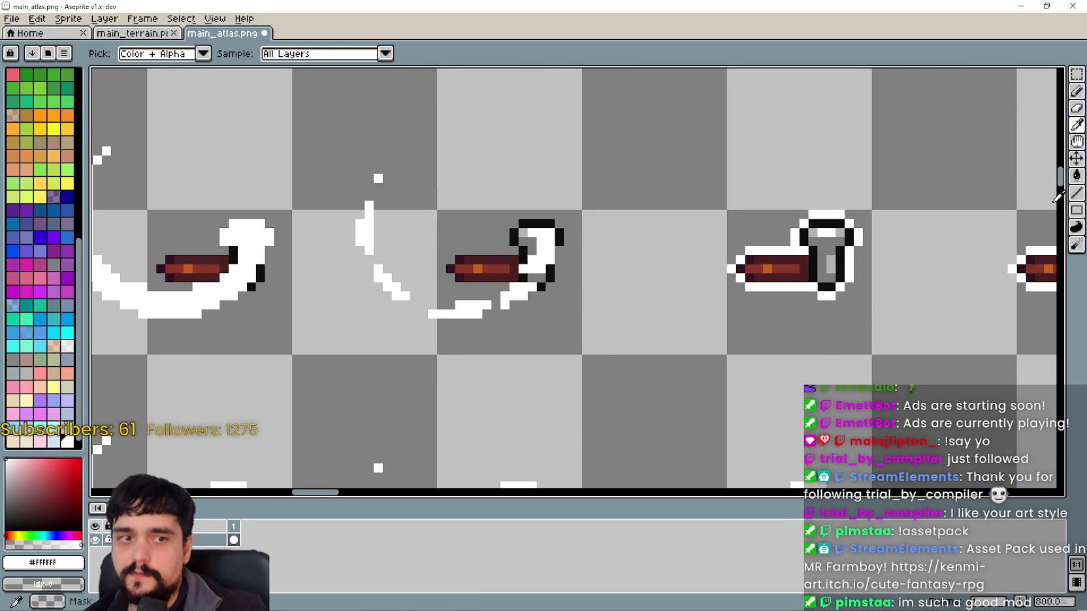
{"action": "key", "text": "b"}
{"action": "left_click_drag", "start_coordinate": [523, 219], "coordinate": [619, 323]}
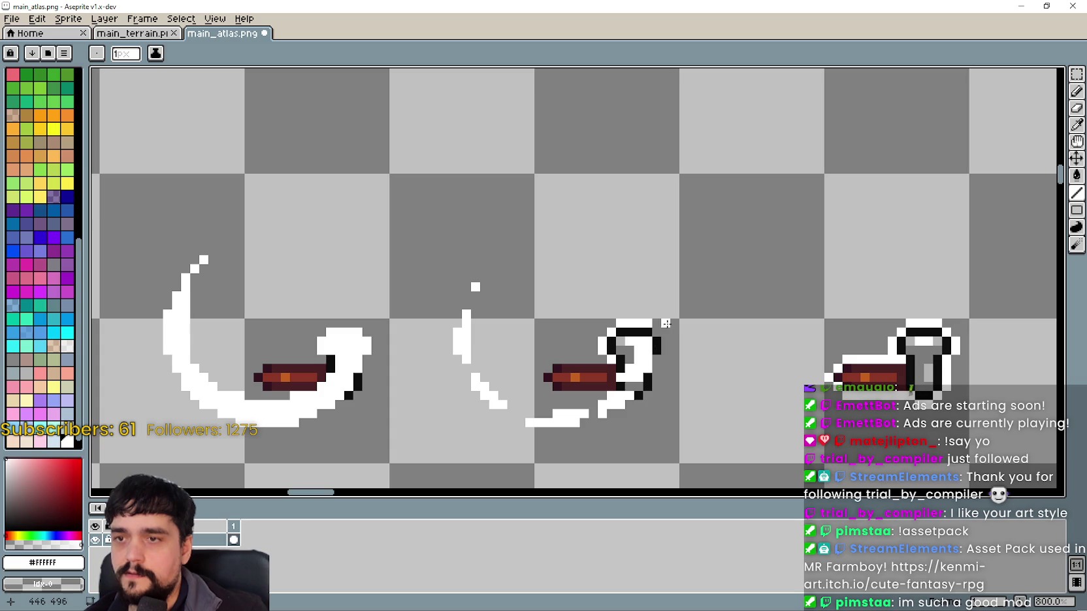
{"action": "scroll", "coordinate": [683, 270], "scroll_direction": "down", "scroll_amount": 2}
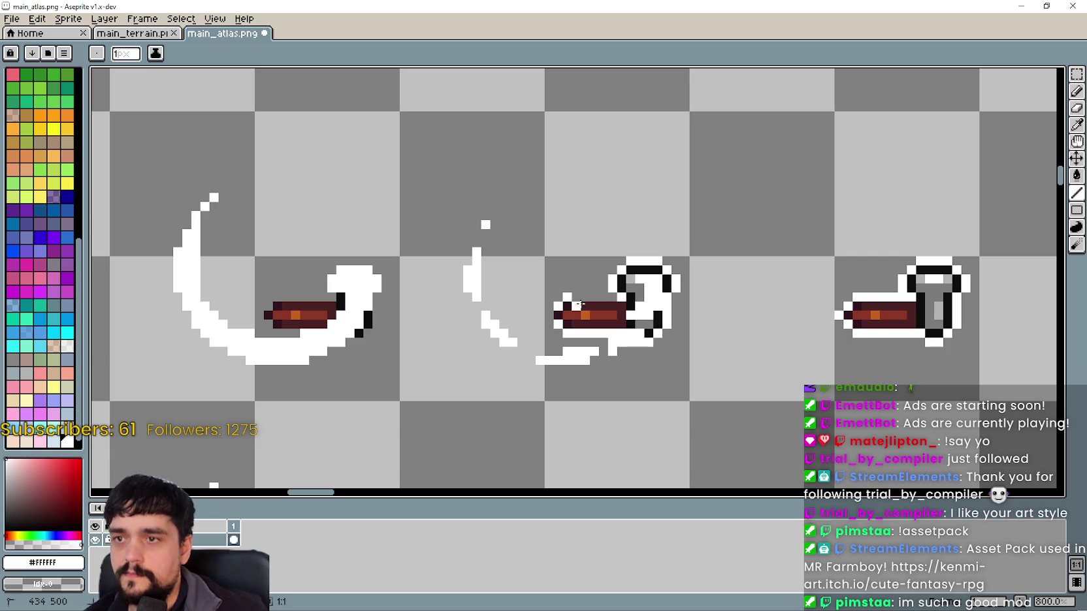
{"action": "scroll", "coordinate": [653, 326], "scroll_direction": "left", "scroll_amount": 3}
{"action": "scroll", "coordinate": [718, 372], "scroll_direction": "up", "scroll_amount": 2}
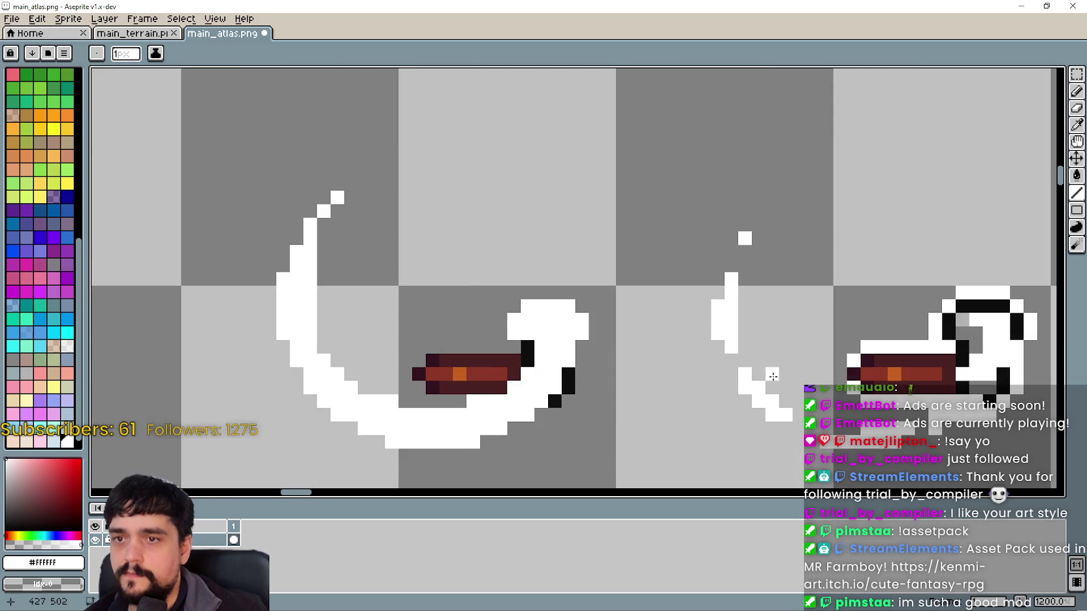
{"action": "scroll", "coordinate": [731, 373], "scroll_direction": "down", "scroll_amount": 4}
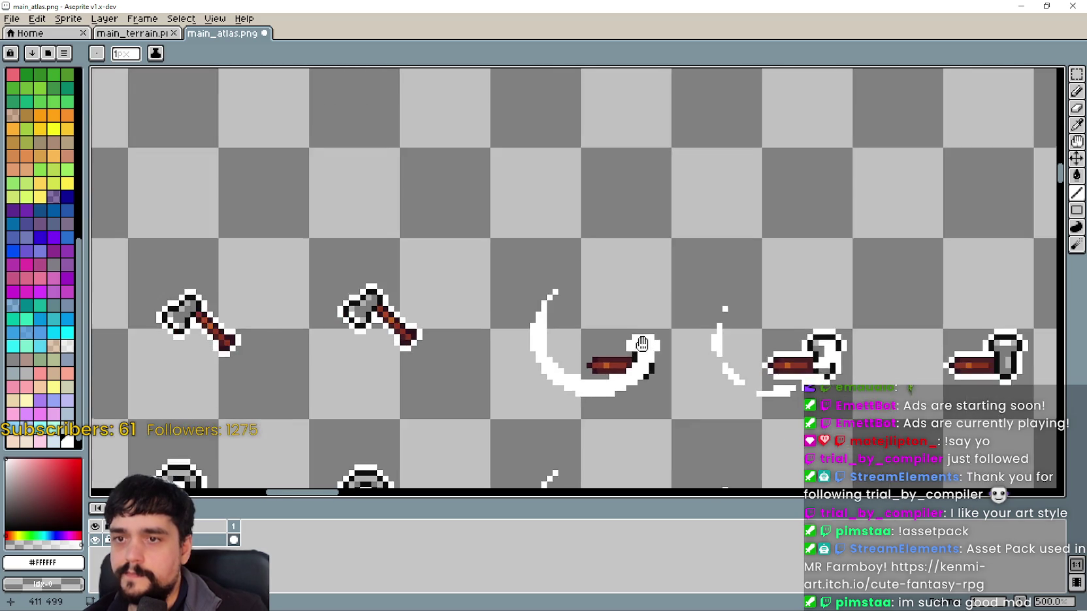
{"action": "scroll", "coordinate": [650, 350], "scroll_direction": "down", "scroll_amount": 1}
{"action": "scroll", "coordinate": [603, 290], "scroll_direction": "up", "scroll_amount": 5}
{"action": "left_click_drag", "start_coordinate": [674, 300], "coordinate": [561, 326]}
{"action": "left_click_drag", "start_coordinate": [602, 357], "coordinate": [619, 354]}
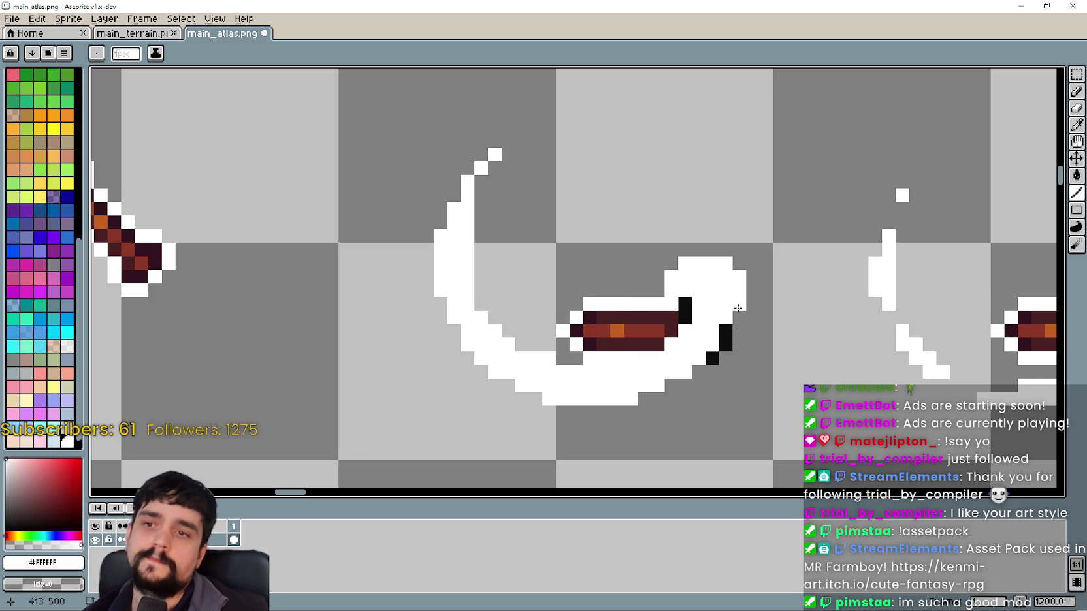
{"action": "mouse_move", "coordinate": [738, 331]}
{"action": "left_mouse_down"}
{"action": "mouse_move", "coordinate": [739, 345]}
{"action": "mouse_move", "coordinate": [699, 372]}
{"action": "left_mouse_up"}
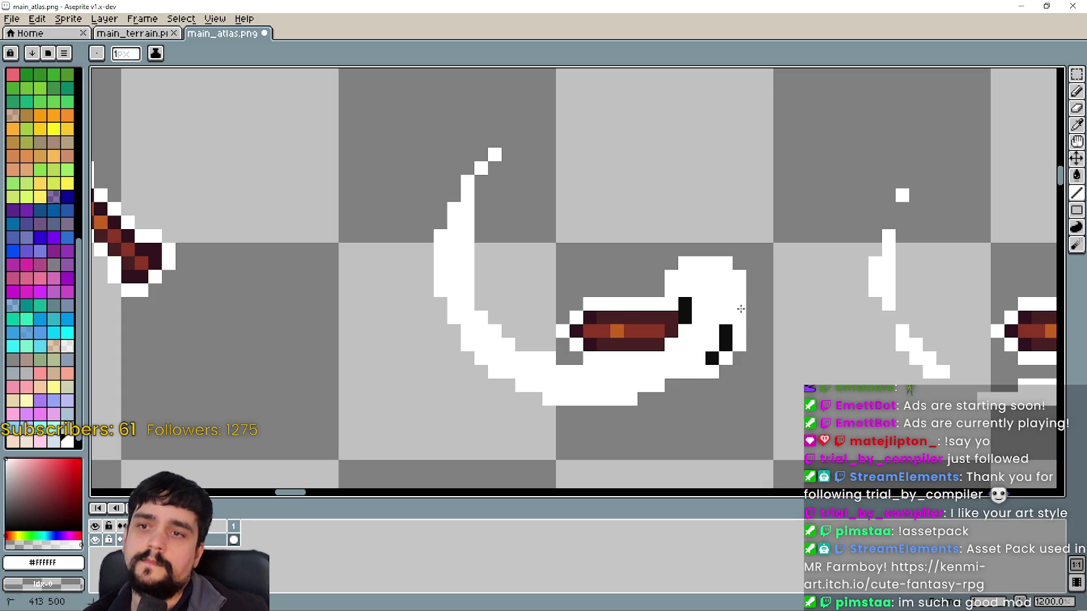
Save main_atlas.png and switch back to Godot.
{"action": "scroll", "coordinate": [740, 309], "scroll_direction": "down", "scroll_amount": 6}
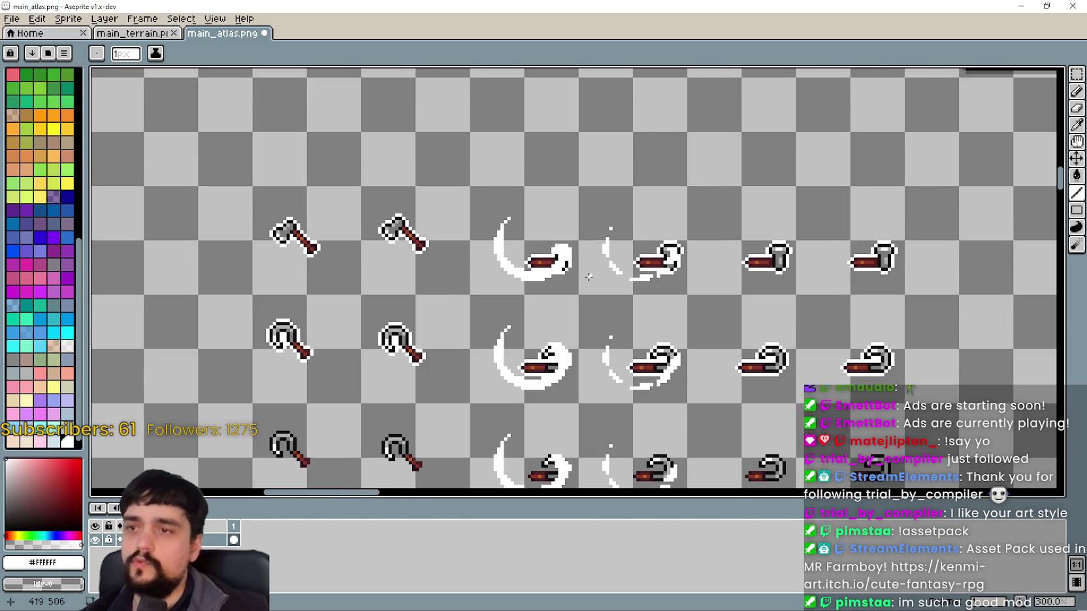
{"action": "scroll", "coordinate": [583, 273], "scroll_direction": "down", "scroll_amount": 2}
{"action": "key", "text": "ctrl+s"}
{"action": "key", "text": "alt+Tab"}
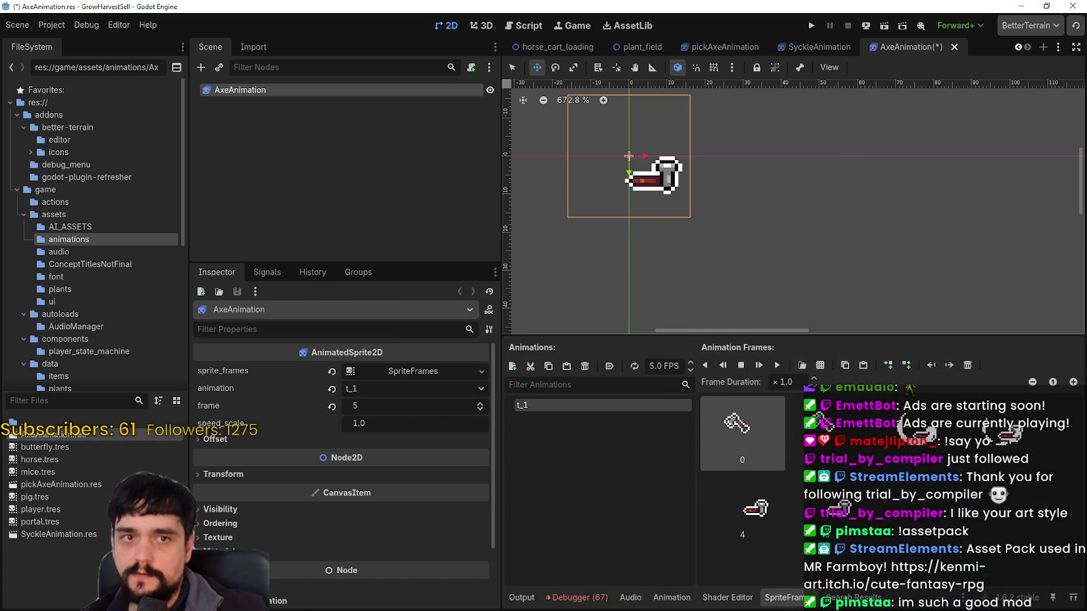
Save the AxeAnimation resource.
{"action": "scroll", "coordinate": [610, 294], "scroll_direction": "down", "scroll_amount": 3}
{"action": "left_click_drag", "start_coordinate": [757, 233], "coordinate": [812, 254]}
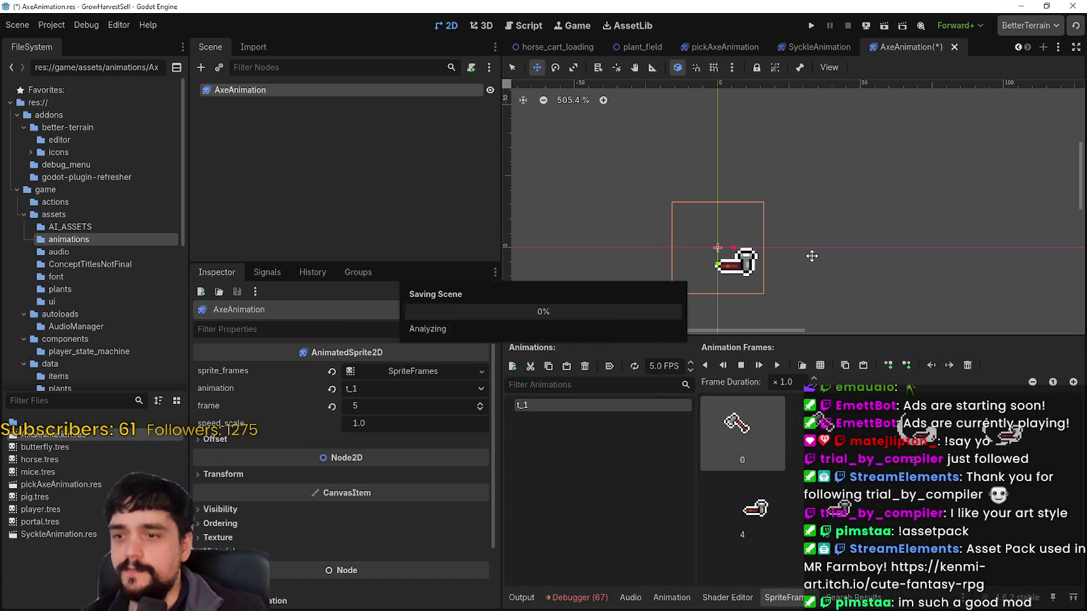
{"action": "key", "text": "ctrl+s"}
Preview the reworked axe swing animation twice, then return to Aseprite.
{"action": "scroll", "coordinate": [740, 218], "scroll_direction": "up", "scroll_amount": 3}
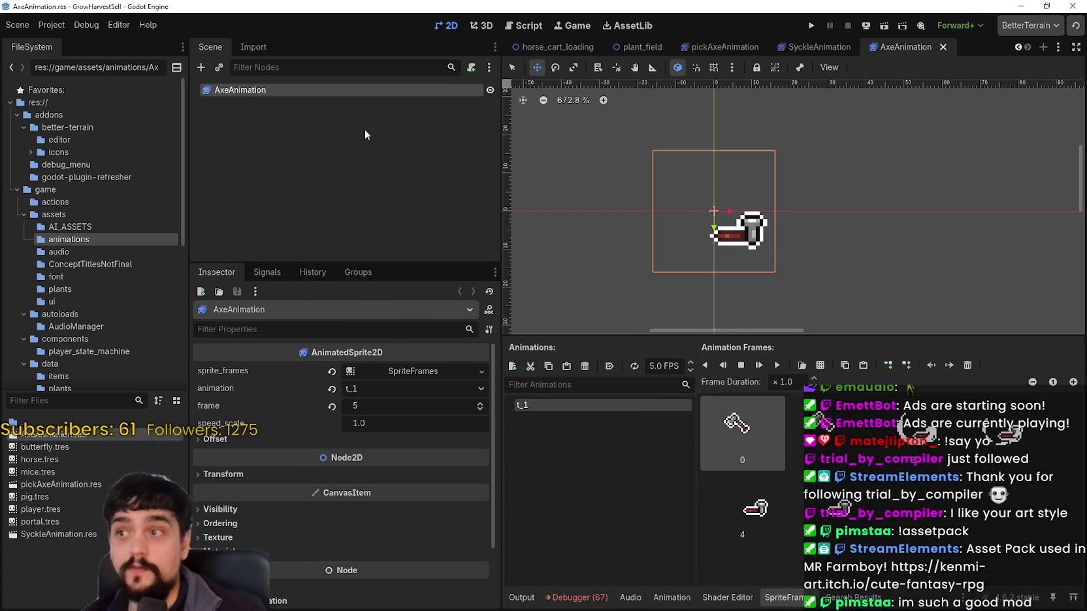
{"action": "left_click", "coordinate": [784, 370]}
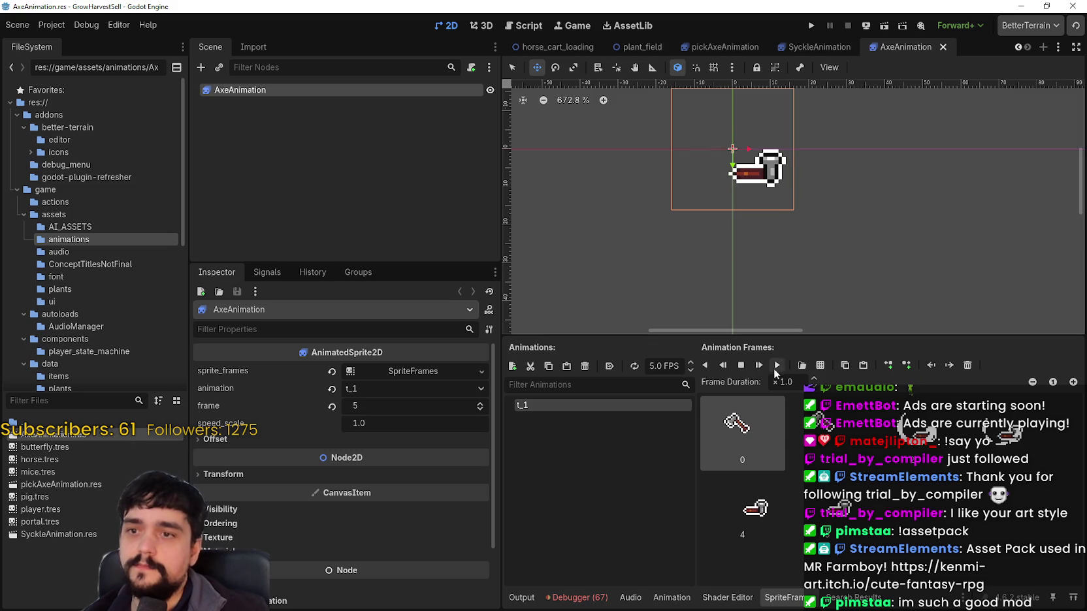
{"action": "left_click", "coordinate": [779, 366]}
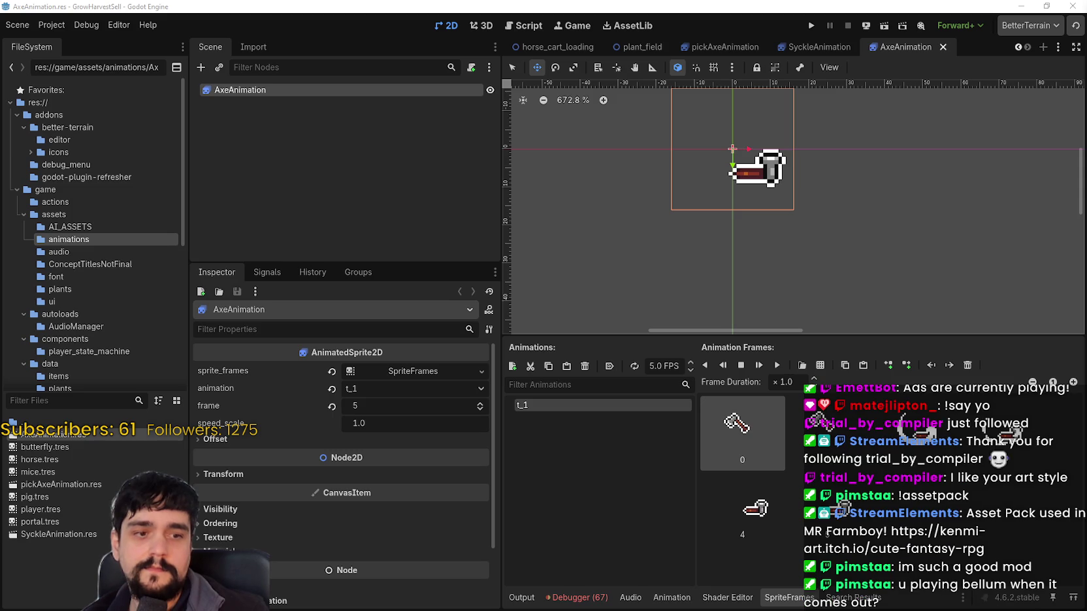
{"action": "key", "text": "alt+Tab"}
{"action": "scroll", "coordinate": [843, 319], "scroll_direction": "up", "scroll_amount": 3}
{"action": "scroll", "coordinate": [843, 319], "scroll_direction": "down", "scroll_amount": 2}
{"action": "scroll", "coordinate": [658, 226], "scroll_direction": "up", "scroll_amount": 3}
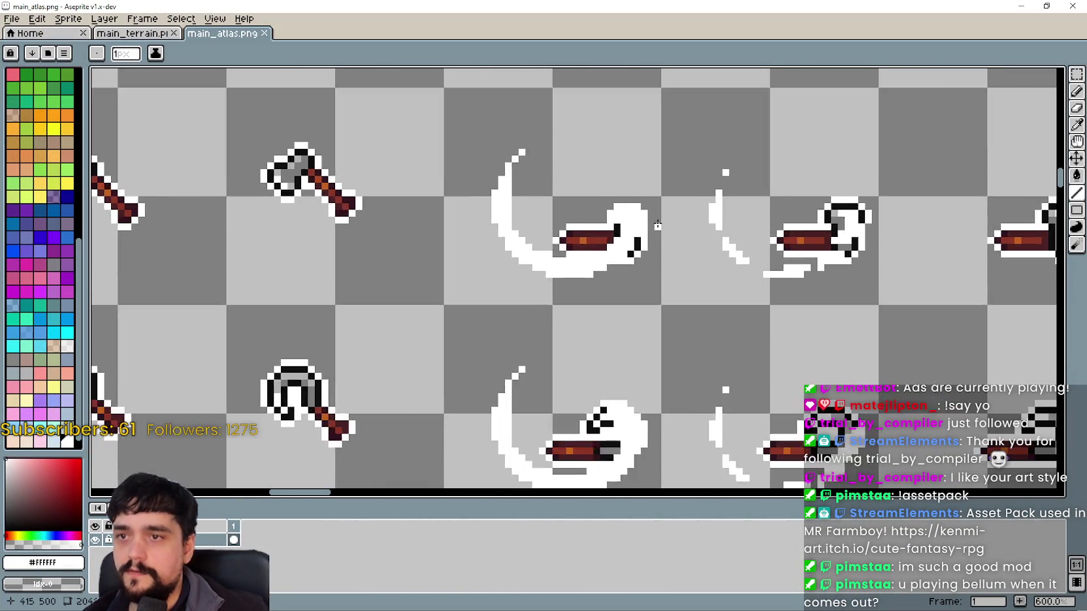
Add one white pixel to the slash edge and save main_atlas.png.
{"action": "scroll", "coordinate": [658, 226], "scroll_direction": "up", "scroll_amount": 1}
{"action": "scroll", "coordinate": [647, 209], "scroll_direction": "down", "scroll_amount": 4}
{"action": "scroll", "coordinate": [647, 209], "scroll_direction": "up", "scroll_amount": 4}
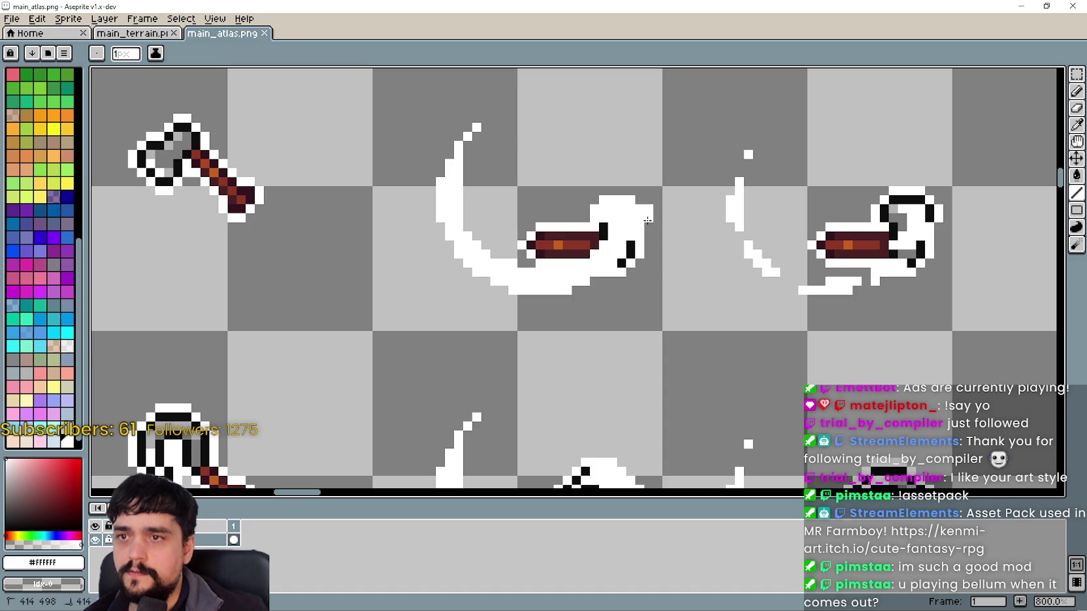
{"action": "left_click", "coordinate": [639, 200]}
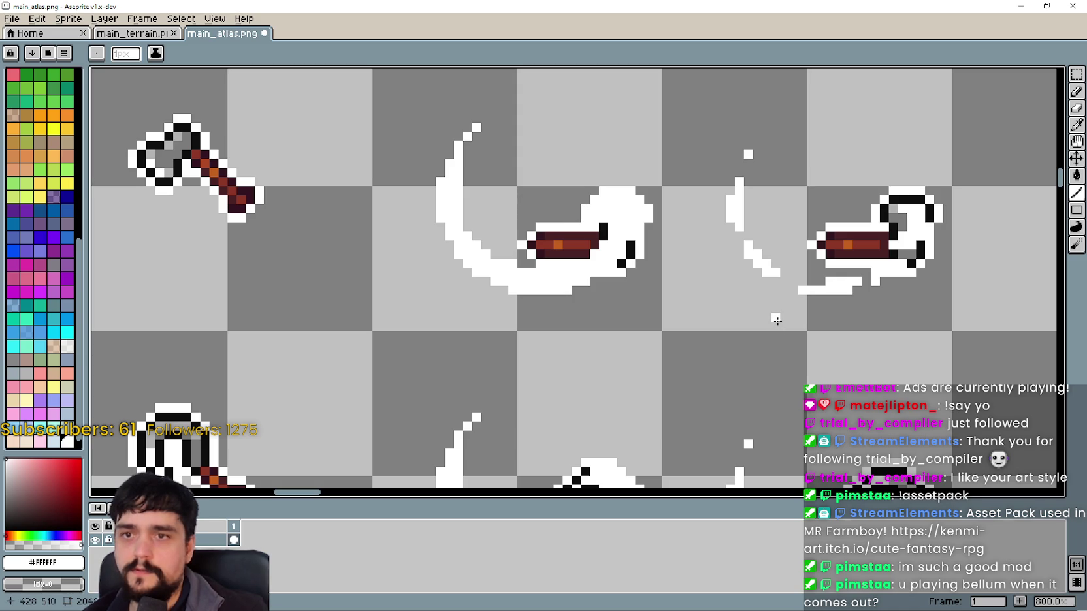
{"action": "left_click_drag", "start_coordinate": [774, 316], "coordinate": [766, 314]}
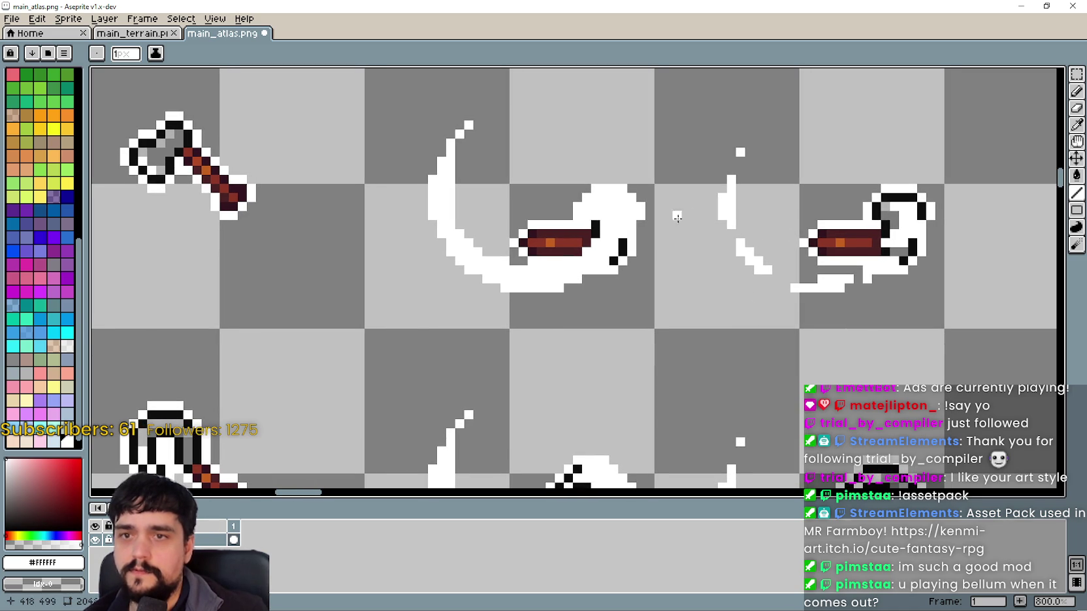
{"action": "scroll", "coordinate": [681, 344], "scroll_direction": "down", "scroll_amount": 1}
{"action": "key", "text": "ctrl+s"}
Switch back to Godot and play the updated axe animation.
{"action": "scroll", "coordinate": [748, 312], "scroll_direction": "up", "scroll_amount": 2}
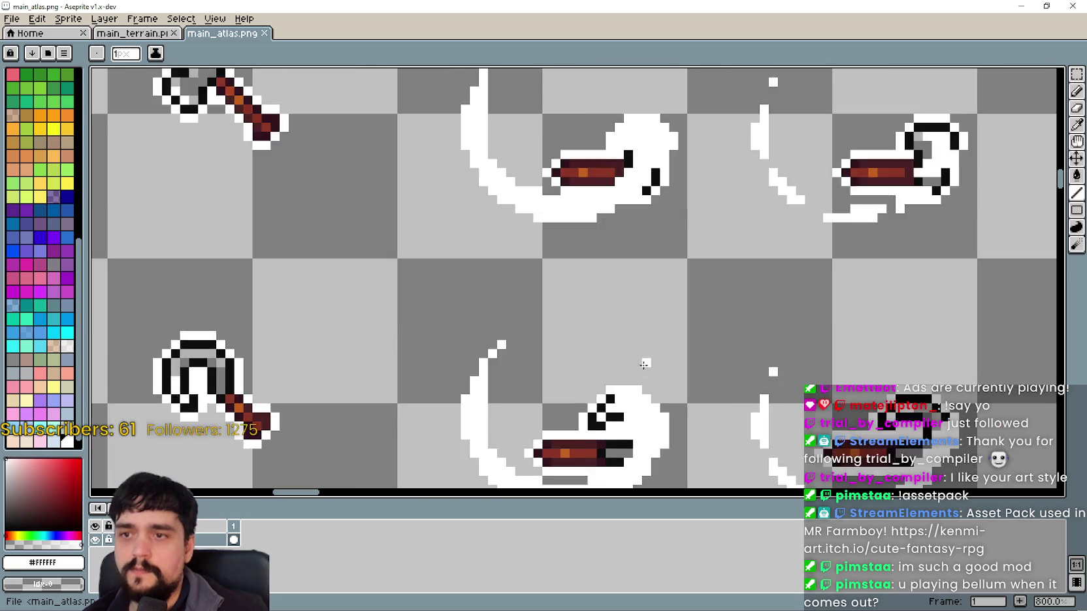
{"action": "scroll", "coordinate": [663, 366], "scroll_direction": "down", "scroll_amount": 2}
{"action": "scroll", "coordinate": [609, 390], "scroll_direction": "up", "scroll_amount": 1}
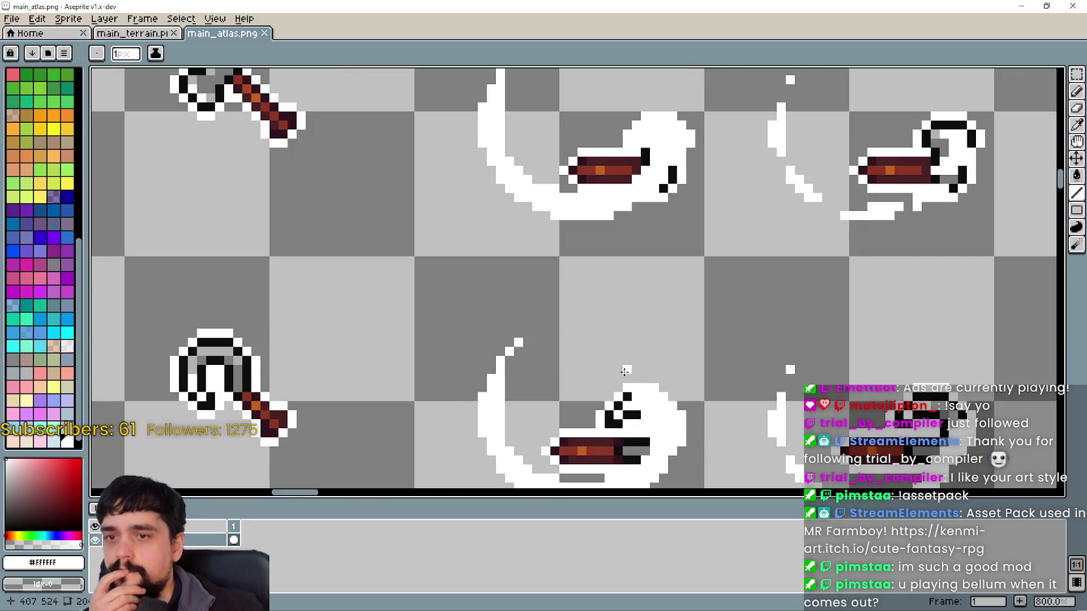
{"action": "scroll", "coordinate": [709, 311], "scroll_direction": "down", "scroll_amount": 2}
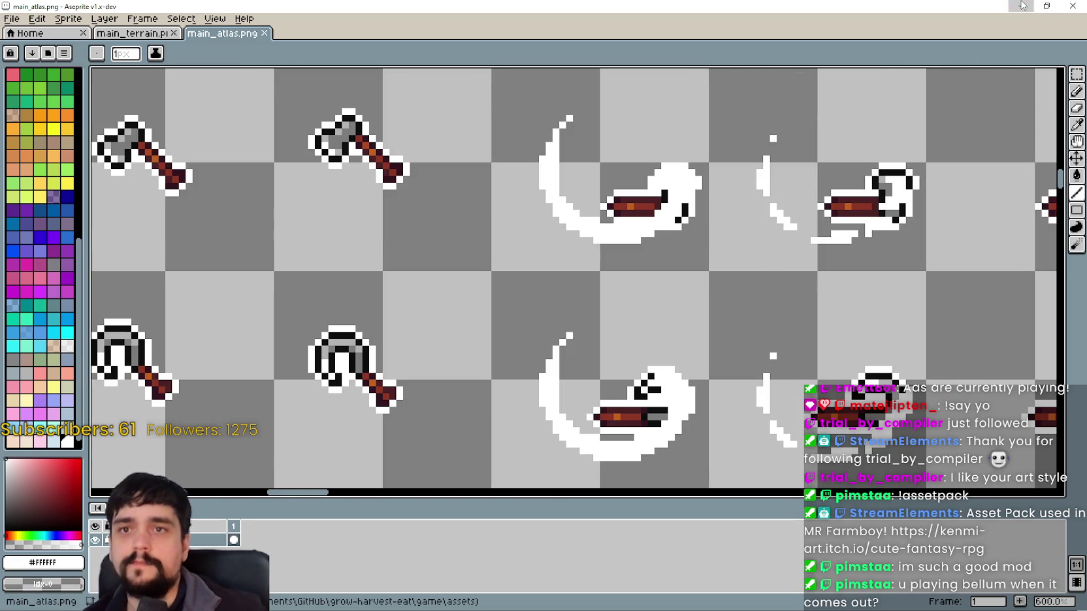
{"action": "key", "text": "alt+Tab"}
{"action": "scroll", "coordinate": [751, 196], "scroll_direction": "up", "scroll_amount": 5}
{"action": "left_click", "coordinate": [774, 363]}
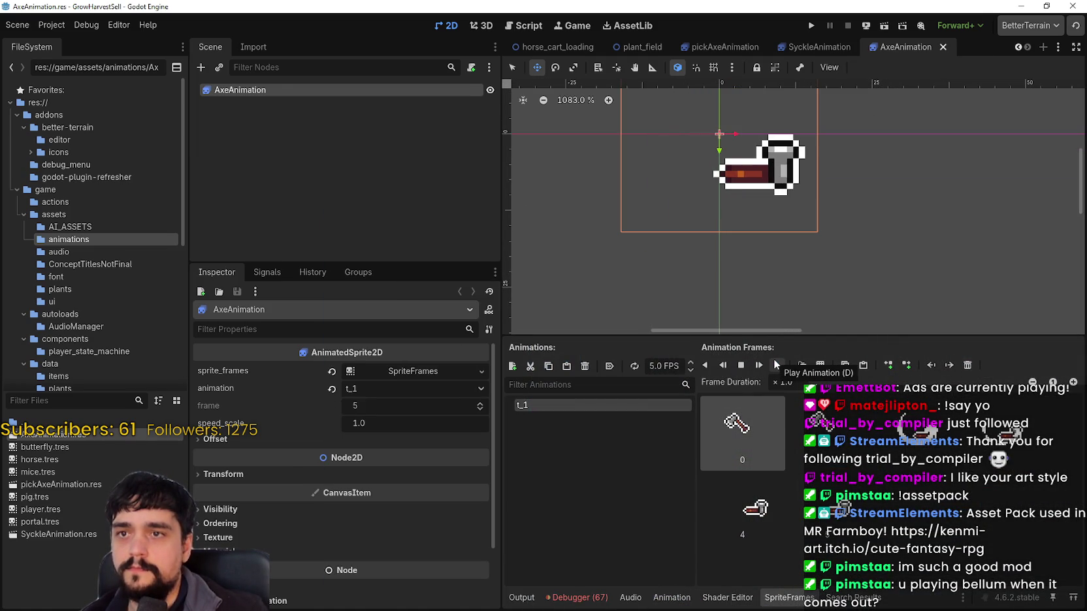
Turn on Autoplay on Load for t_1 in AxeAnimation, SyckleAnimation and pickAxeAnimation, saving each.
{"action": "scroll", "coordinate": [843, 203], "scroll_direction": "down", "scroll_amount": 5}
{"action": "key", "text": "ctrl+s"}
{"action": "scroll", "coordinate": [706, 224], "scroll_direction": "down", "scroll_amount": 3}
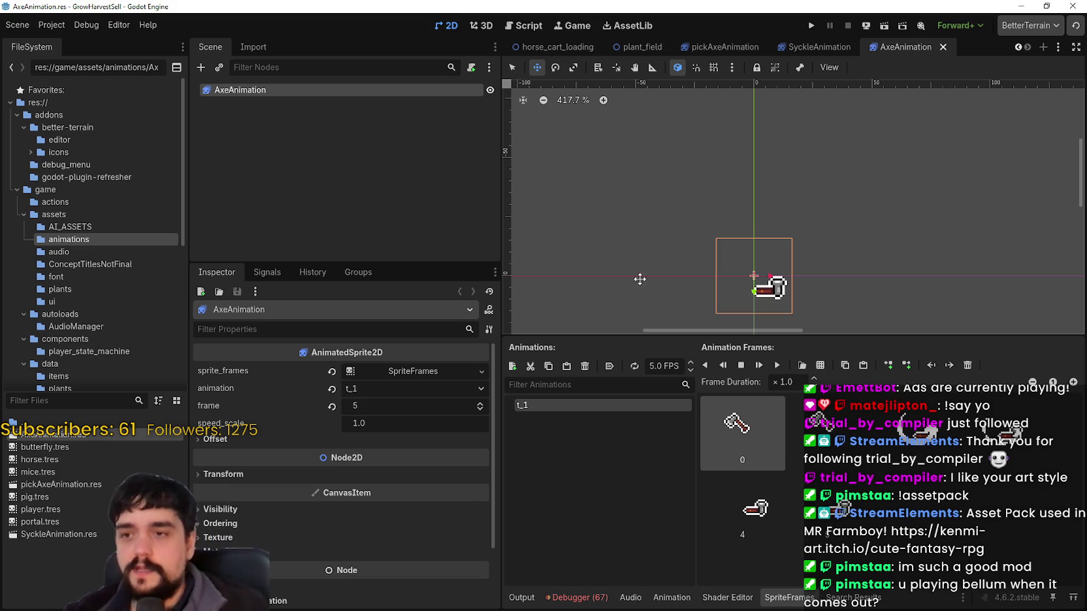
{"action": "left_click", "coordinate": [609, 367]}
{"action": "key", "text": "ctrl+s"}
{"action": "left_click", "coordinate": [822, 48]}
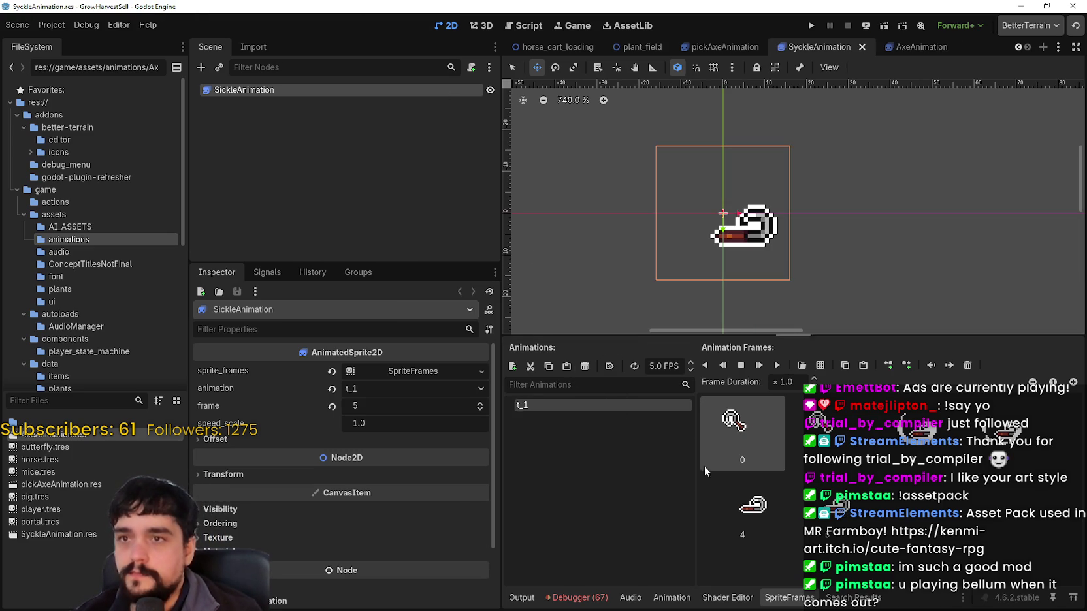
{"action": "left_click", "coordinate": [607, 368]}
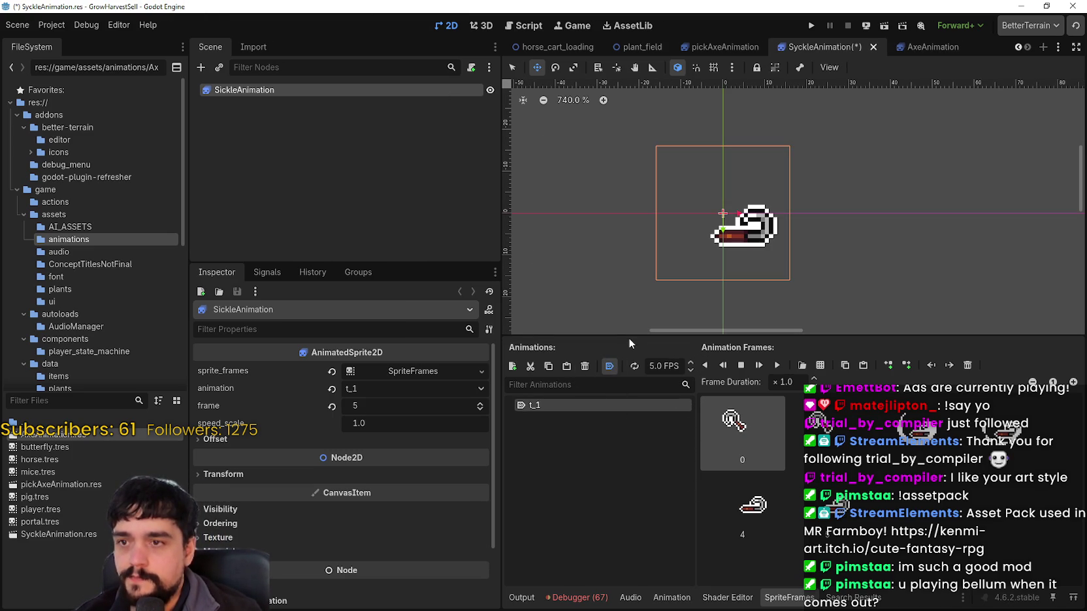
{"action": "key", "text": "ctrl+s"}
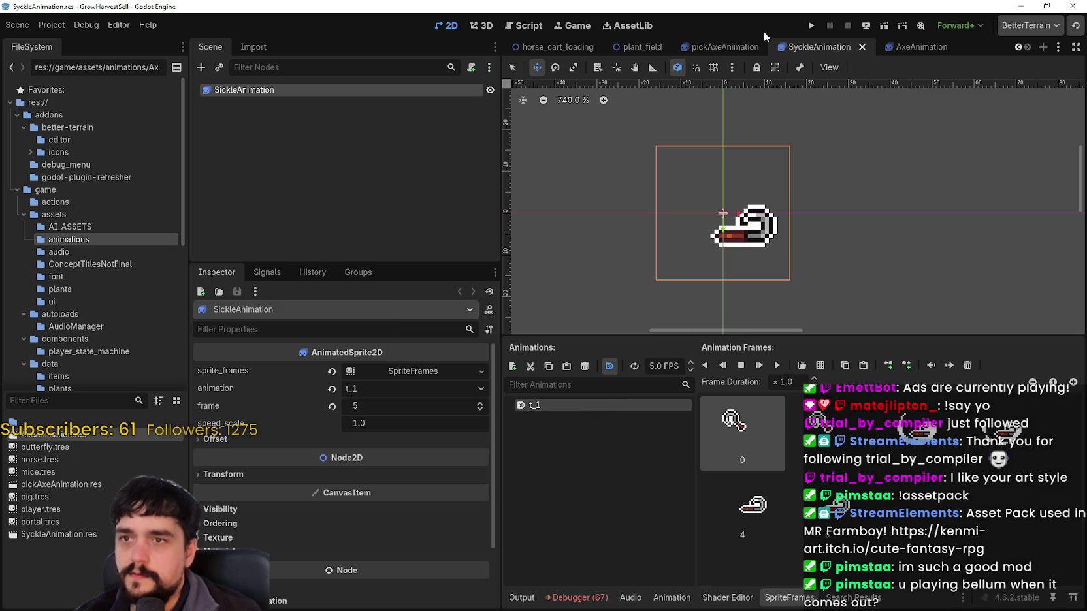
{"action": "left_click", "coordinate": [723, 47]}
{"action": "left_click", "coordinate": [610, 366]}
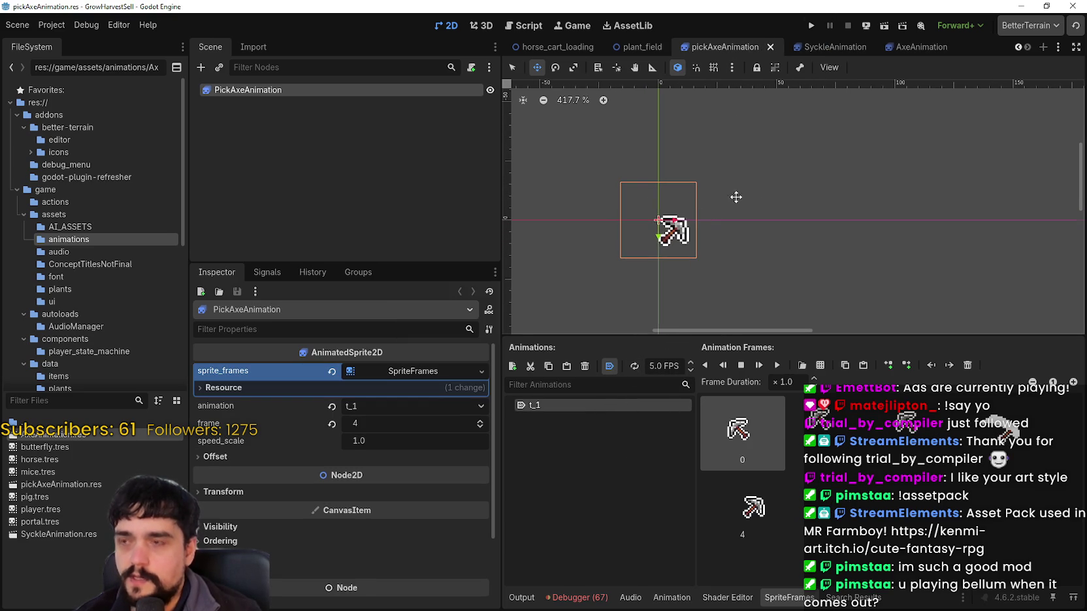
Filter the FileSystem for 'forest' and open the TheForest_1 scene.
{"action": "scroll", "coordinate": [683, 261], "scroll_direction": "up", "scroll_amount": 1}
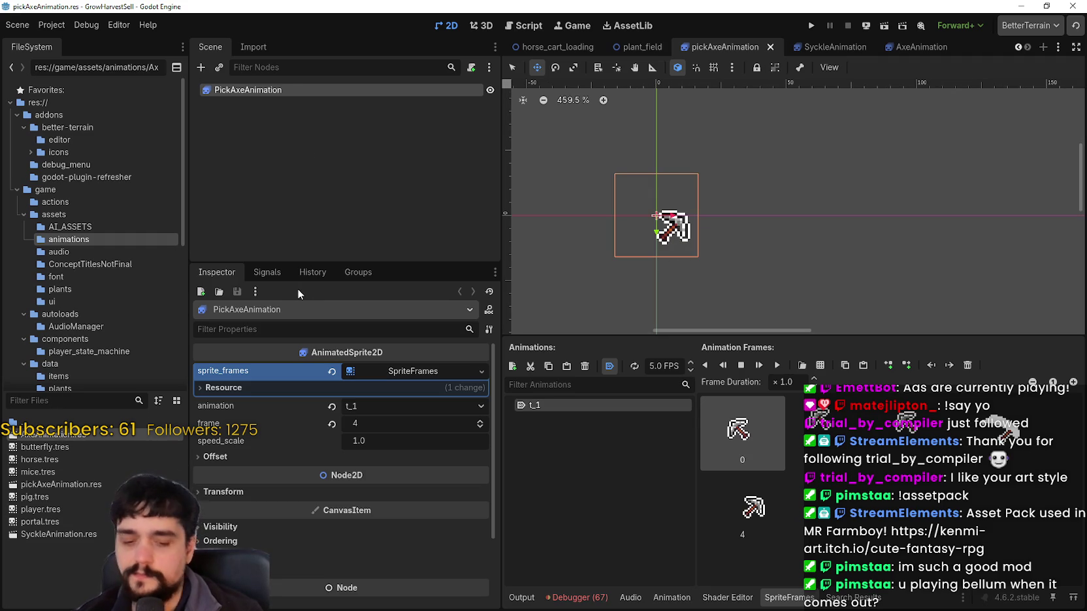
{"action": "type", "text": "forest"}
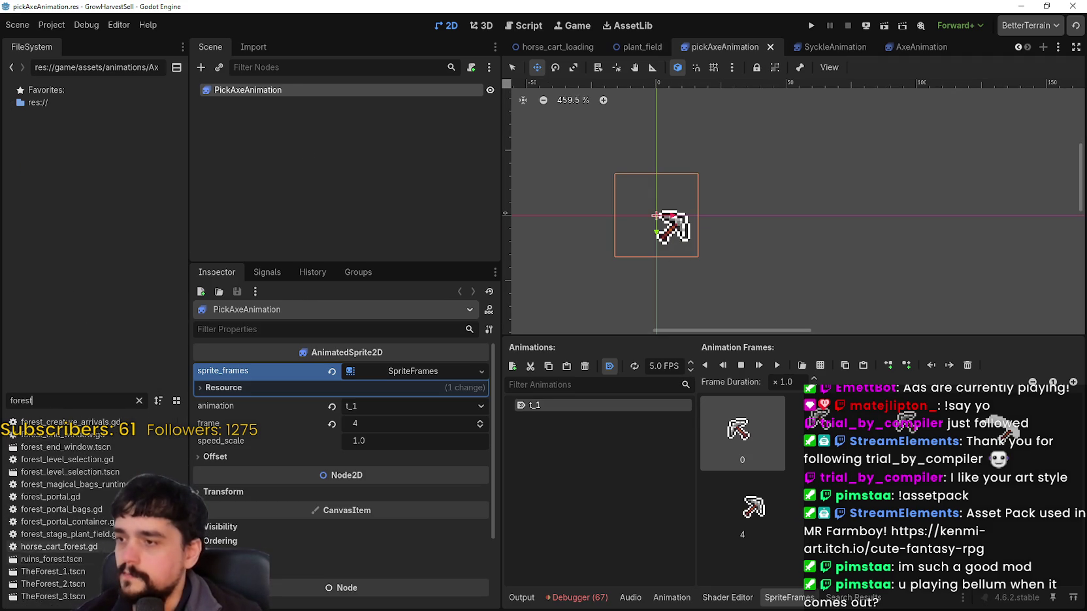
{"action": "double_click", "coordinate": [52, 572]}
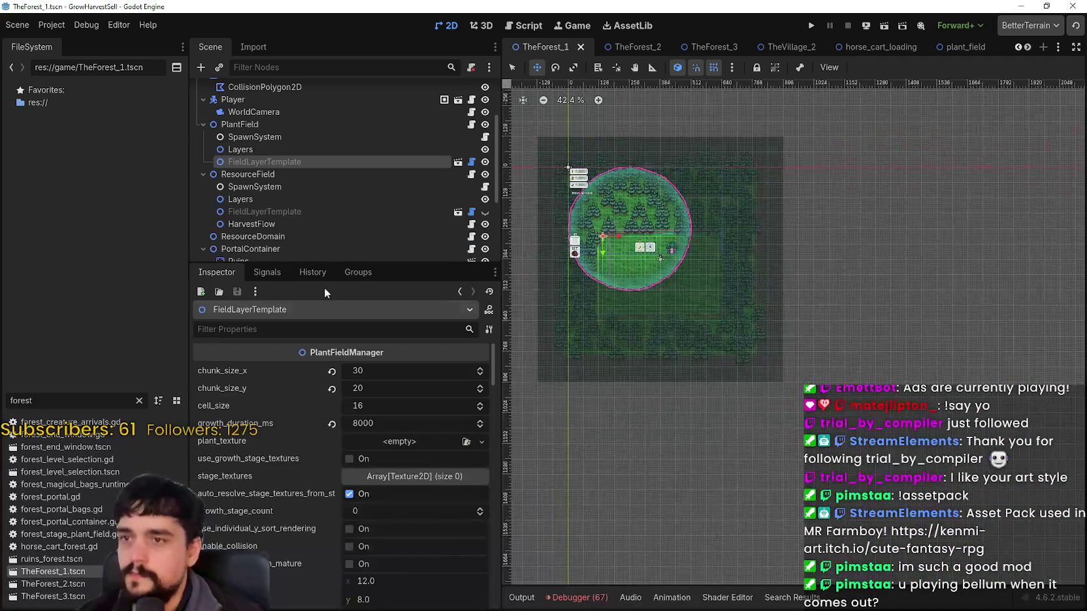
Scroll the Inspector to PlantField's sickle, axe and pickaxe harvest textures.
{"action": "scroll", "coordinate": [369, 523], "scroll_direction": "down", "scroll_amount": 10}
{"action": "scroll", "coordinate": [387, 512], "scroll_direction": "down", "scroll_amount": 8}
{"action": "scroll", "coordinate": [411, 520], "scroll_direction": "down", "scroll_amount": 5}
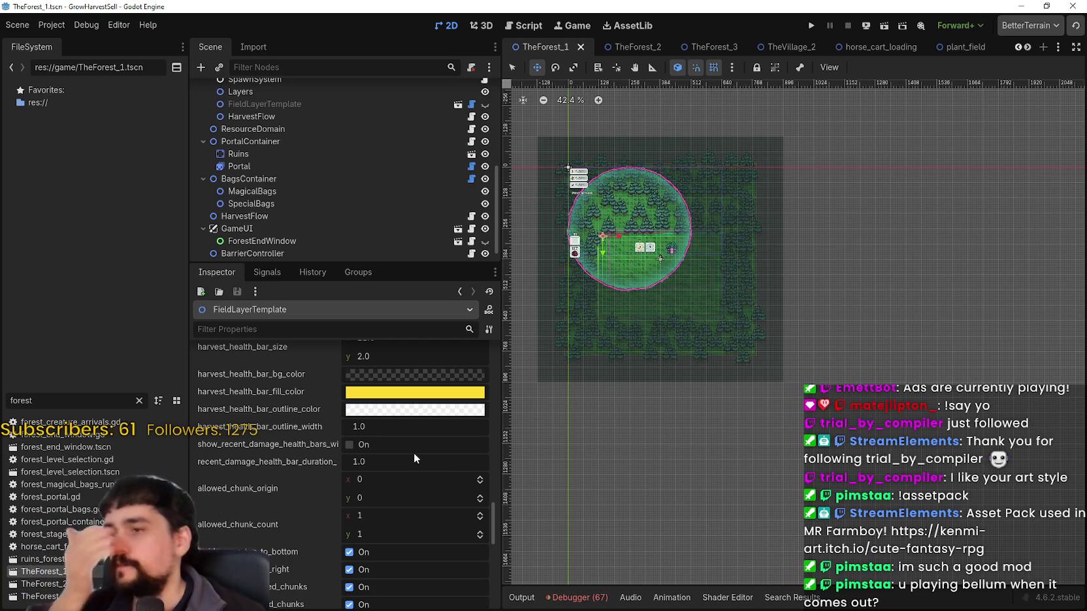
{"action": "scroll", "coordinate": [414, 457], "scroll_direction": "down", "scroll_amount": 5}
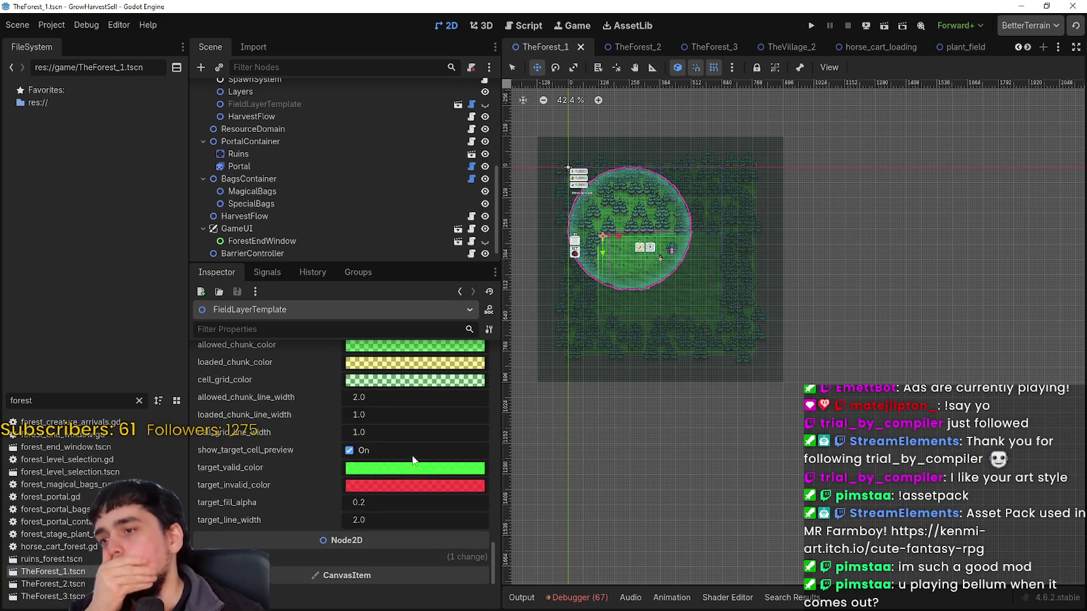
{"action": "scroll", "coordinate": [286, 168], "scroll_direction": "up", "scroll_amount": 3}
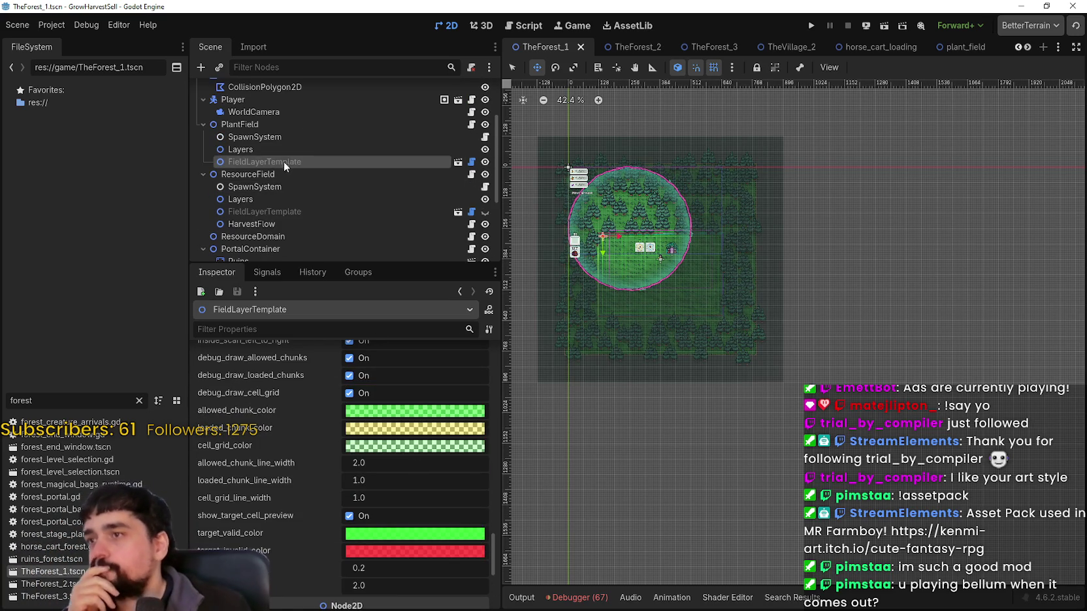
{"action": "scroll", "coordinate": [378, 573], "scroll_direction": "down", "scroll_amount": 10}
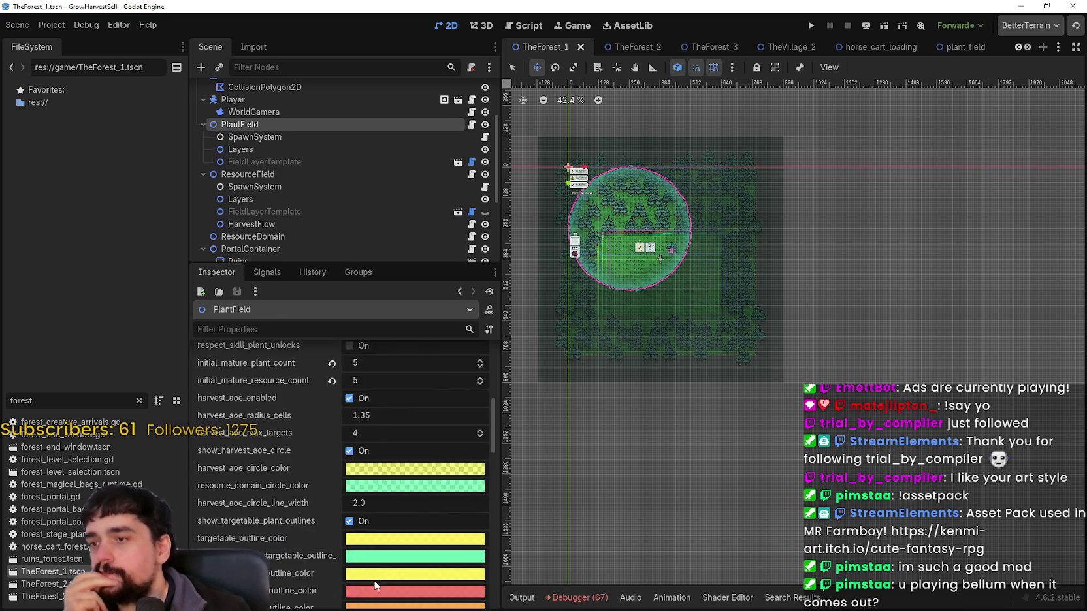
{"action": "scroll", "coordinate": [377, 573], "scroll_direction": "up", "scroll_amount": 2}
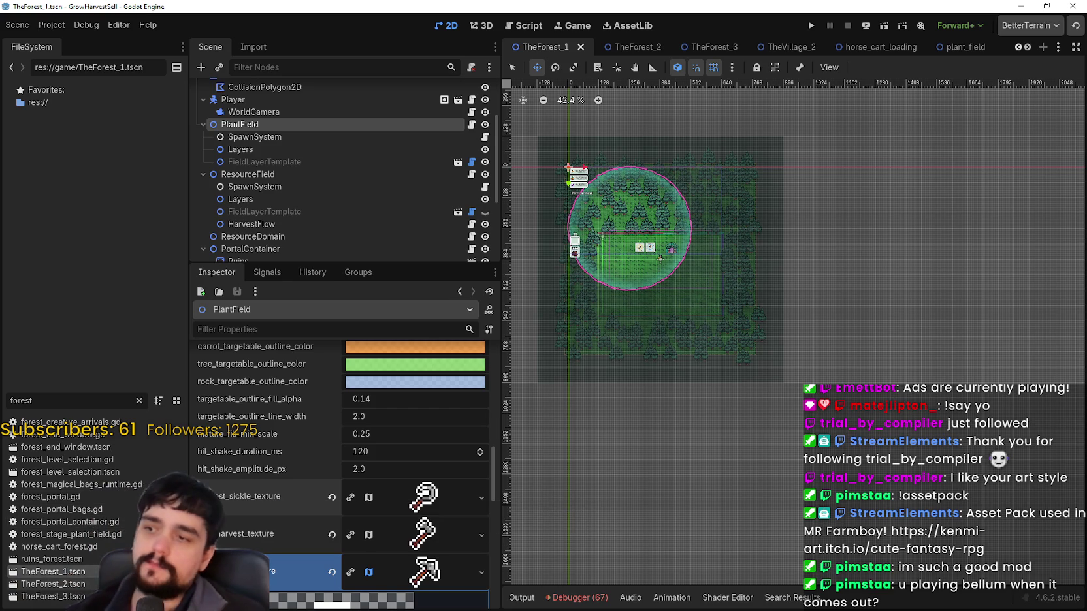
Clear the 'forest' filter from the FileSystem dock.
{"action": "key", "text": "ctrl+a"}
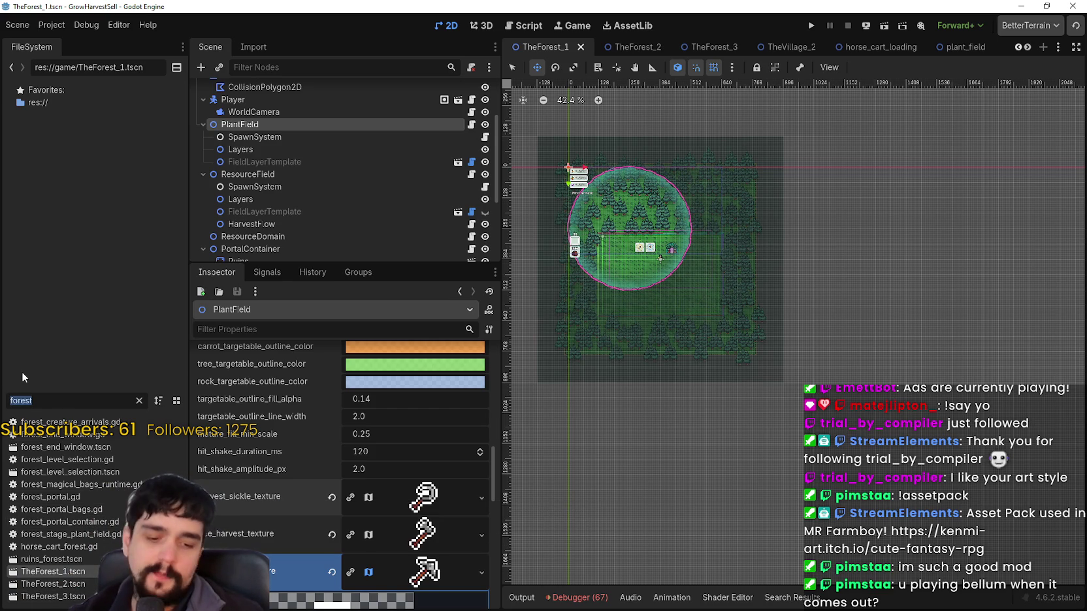
{"action": "key", "text": "BackSpace"}
{"action": "scroll", "coordinate": [39, 510], "scroll_direction": "down", "scroll_amount": 2}
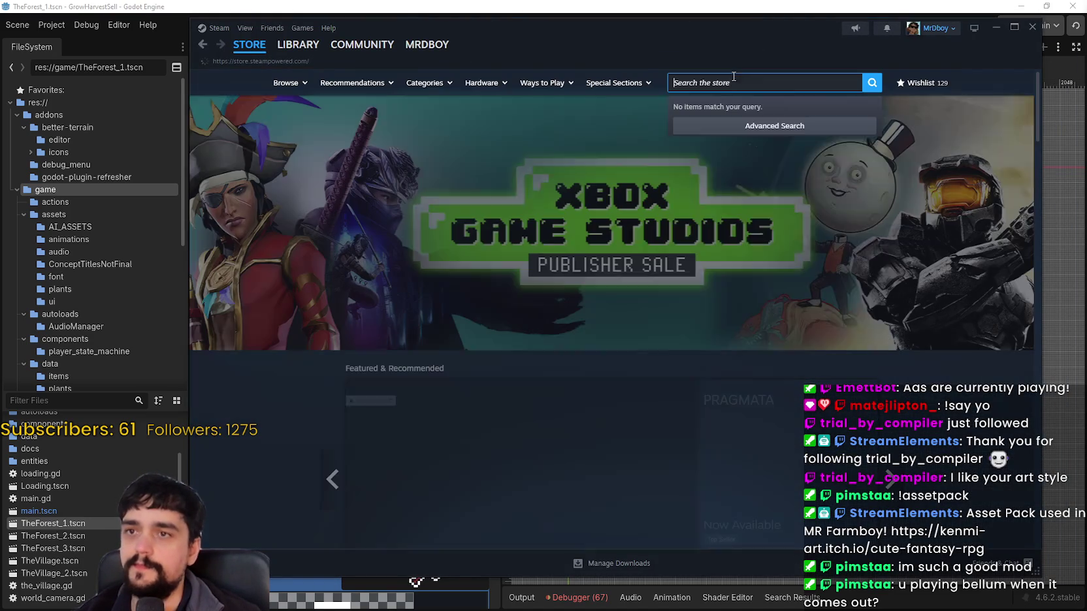
Search the Steam store for 'bellum' and open Carthage: Bellum Punicum.
{"action": "left_click", "coordinate": [744, 83]}
{"action": "type", "text": "bellum"}
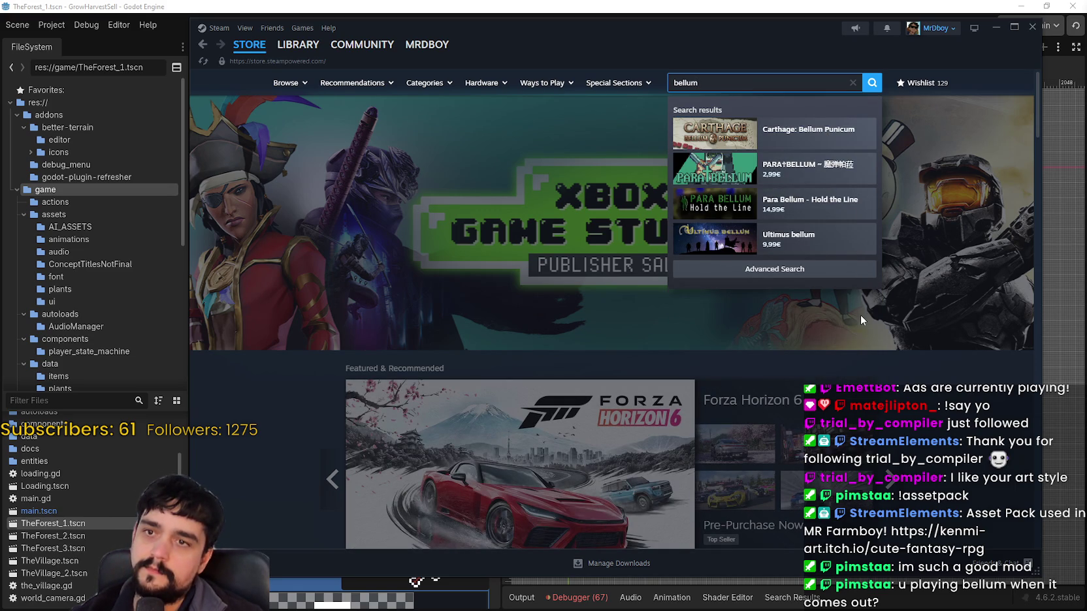
{"action": "scroll", "coordinate": [775, 116], "scroll_direction": "down", "scroll_amount": 1}
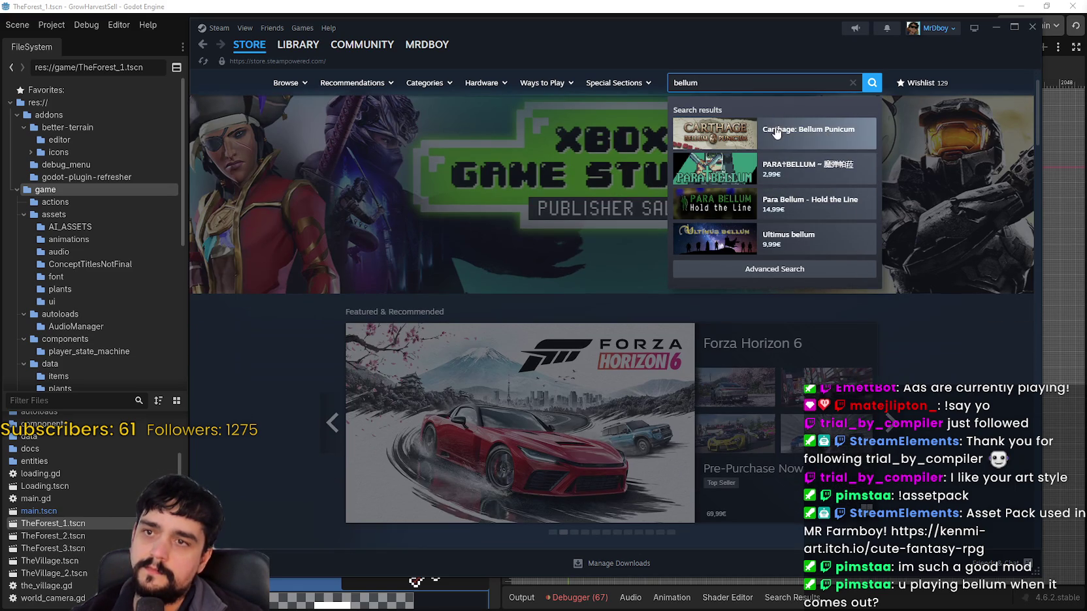
{"action": "left_click", "coordinate": [744, 131]}
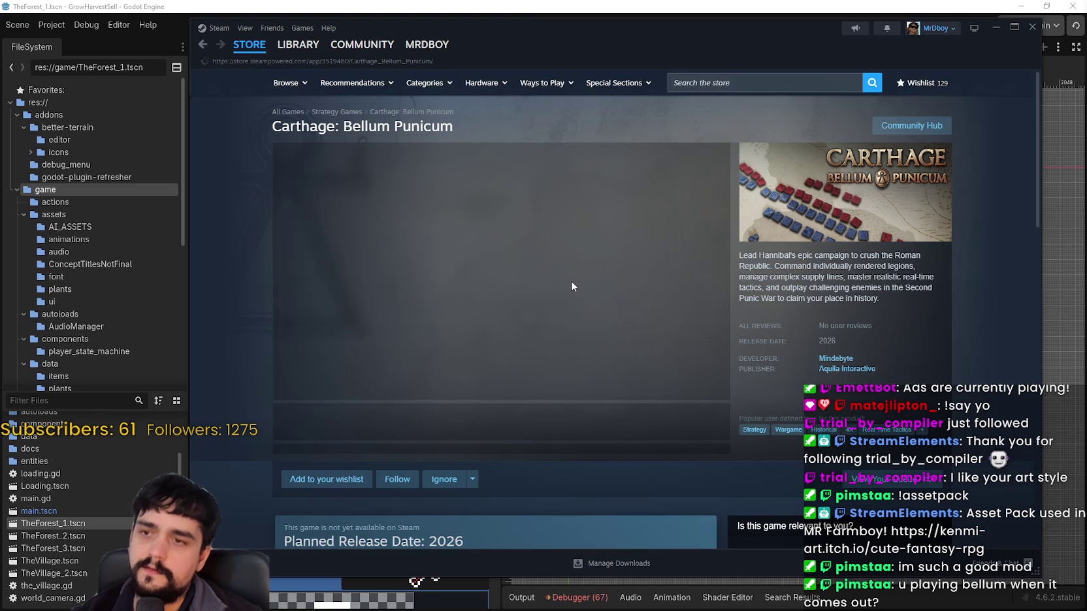
Browse the battle, map, green city, Iberia and snowy battle screenshots.
{"action": "left_click", "coordinate": [441, 425]}
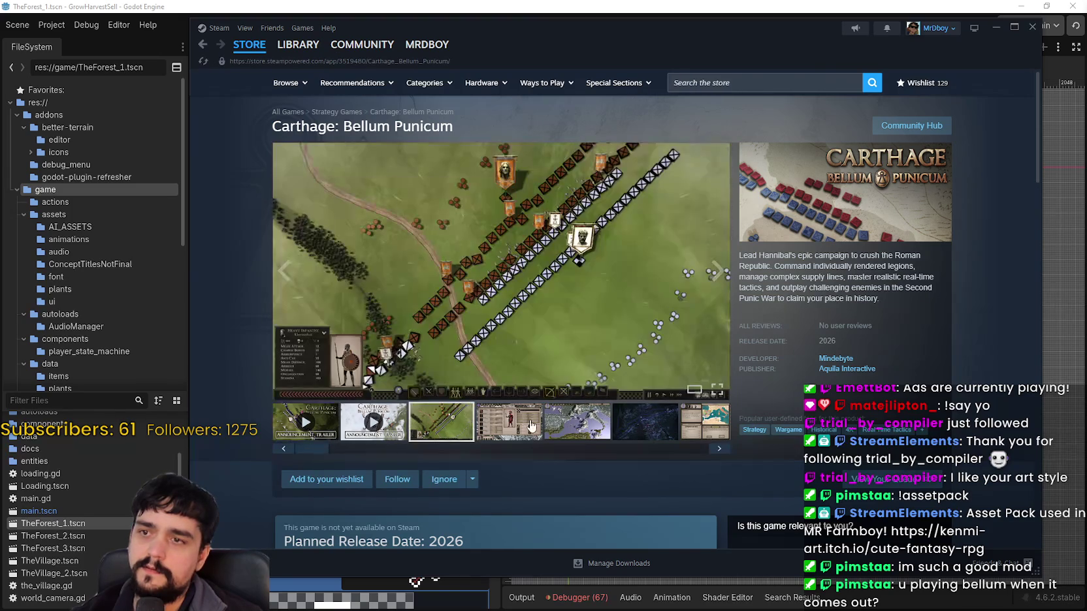
{"action": "left_click", "coordinate": [499, 431]}
{"action": "left_click", "coordinate": [577, 422]}
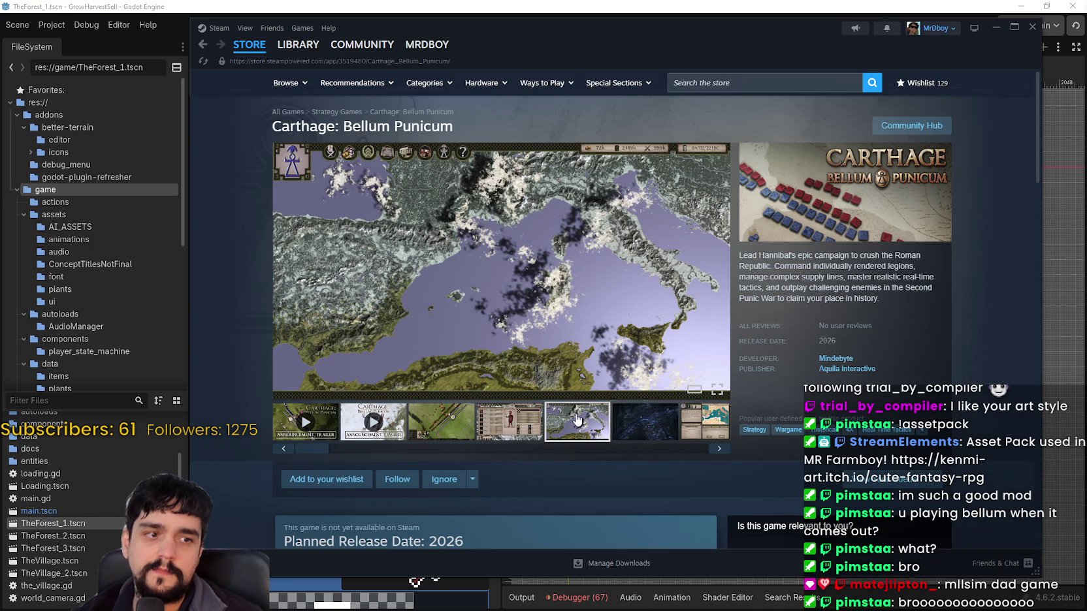
{"action": "left_click", "coordinate": [709, 423]}
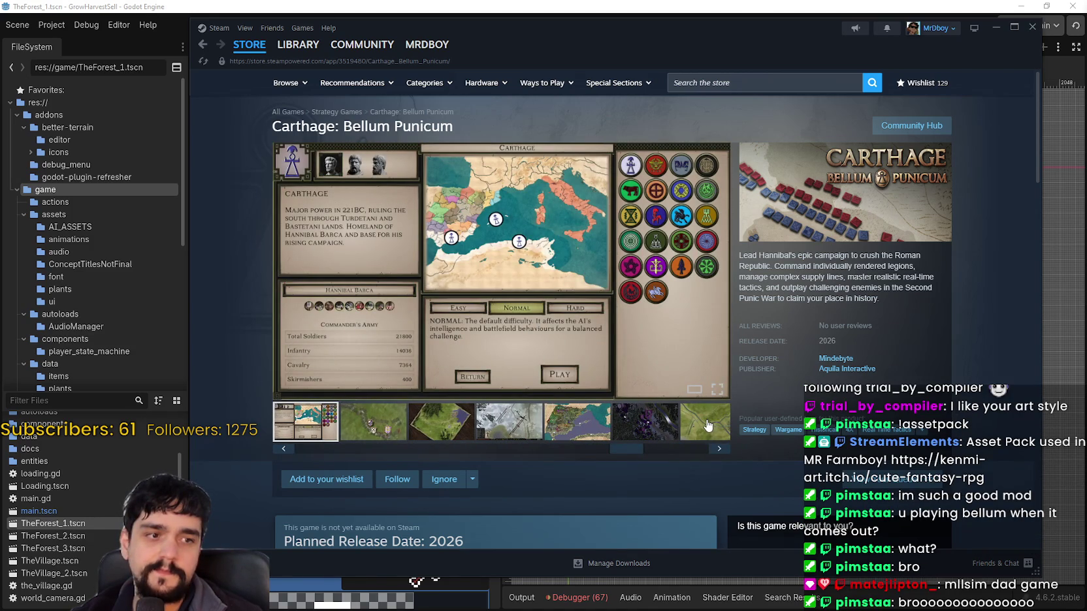
{"action": "left_click", "coordinate": [709, 425]}
{"action": "left_click", "coordinate": [584, 425]}
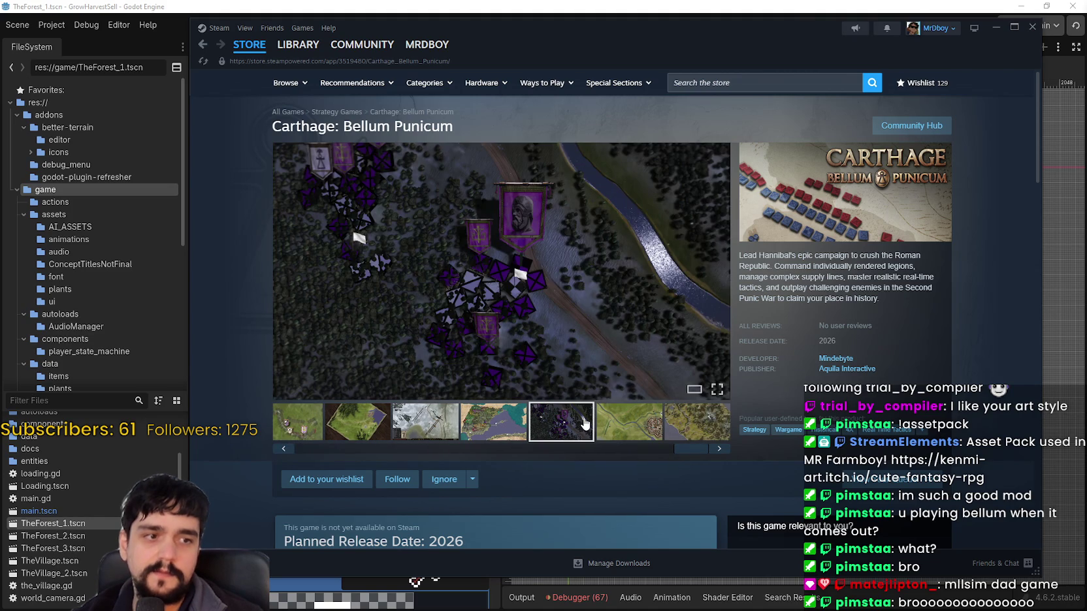
{"action": "left_click", "coordinate": [495, 424]}
{"action": "left_click", "coordinate": [423, 426]}
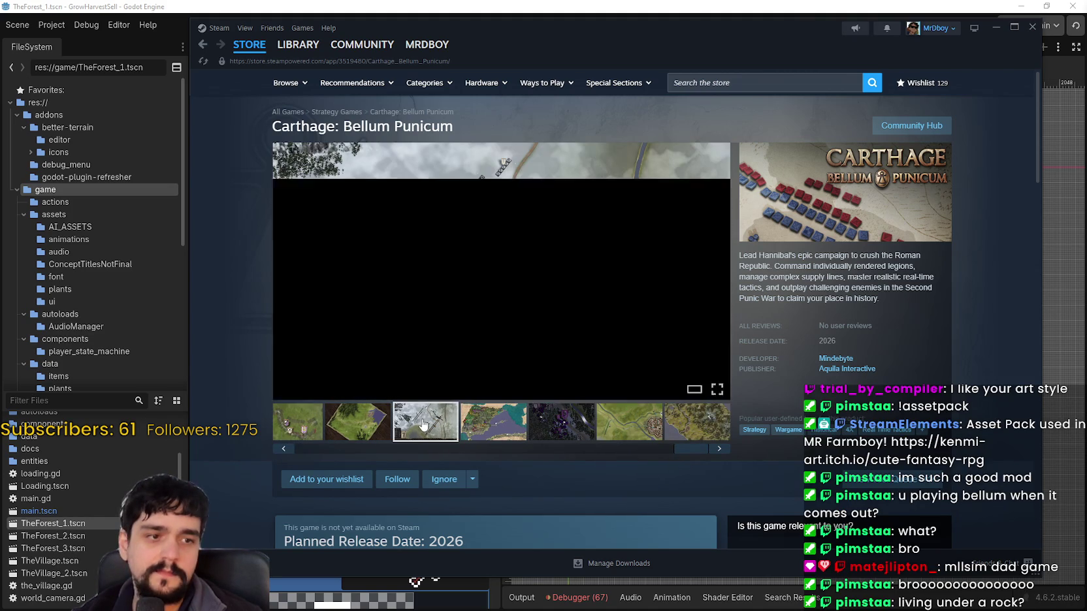
{"action": "mouse_move", "coordinate": [304, 51]}
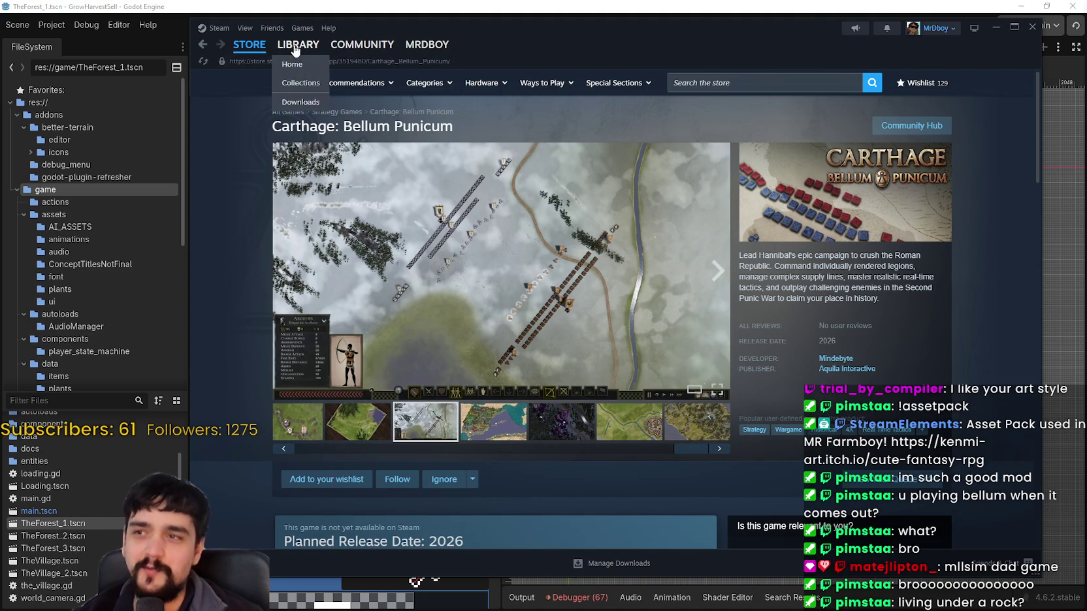
{"action": "left_click", "coordinate": [693, 82]}
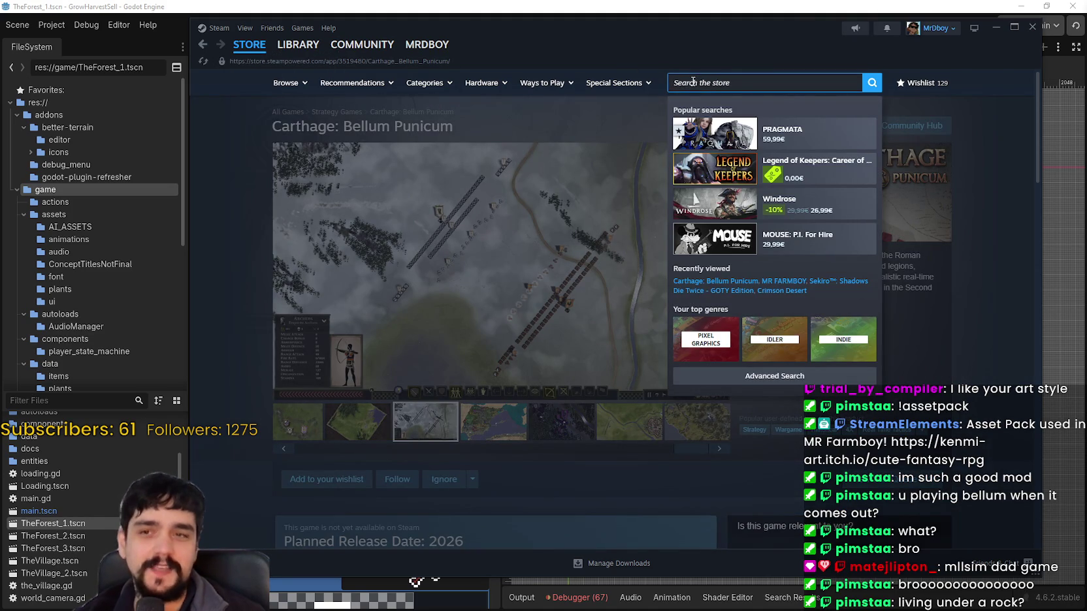
Search 'bellum', open PARA†BELLUM and step through three gameplay screenshots.
{"action": "type", "text": "bellum"}
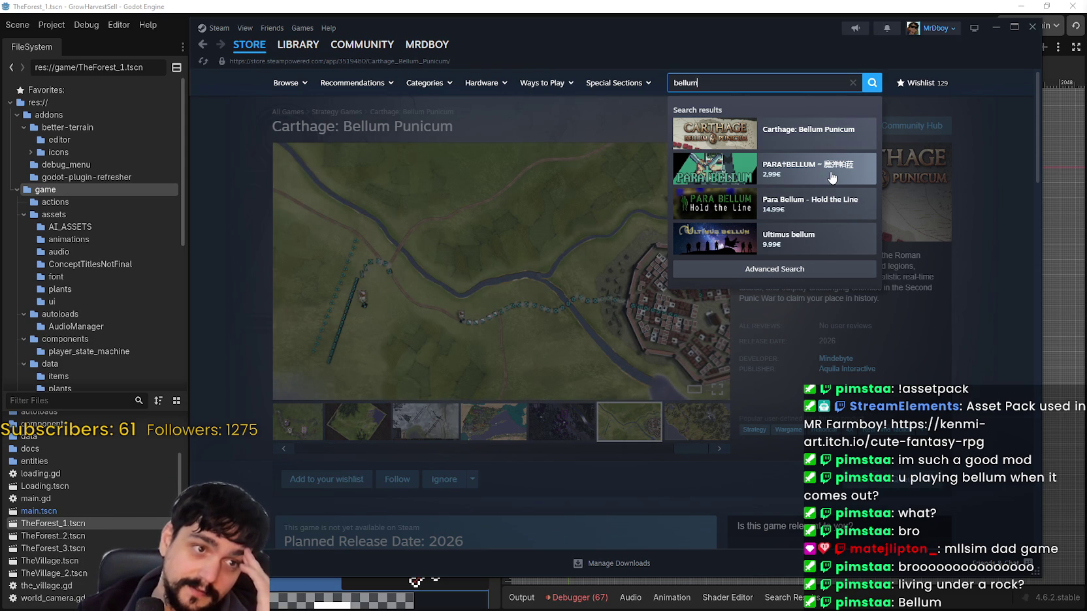
{"action": "left_click", "coordinate": [826, 179]}
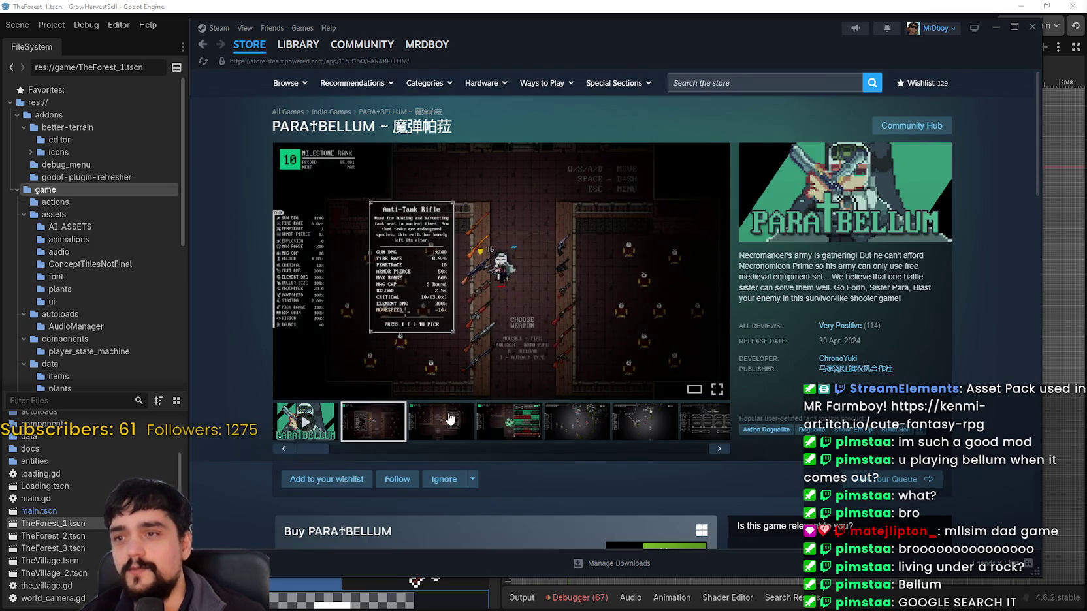
{"action": "left_click", "coordinate": [447, 417]}
{"action": "left_click", "coordinate": [515, 410]}
{"action": "left_click", "coordinate": [576, 418]}
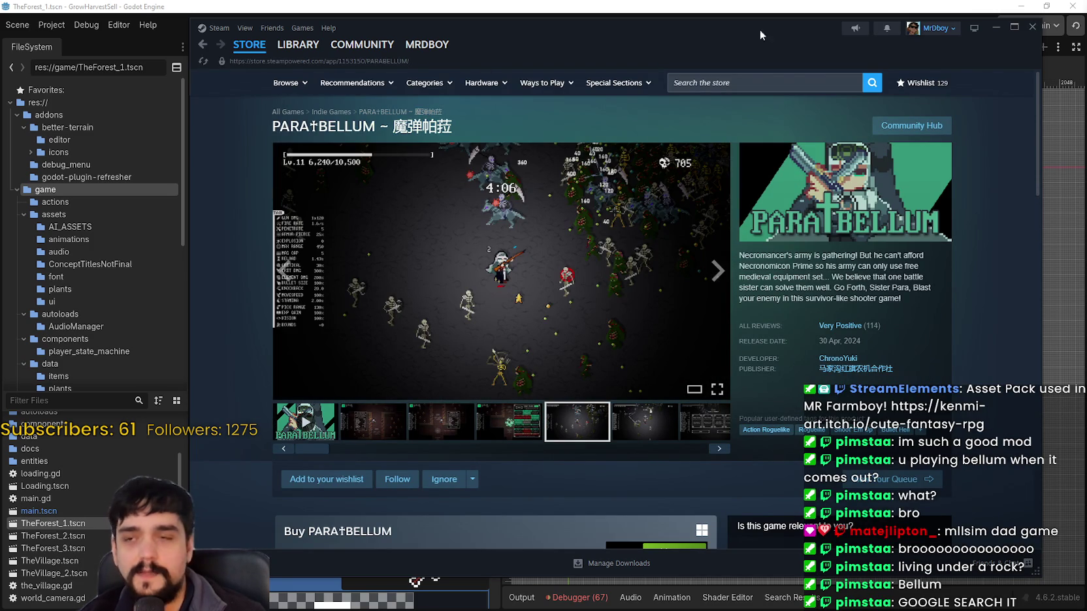
Dismiss the store search suggestions and hide Steam to return to Godot.
{"action": "left_click", "coordinate": [784, 83]}
{"action": "left_click", "coordinate": [997, 32]}
{"action": "left_click", "coordinate": [997, 31]}
Save the TheForest_1 scene.
{"action": "scroll", "coordinate": [665, 282], "scroll_direction": "up", "scroll_amount": 2}
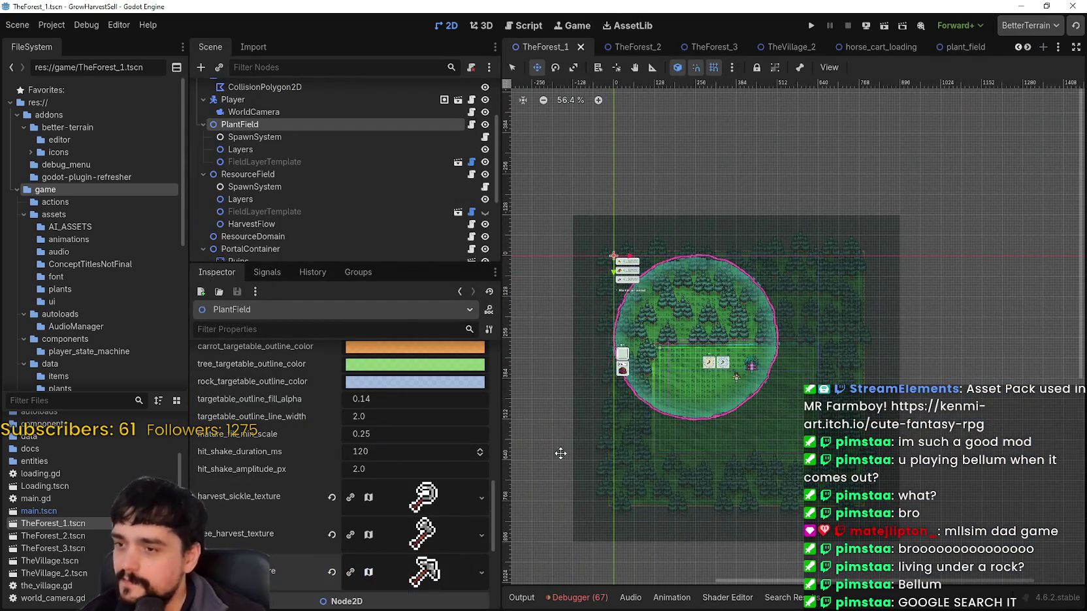
{"action": "scroll", "coordinate": [738, 372], "scroll_direction": "up", "scroll_amount": 2}
{"action": "key", "text": "ctrl+s"}
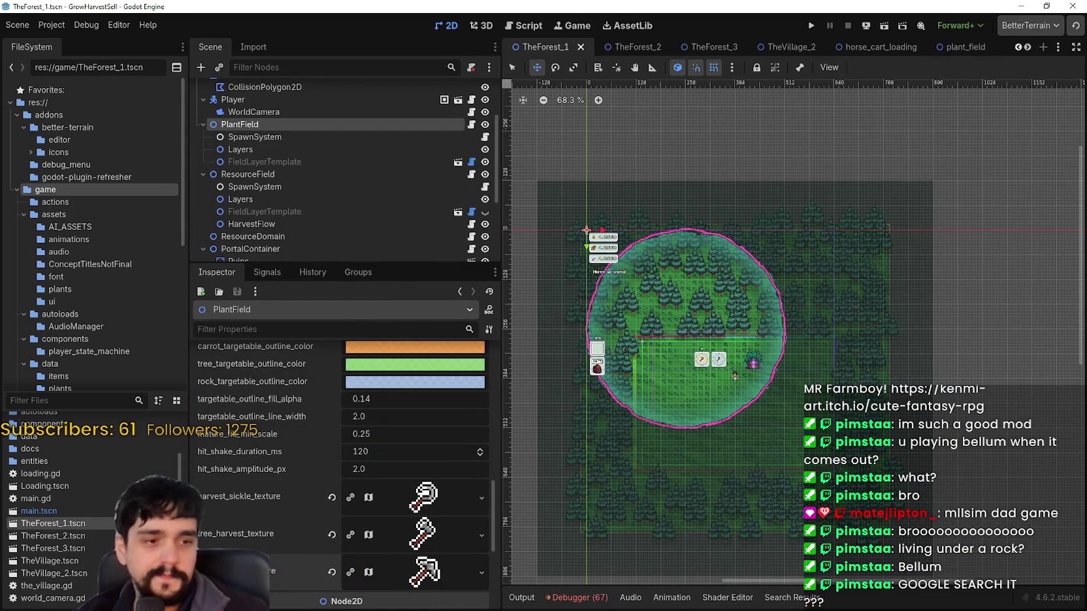
Try FileSystem filters 'p', 'sy', 'sick' and 'ck' to find the tool animations.
{"action": "left_click", "coordinate": [68, 403]}
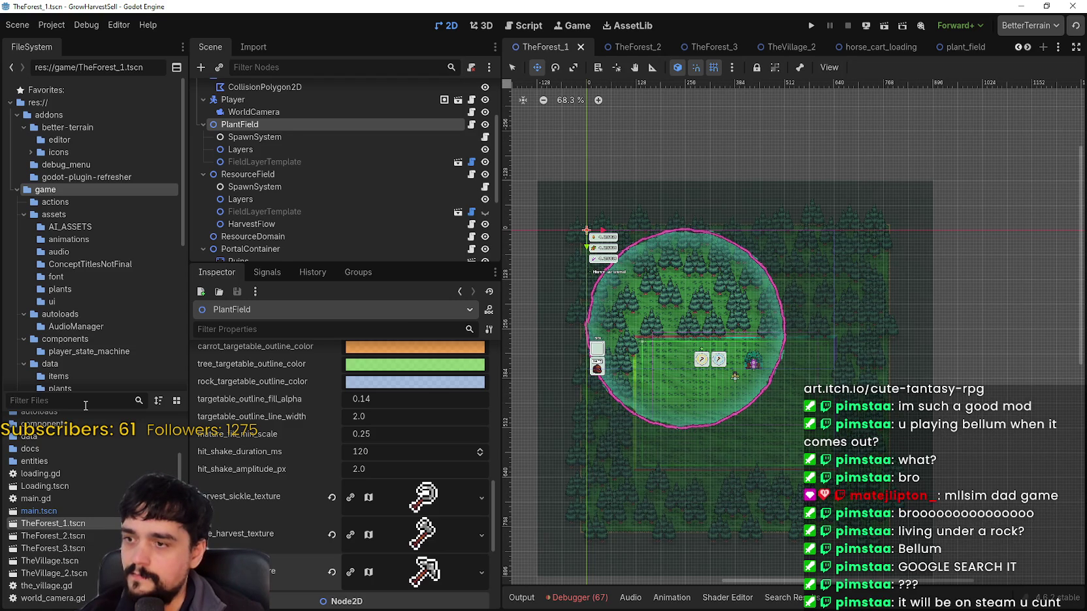
{"action": "type", "text": "p"}
{"action": "key", "text": "BackSpace"}
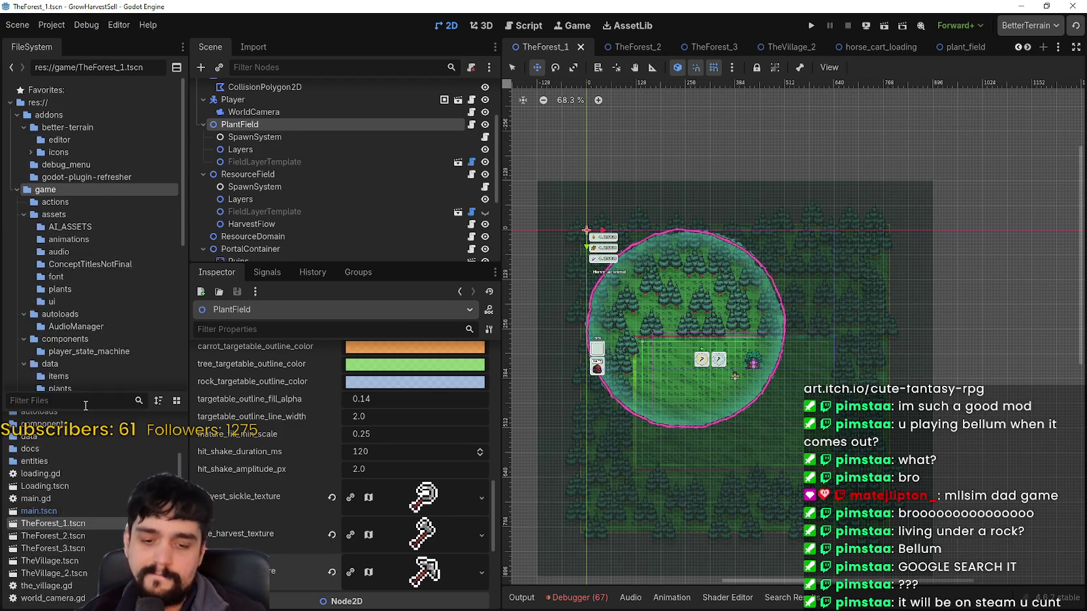
{"action": "type", "text": "sy"}
{"action": "key", "text": "BackSpace"}
{"action": "key", "text": "BackSpace"}
{"action": "type", "text": "sick"}
{"action": "key", "text": "BackSpace"}
{"action": "key", "text": "BackSpace"}
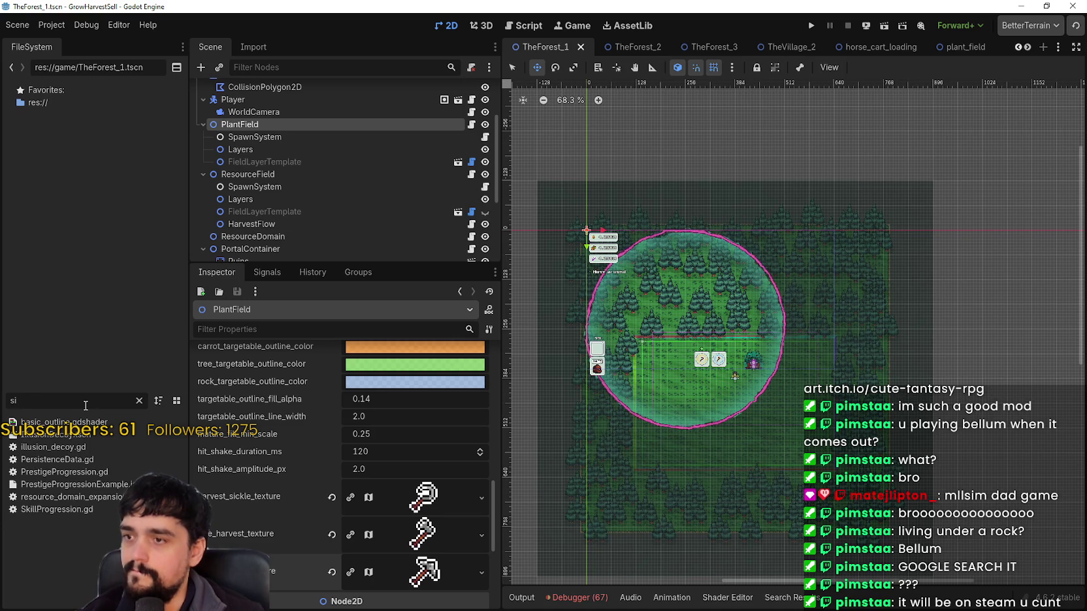
{"action": "type", "text": "ck"}
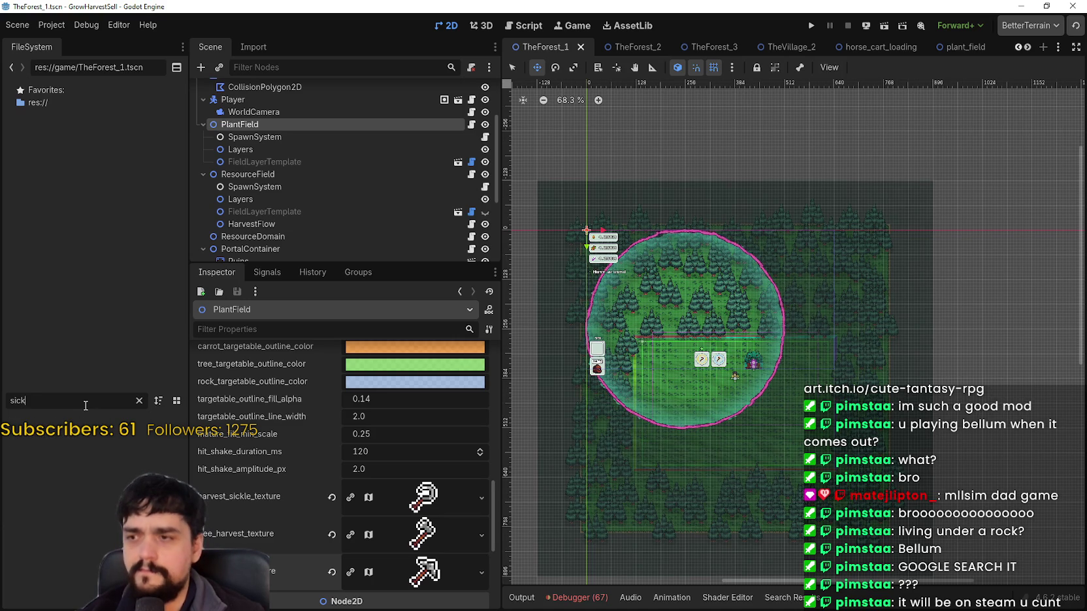
{"action": "key", "text": "BackSpace"}
{"action": "key", "text": "BackSpace"}
{"action": "key", "text": "BackSpace"}
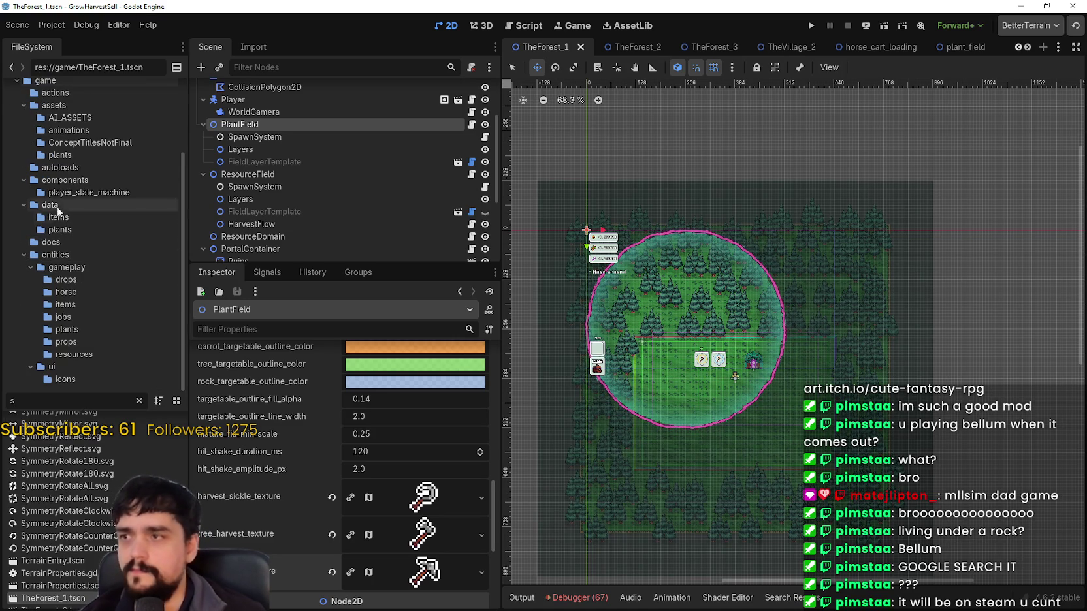
{"action": "scroll", "coordinate": [84, 163], "scroll_direction": "down", "scroll_amount": 3}
Browse the animations, AI_ASSETS and gameplay drops folders in the FileSystem dock.
{"action": "left_click", "coordinate": [68, 130]}
{"action": "scroll", "coordinate": [59, 573], "scroll_direction": "up", "scroll_amount": 5}
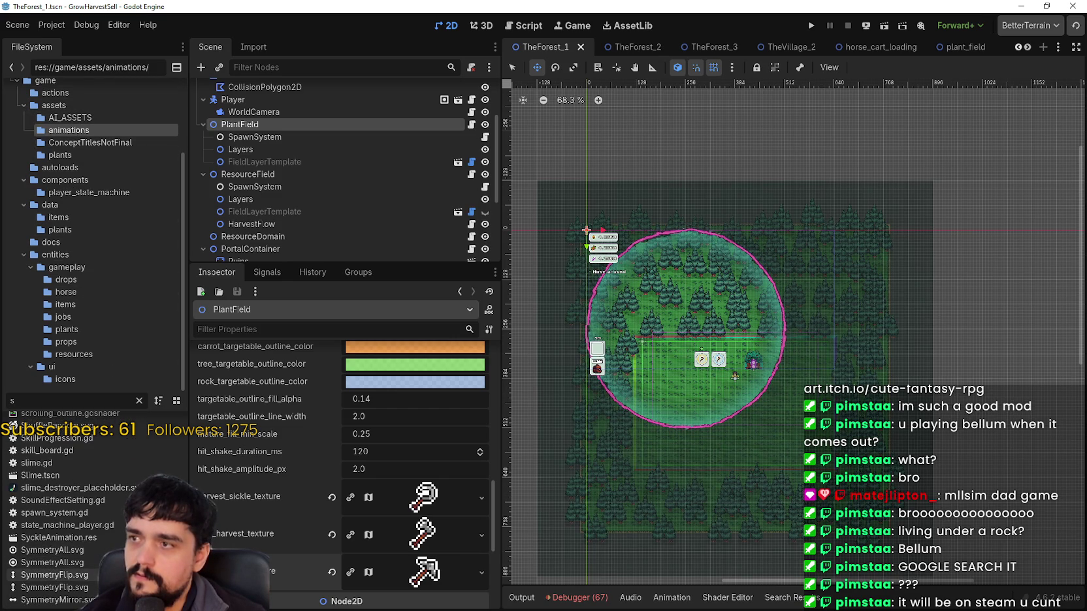
{"action": "scroll", "coordinate": [59, 562], "scroll_direction": "up", "scroll_amount": 2}
{"action": "scroll", "coordinate": [65, 510], "scroll_direction": "up", "scroll_amount": 15}
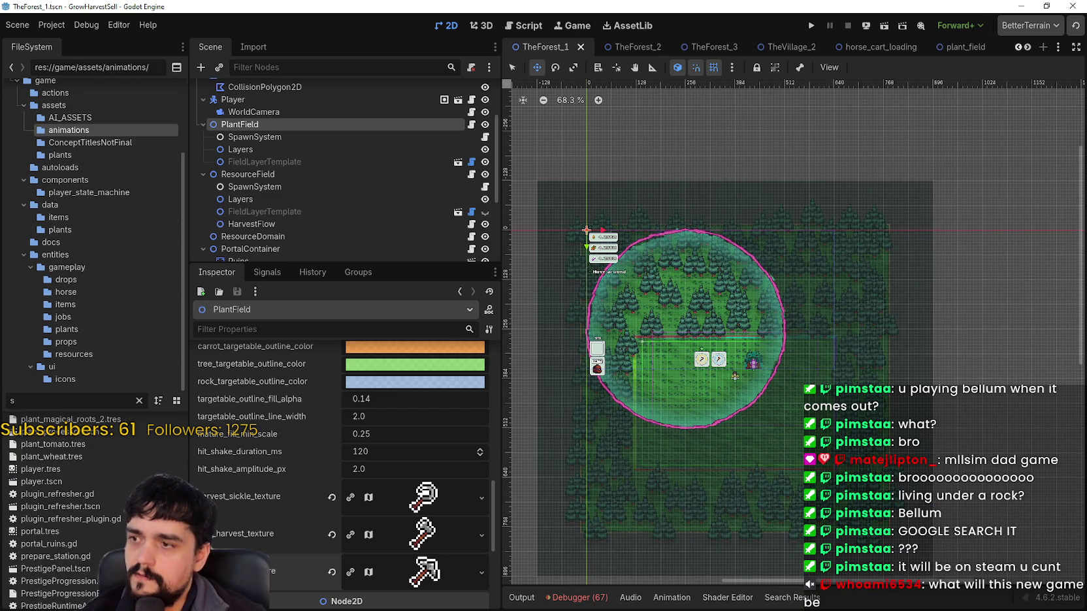
{"action": "left_click", "coordinate": [91, 142]}
{"action": "left_click", "coordinate": [89, 120]}
{"action": "left_click", "coordinate": [91, 129]}
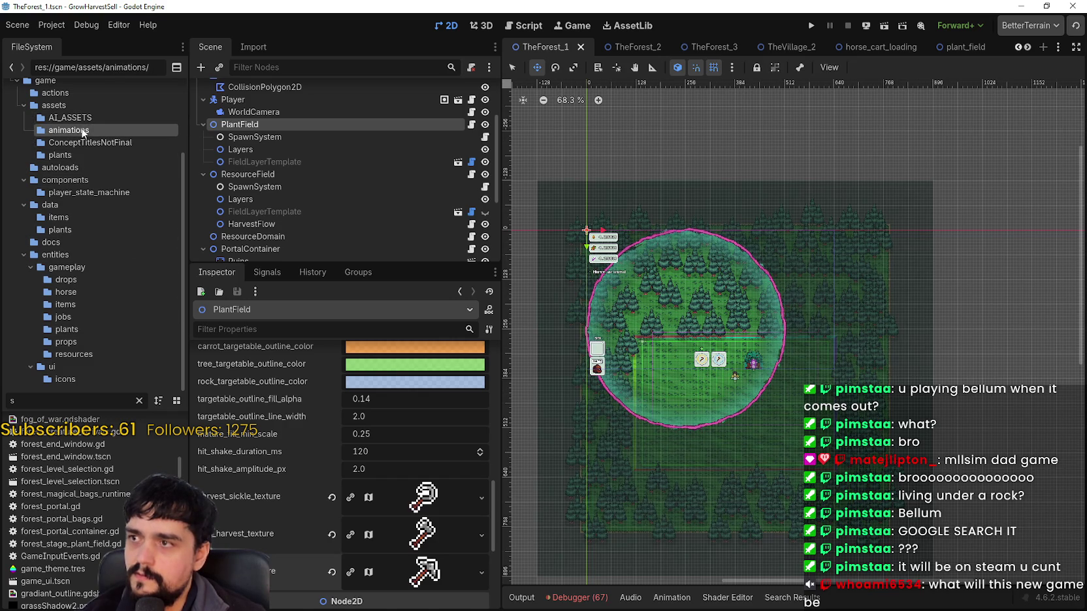
{"action": "scroll", "coordinate": [592, 434], "scroll_direction": "down", "scroll_amount": 2}
{"action": "scroll", "coordinate": [692, 392], "scroll_direction": "up", "scroll_amount": 3}
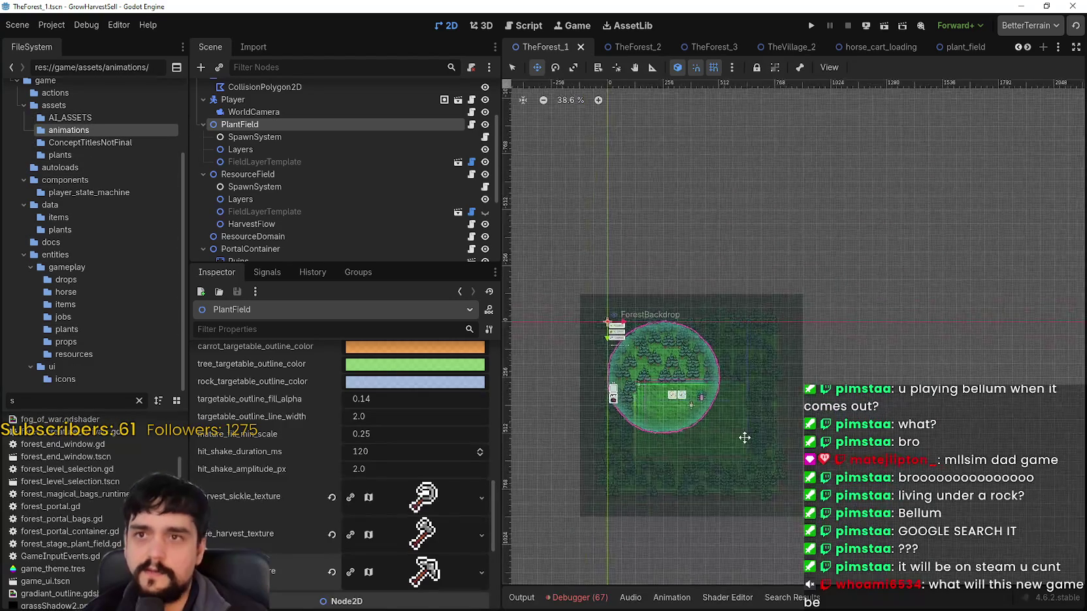
{"action": "left_click", "coordinate": [51, 318]}
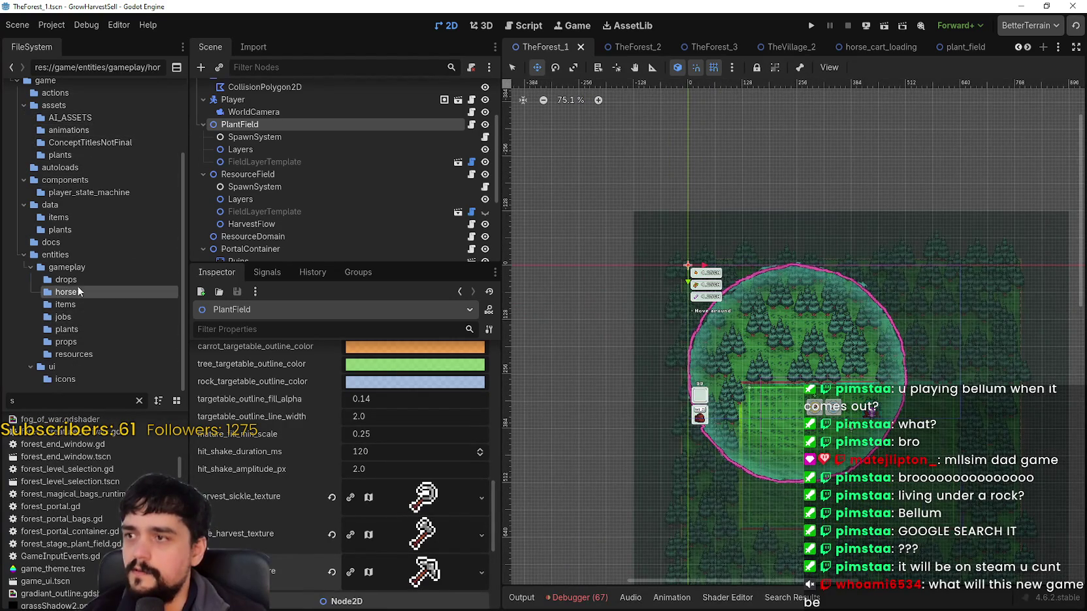
{"action": "left_click", "coordinate": [66, 281]}
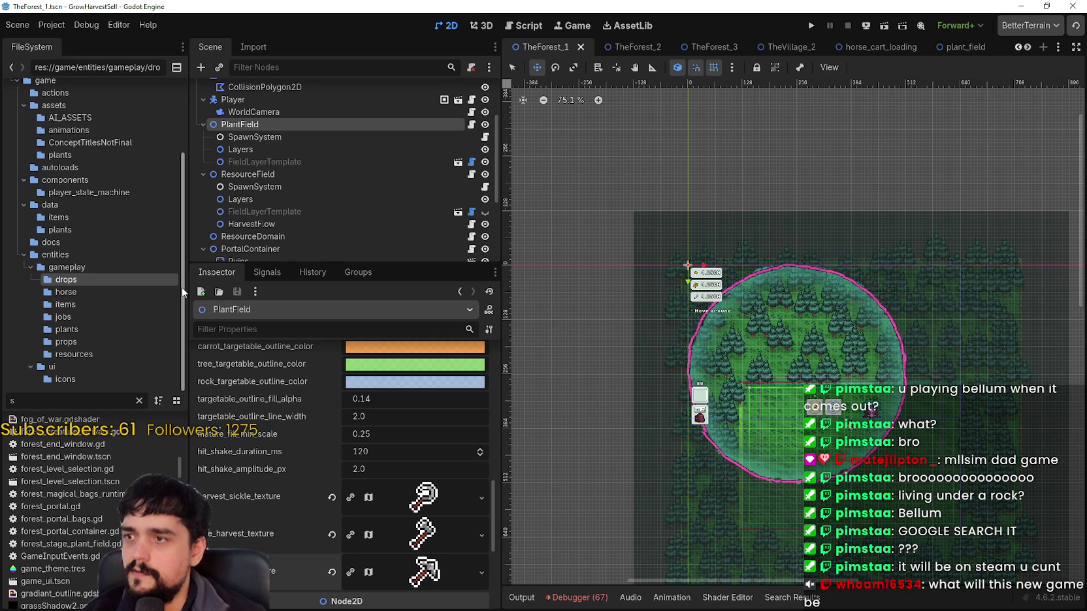
{"action": "scroll", "coordinate": [182, 287], "scroll_direction": "up", "scroll_amount": 1}
Check ResourceField's SpawnSystem, clear the filter, open res://game/assets/animations, then select PlantField.
{"action": "left_click", "coordinate": [248, 174]}
{"action": "left_click", "coordinate": [255, 187]}
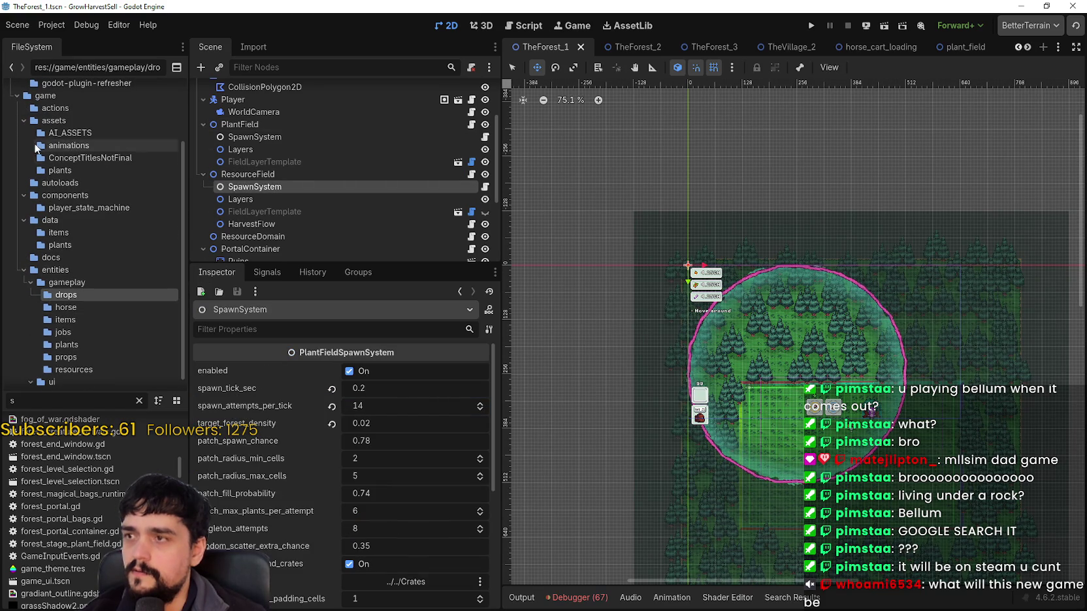
{"action": "left_click", "coordinate": [53, 121]}
{"action": "scroll", "coordinate": [89, 414], "scroll_direction": "down", "scroll_amount": 5}
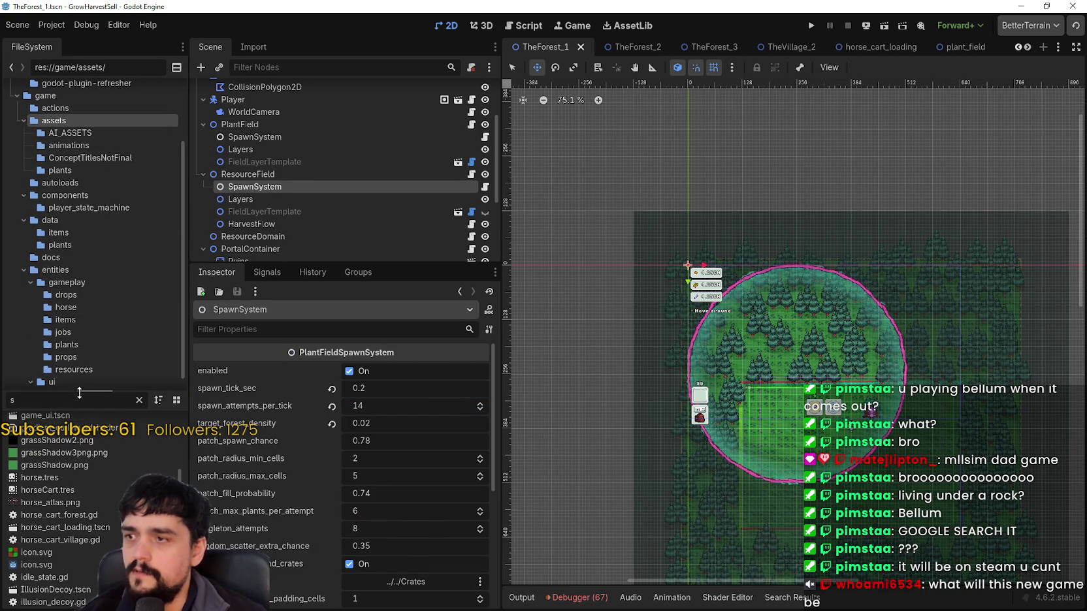
{"action": "left_click", "coordinate": [139, 400]}
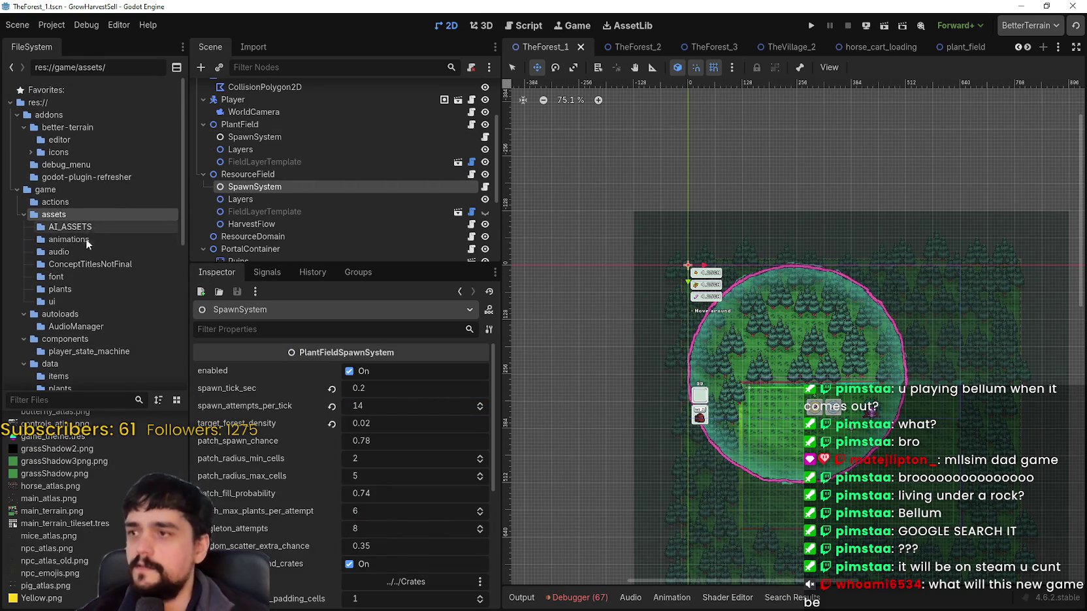
{"action": "left_click", "coordinate": [86, 237]}
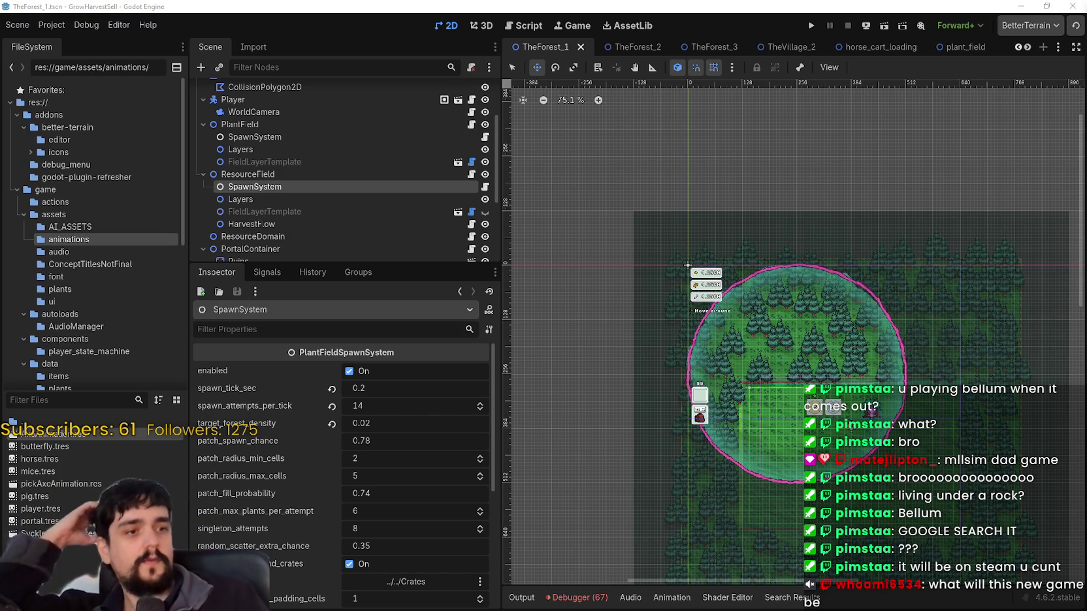
{"action": "scroll", "coordinate": [845, 291], "scroll_direction": "up", "scroll_amount": 2}
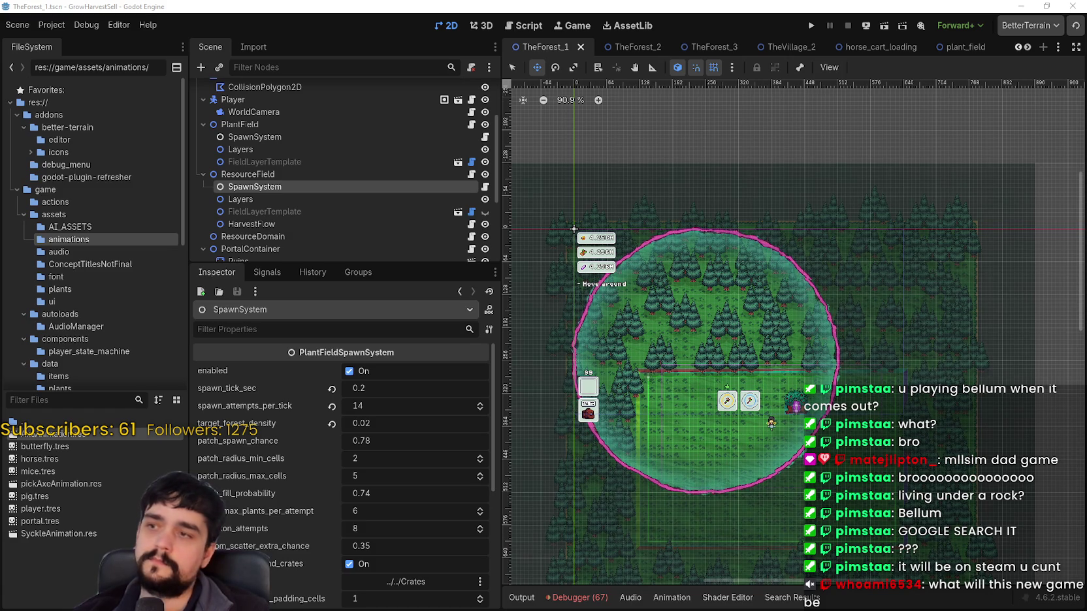
{"action": "left_click", "coordinate": [296, 125]}
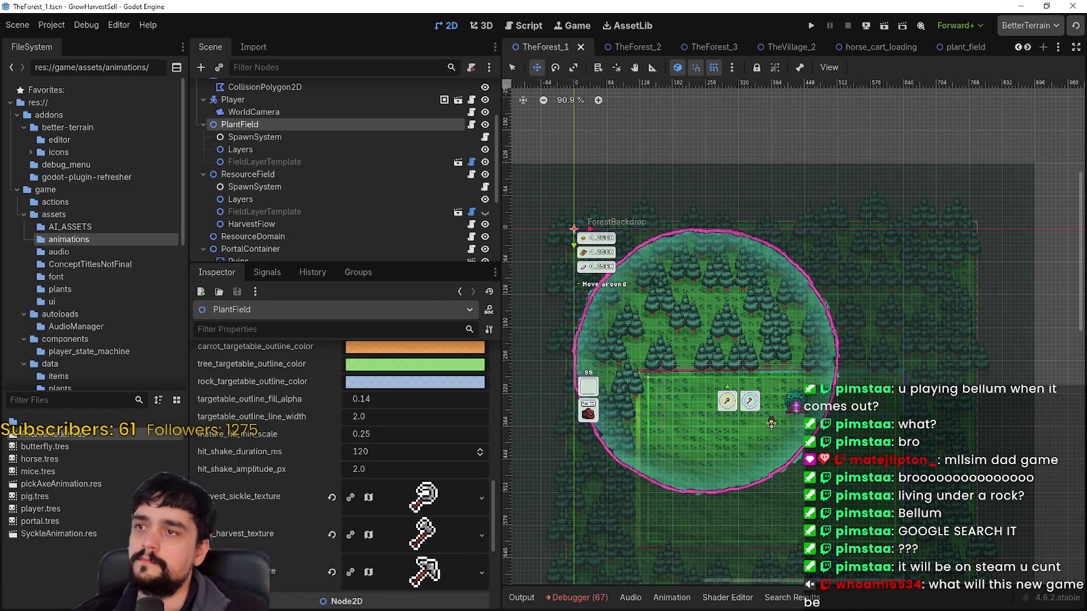
{"action": "scroll", "coordinate": [285, 574], "scroll_direction": "down", "scroll_amount": 5}
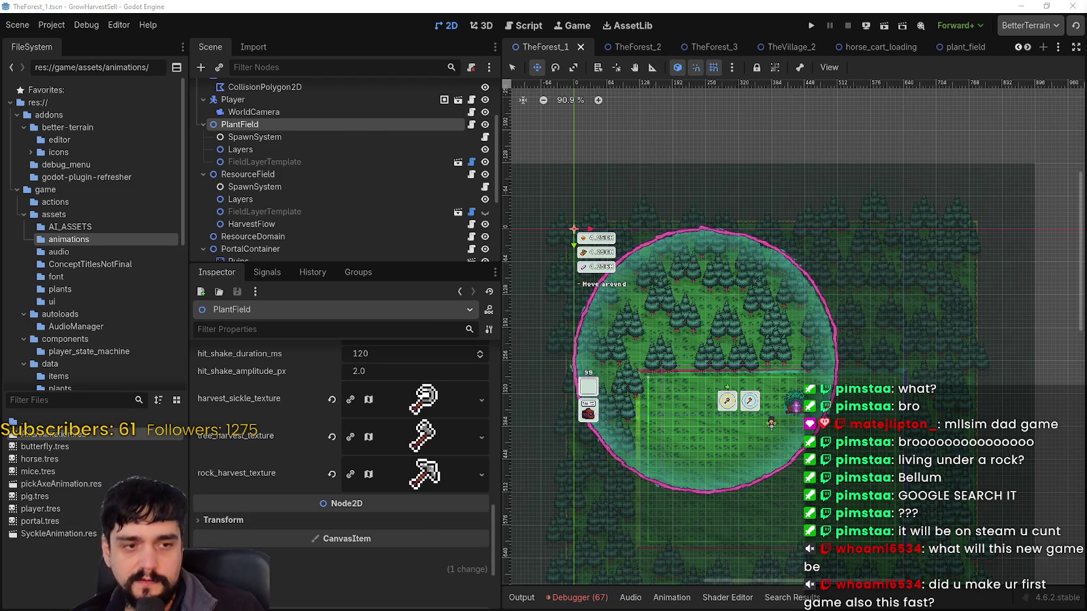
{"action": "key", "text": "alt+Tab"}
{"action": "left_click", "coordinate": [774, 77]}
Open the MR FARMBOY store page and view its Market screenshot.
{"action": "type", "text": "MR FARMBOY"}
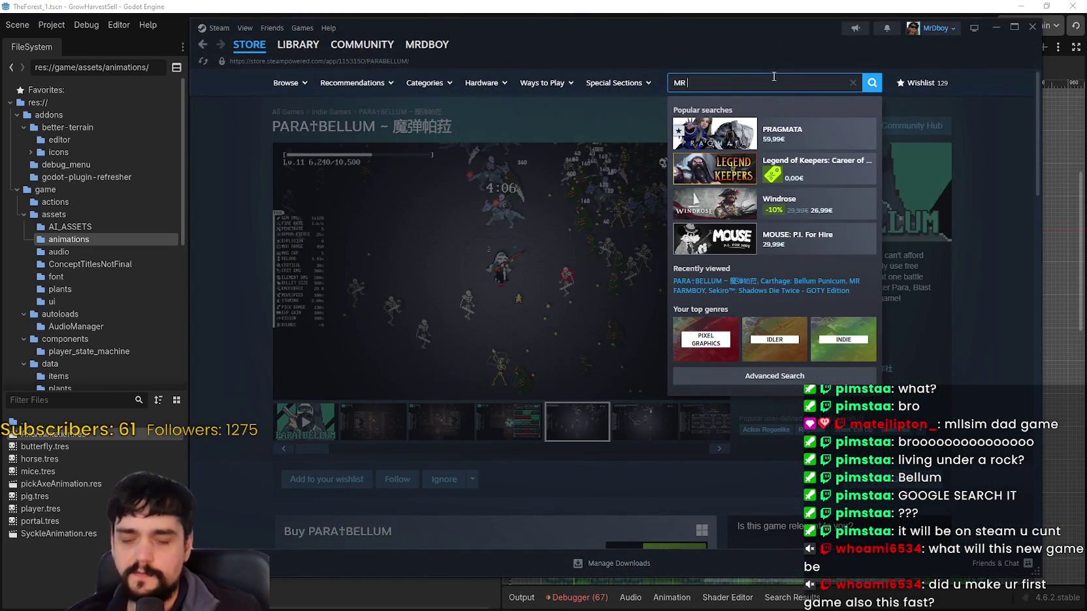
{"action": "left_click", "coordinate": [790, 132]}
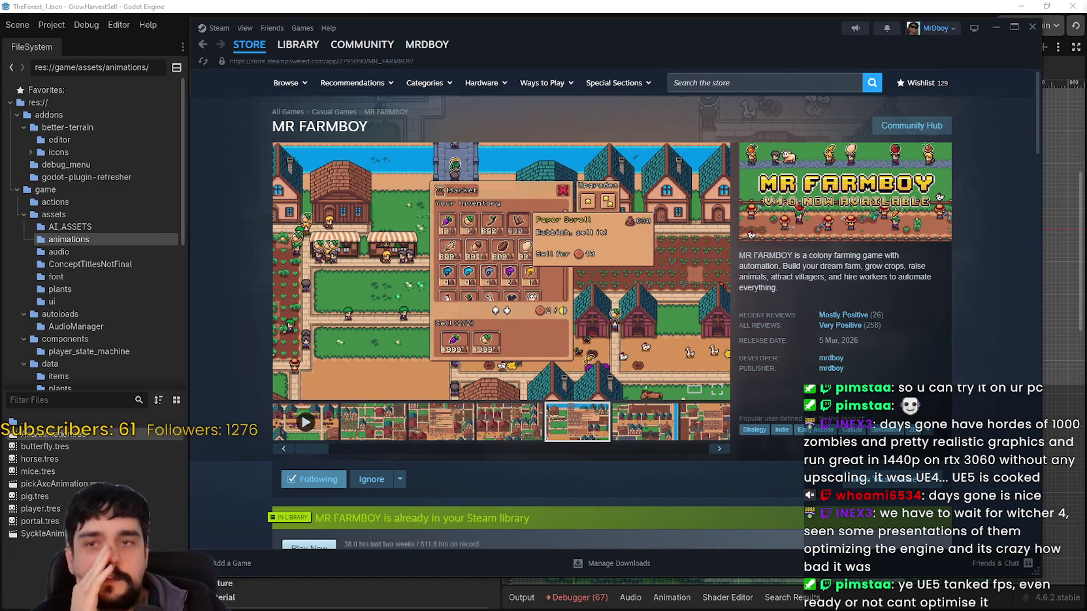
{"action": "left_click", "coordinate": [626, 430]}
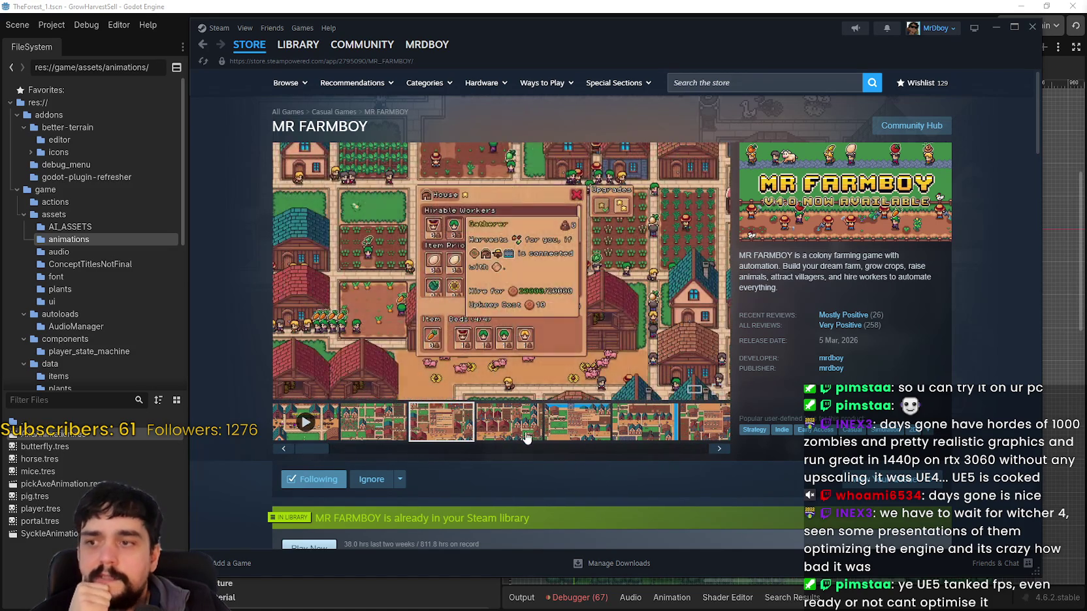
{"action": "left_click", "coordinate": [686, 437]}
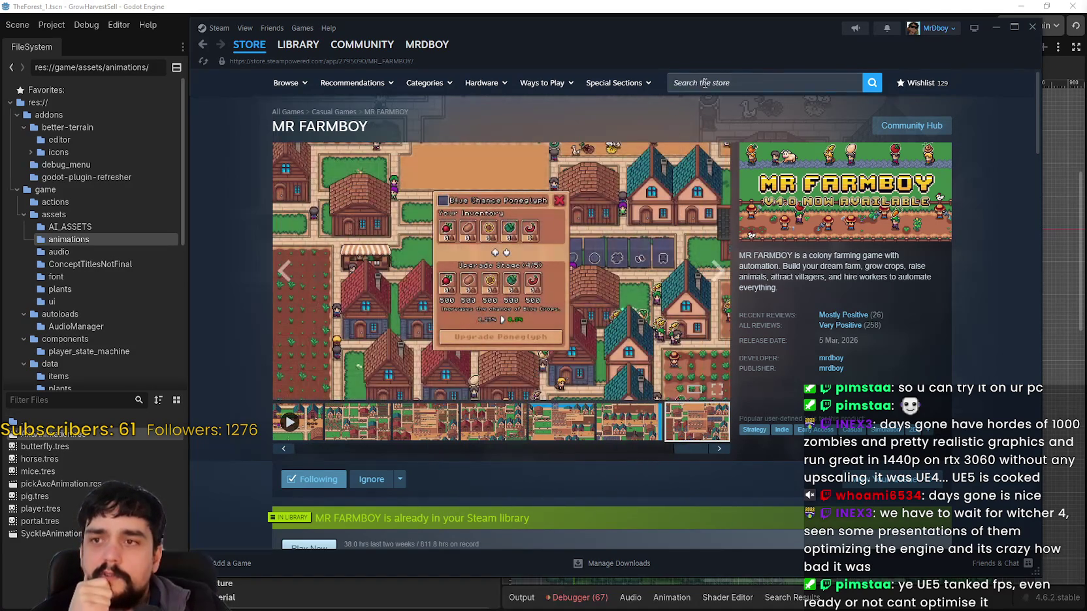
Search 'Kingdom', open Kingdom Come: Deliverance II and view its third screenshot full-size.
{"action": "left_click", "coordinate": [680, 82]}
{"action": "type", "text": "Kingdom"}
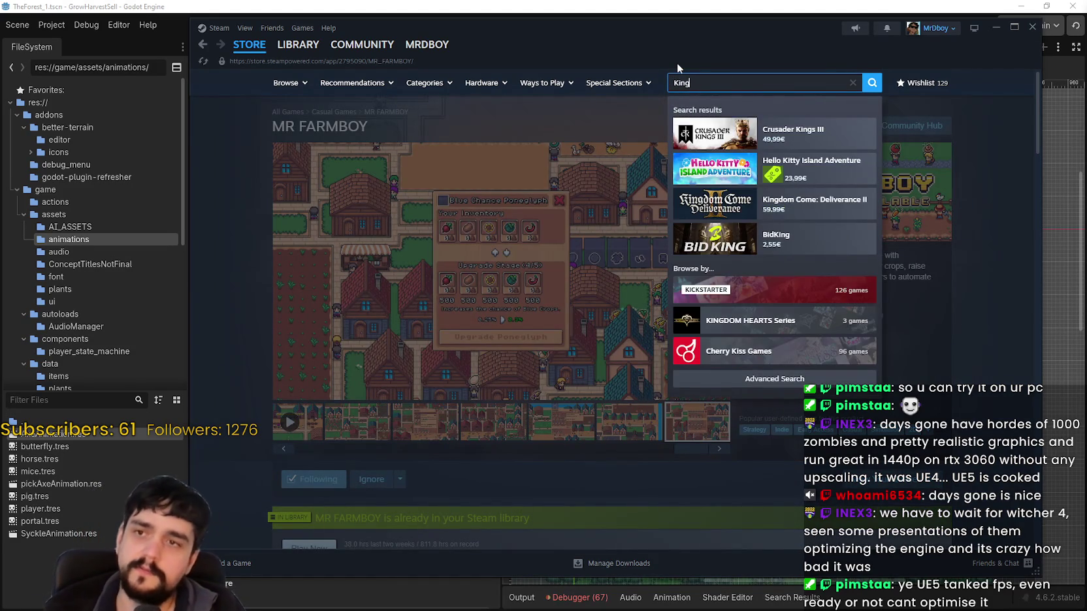
{"action": "left_click", "coordinate": [816, 134]}
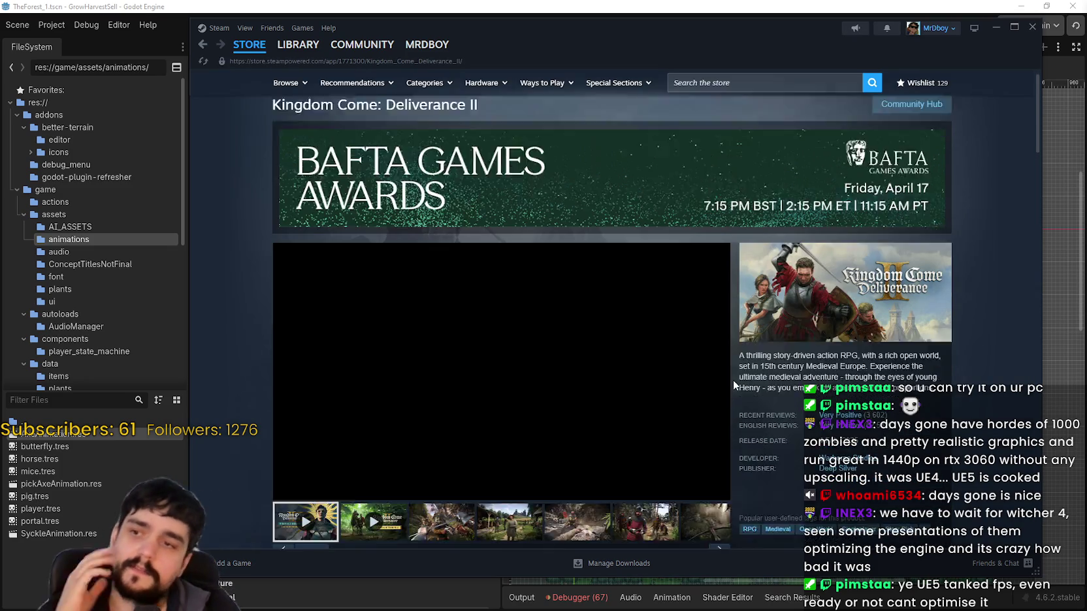
{"action": "scroll", "coordinate": [733, 379], "scroll_direction": "down", "scroll_amount": 3}
{"action": "left_click", "coordinate": [458, 446]}
{"action": "left_click", "coordinate": [583, 269]}
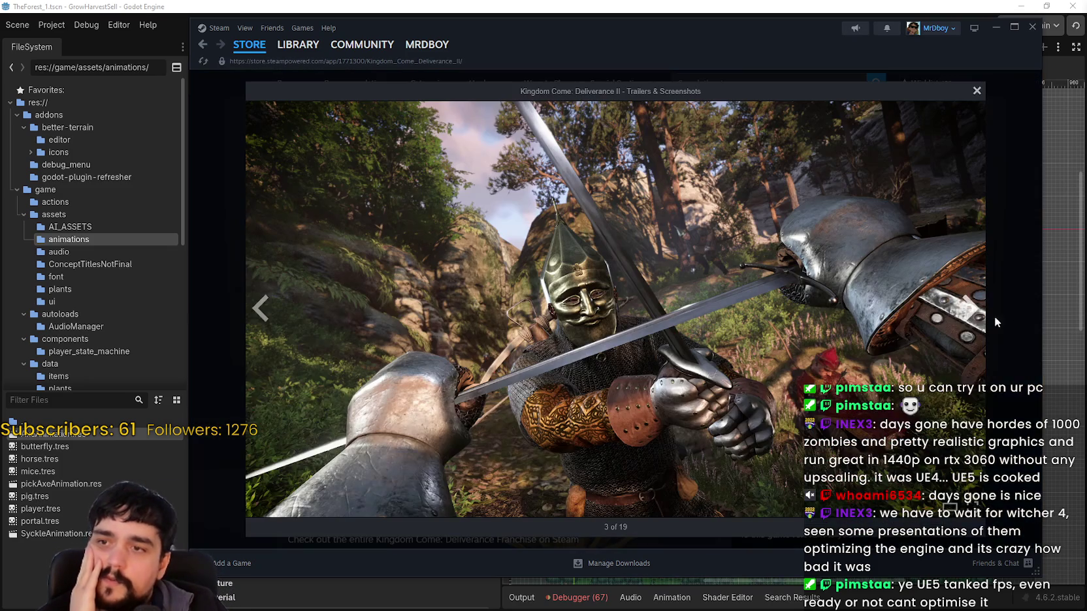
Page through the village, forest crossbow, tavern interior and garden screenshots.
{"action": "left_click", "coordinate": [972, 307]}
{"action": "left_click", "coordinate": [971, 307]}
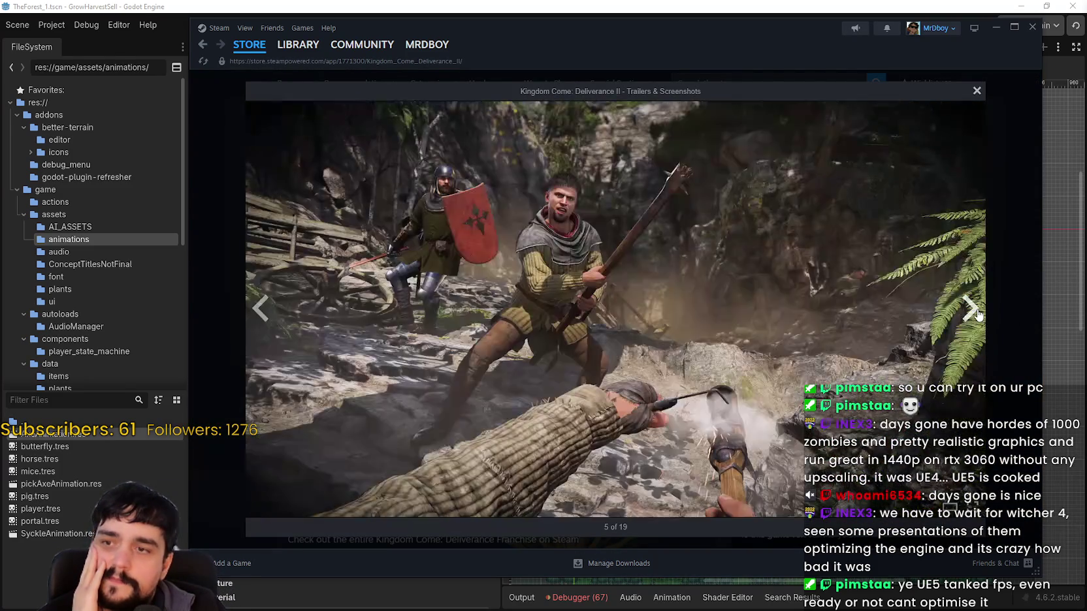
{"action": "left_click", "coordinate": [260, 308]}
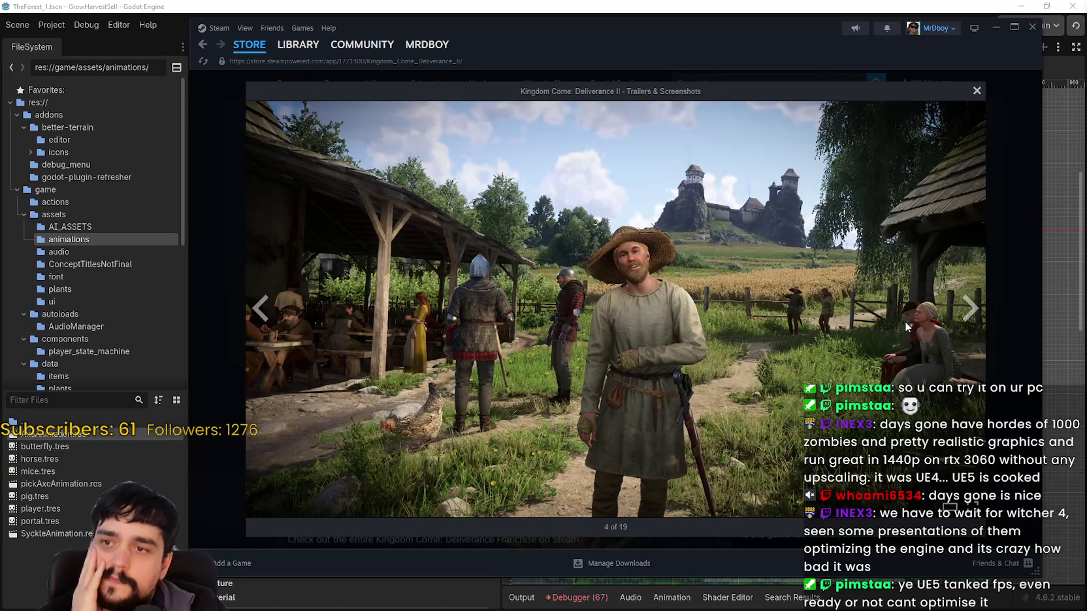
{"action": "left_click", "coordinate": [973, 314]}
{"action": "left_click", "coordinate": [973, 313]}
{"action": "left_click", "coordinate": [973, 314]}
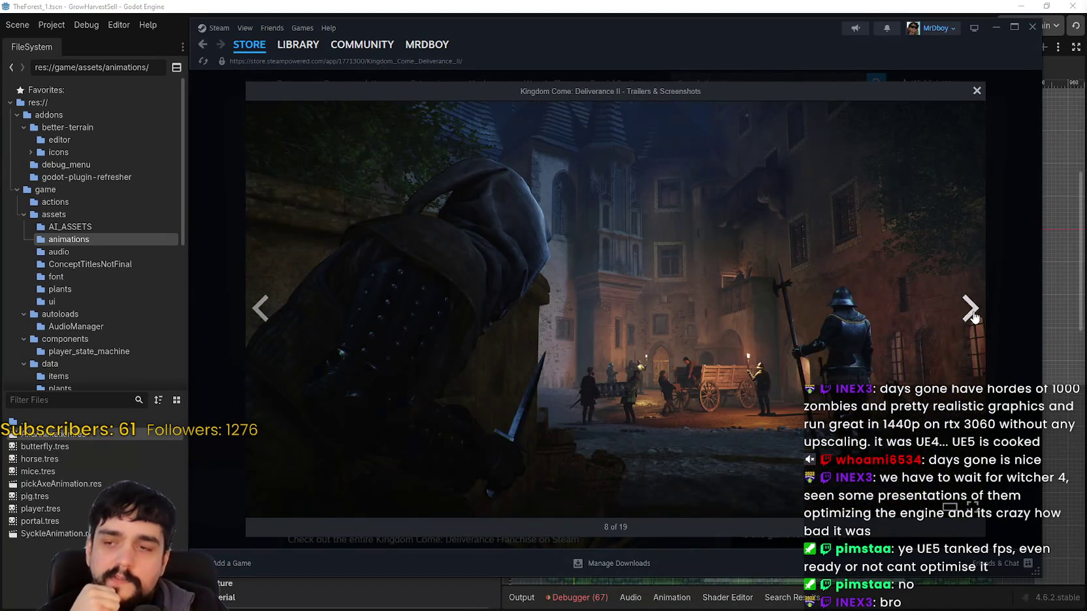
{"action": "left_click", "coordinate": [972, 309]}
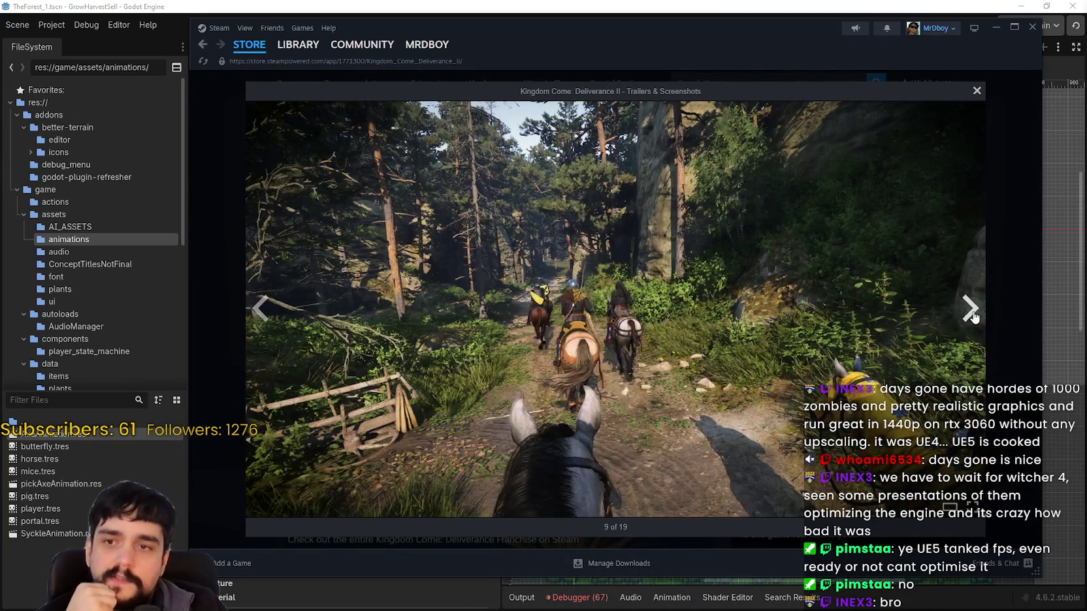
{"action": "left_click", "coordinate": [971, 310]}
{"action": "left_click", "coordinate": [972, 310]}
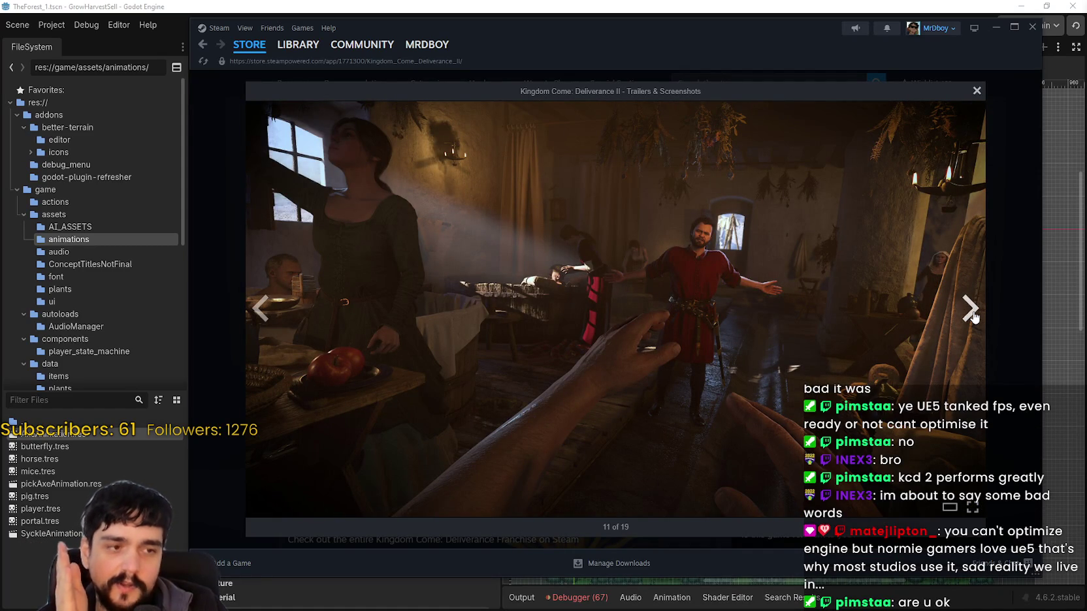
{"action": "left_click", "coordinate": [973, 312]}
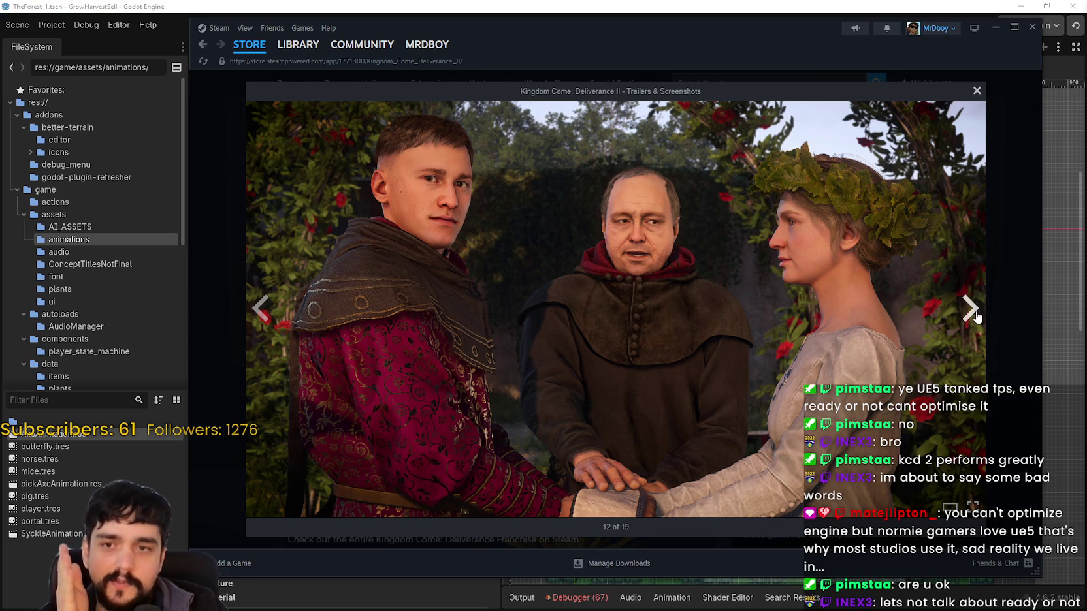
Cycle through the Accolades, Saints and Sinners, Story and Launch trailers, then close the viewer.
{"action": "left_click", "coordinate": [976, 315]}
{"action": "left_click", "coordinate": [974, 314]}
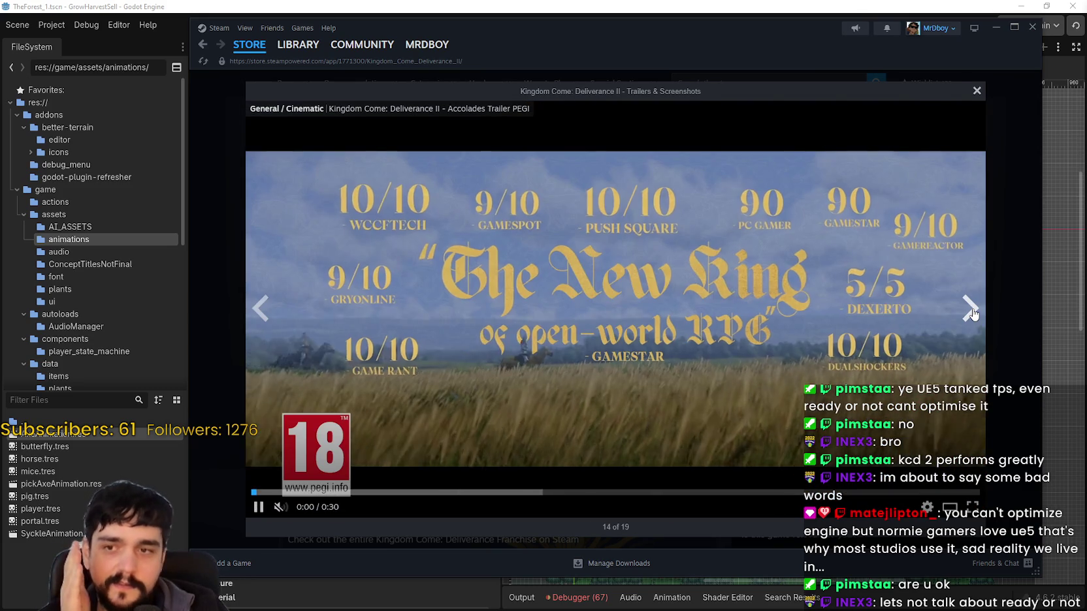
{"action": "left_click", "coordinate": [973, 313]}
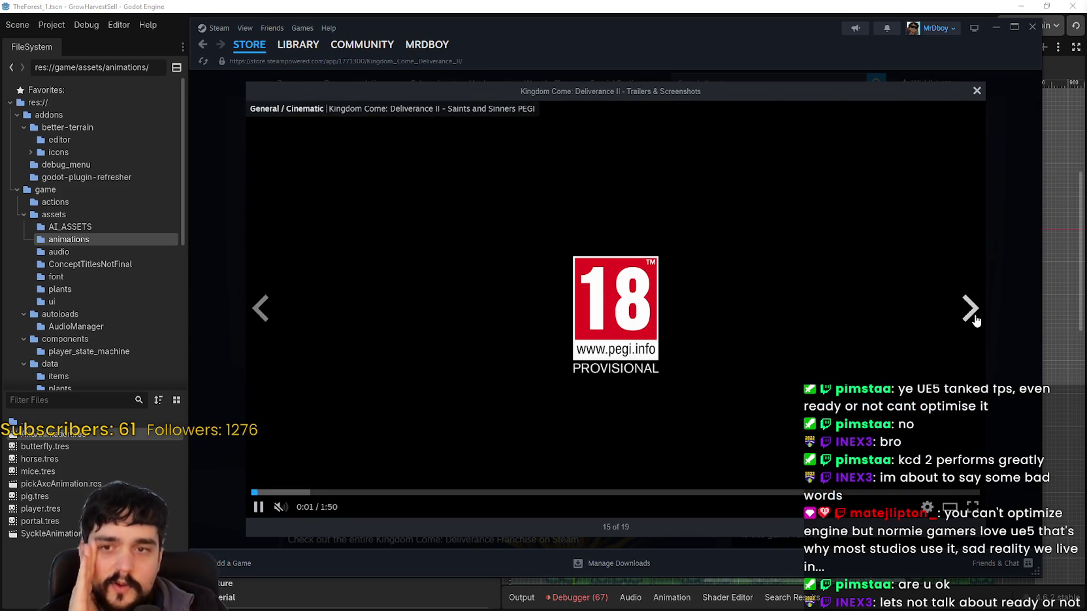
{"action": "left_click", "coordinate": [974, 317]}
{"action": "left_click", "coordinate": [973, 315]}
{"action": "left_click", "coordinate": [973, 314]}
{"action": "left_click", "coordinate": [972, 314]}
{"action": "left_click", "coordinate": [971, 313]}
{"action": "left_click", "coordinate": [970, 311]}
{"action": "key", "text": "Escape"}
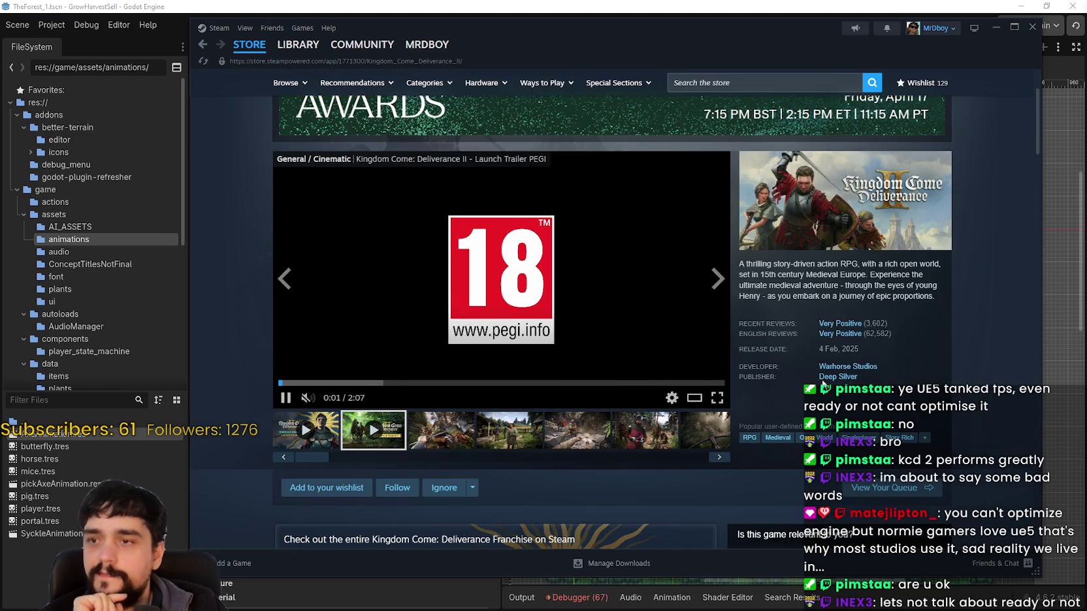
{"action": "left_click", "coordinate": [531, 431]}
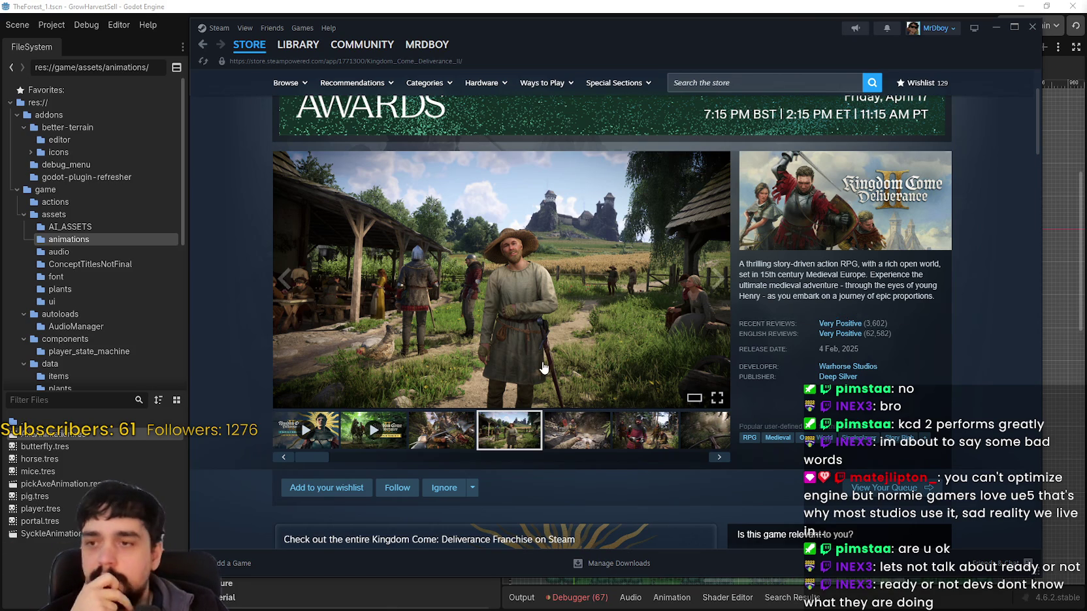
View the village screenshot full-size, advance one, and close the viewer.
{"action": "left_click", "coordinate": [717, 398]}
{"action": "left_click", "coordinate": [973, 301]}
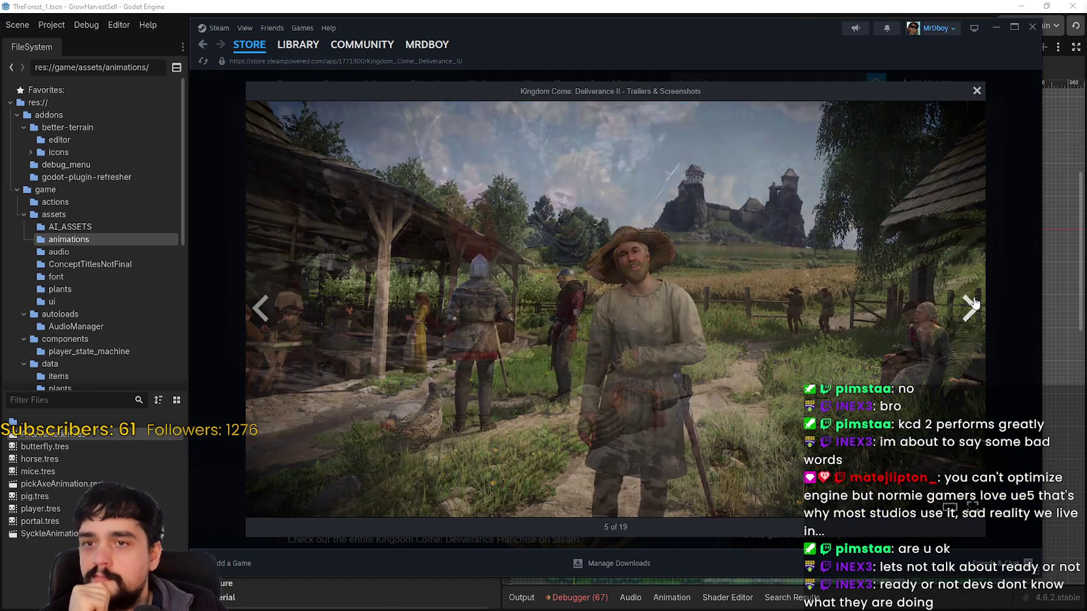
{"action": "left_click", "coordinate": [1015, 253]}
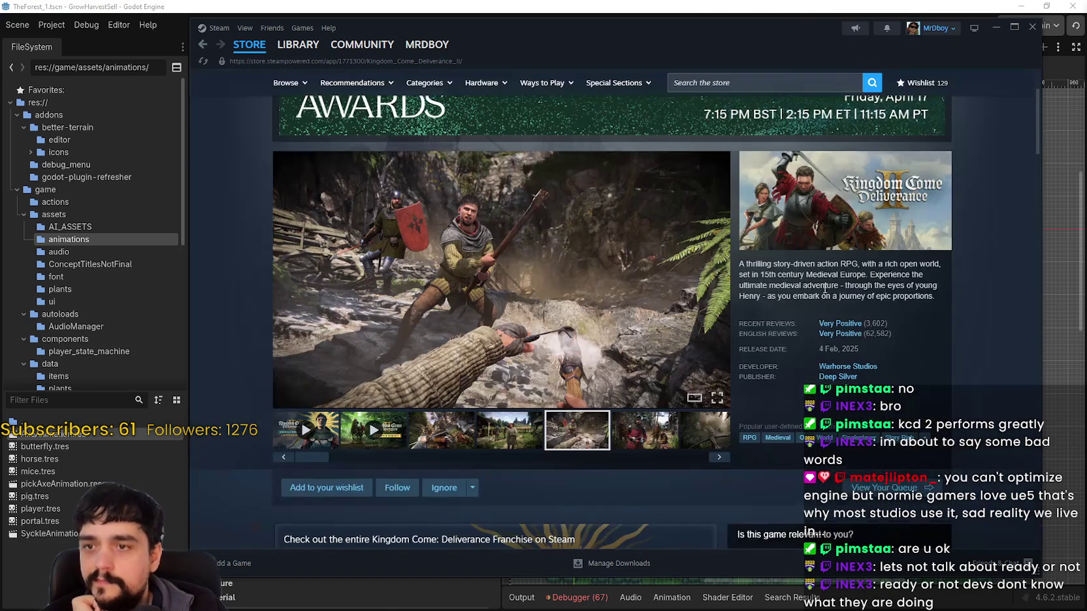
Scroll the Kingdom Come: Deliverance II page and bring up the store search suggestions.
{"action": "scroll", "coordinate": [845, 282], "scroll_direction": "down", "scroll_amount": 4}
{"action": "scroll", "coordinate": [988, 422], "scroll_direction": "down", "scroll_amount": 3}
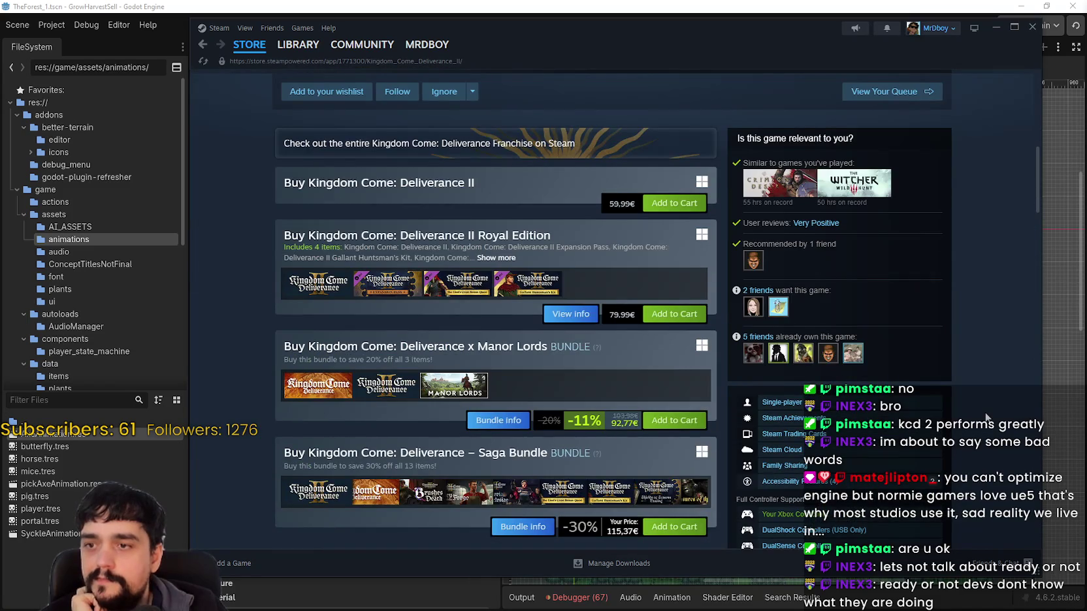
{"action": "scroll", "coordinate": [974, 410], "scroll_direction": "up", "scroll_amount": 8}
{"action": "scroll", "coordinate": [512, 382], "scroll_direction": "down", "scroll_amount": 2}
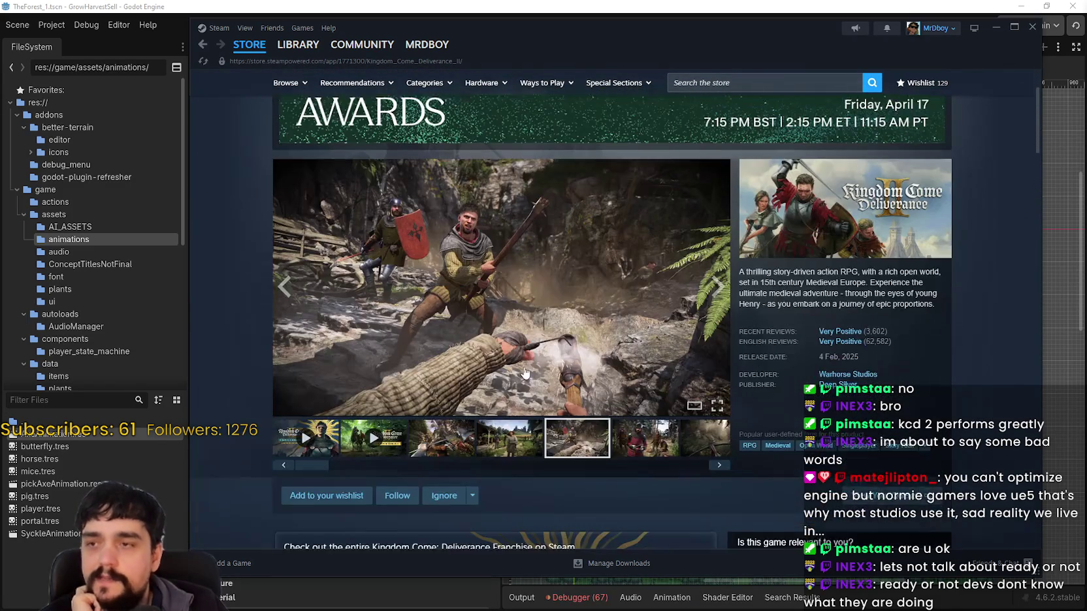
{"action": "scroll", "coordinate": [512, 383], "scroll_direction": "up", "scroll_amount": 2}
{"action": "scroll", "coordinate": [318, 307], "scroll_direction": "down", "scroll_amount": 4}
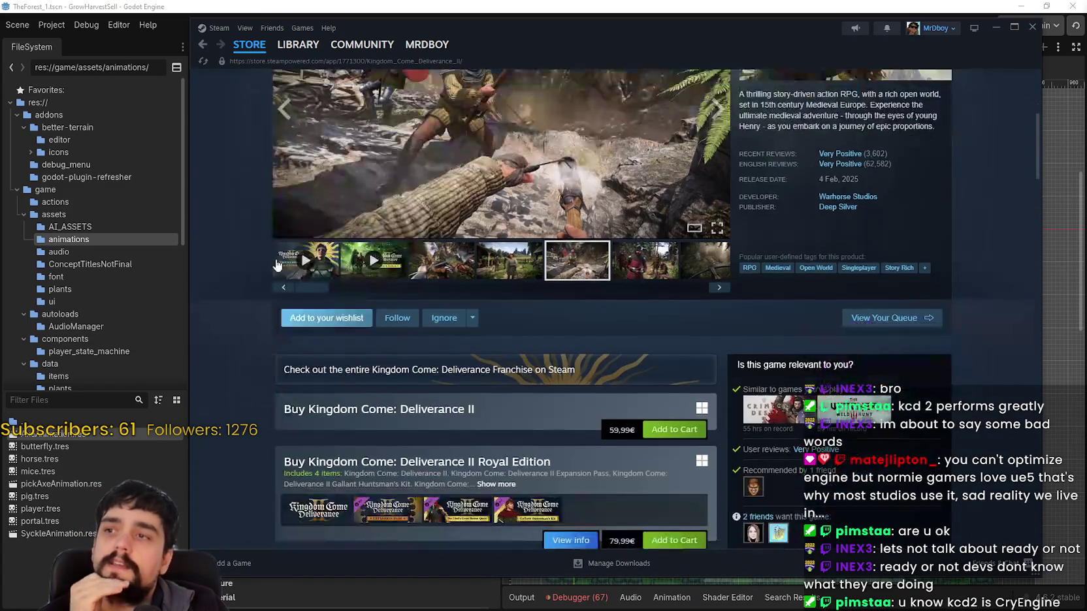
{"action": "scroll", "coordinate": [318, 307], "scroll_direction": "up", "scroll_amount": 4}
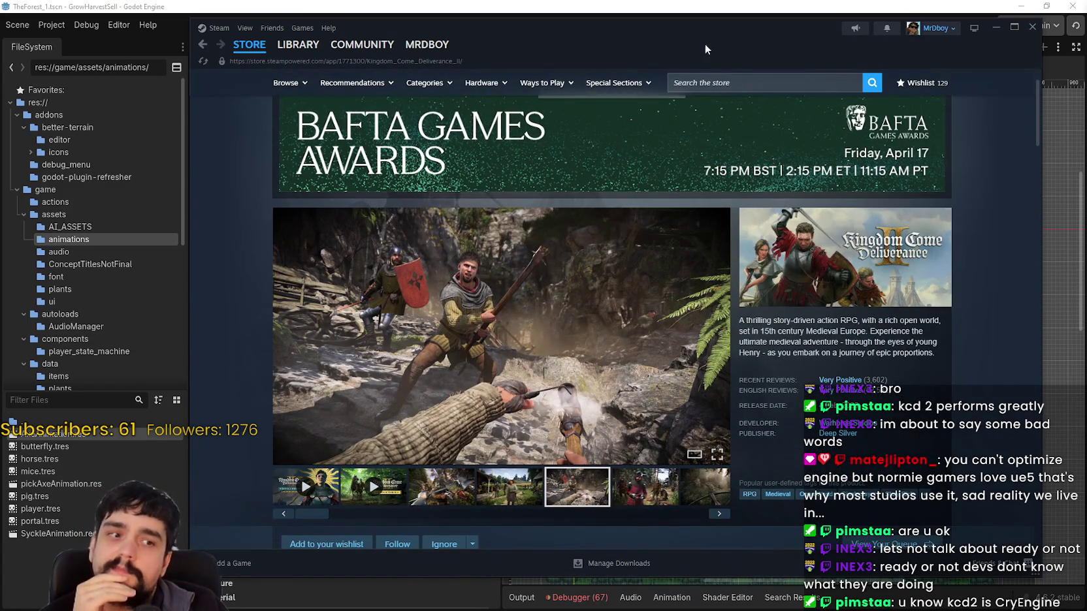
{"action": "left_click", "coordinate": [770, 86]}
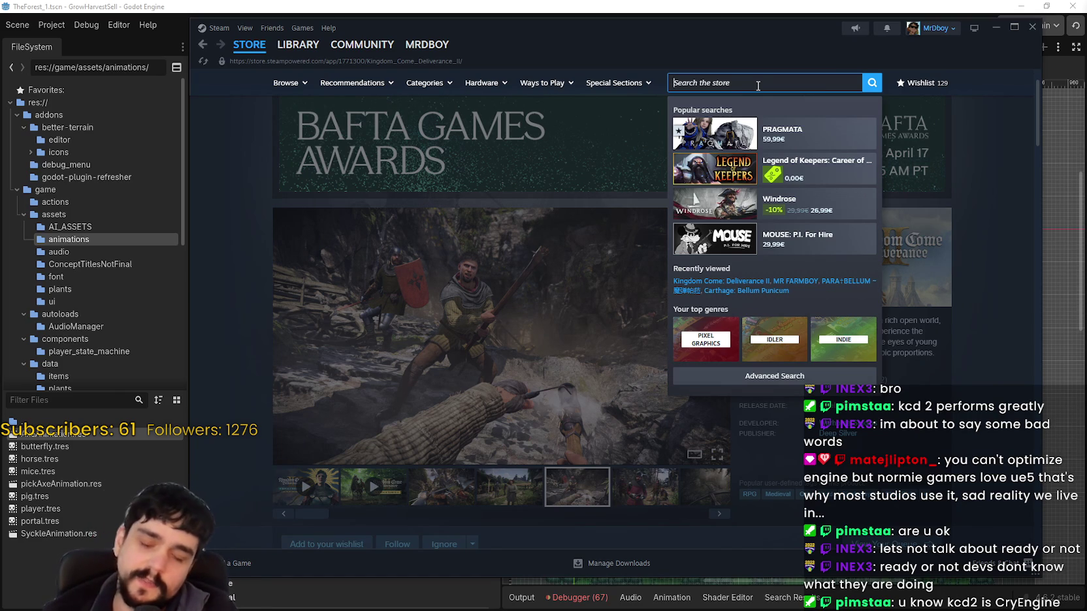
Search 'avalo', open Tainted Grail: The Fall of Avalon, and view its second screenshot full-size.
{"action": "type", "text": "a"}
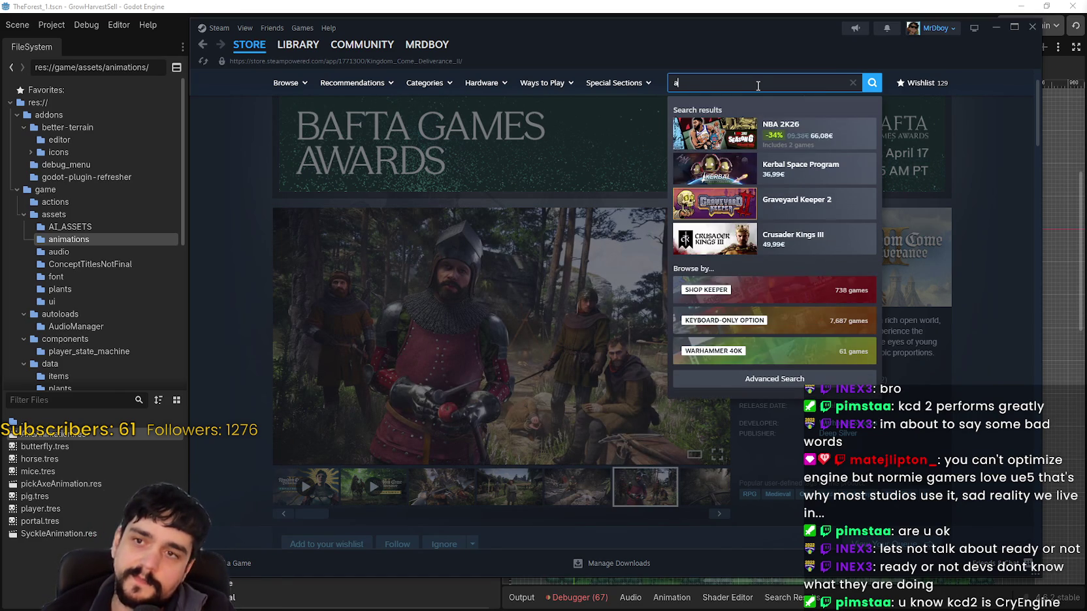
{"action": "type", "text": "valo"}
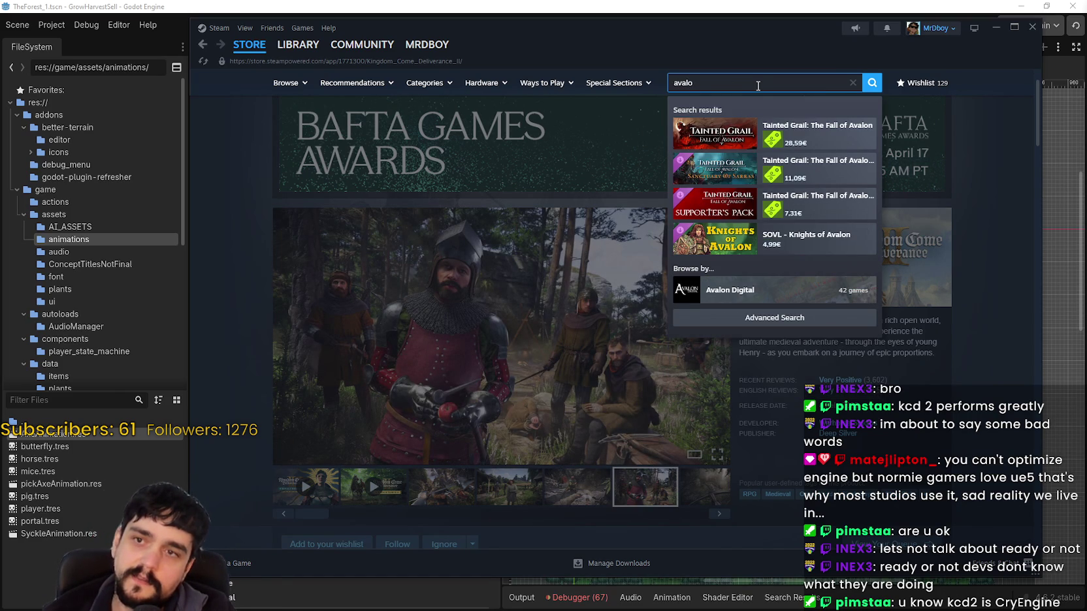
{"action": "left_click", "coordinate": [816, 133]}
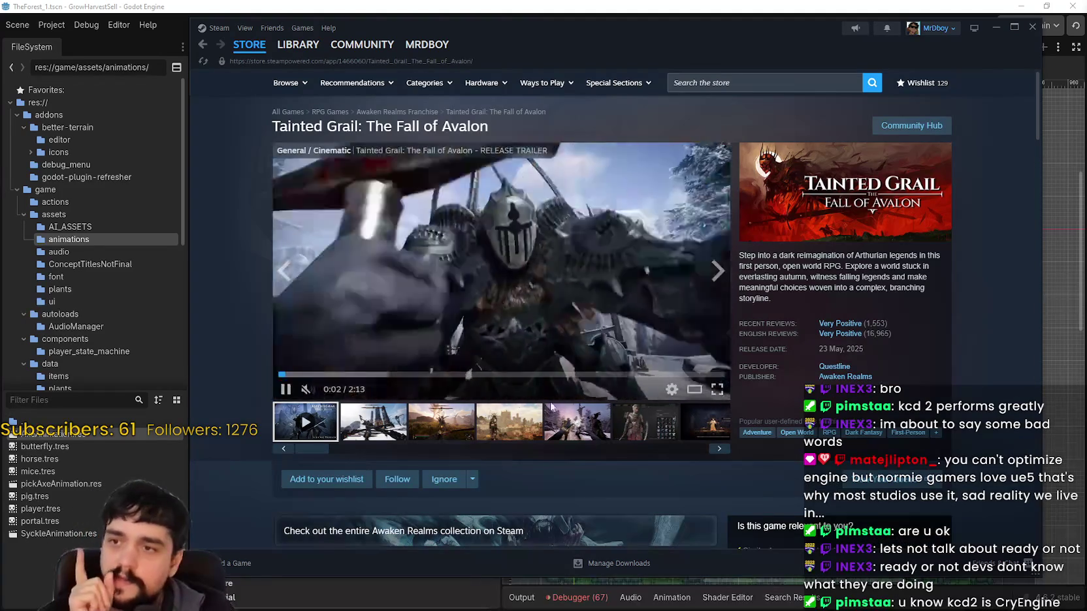
{"action": "left_click", "coordinate": [384, 423]}
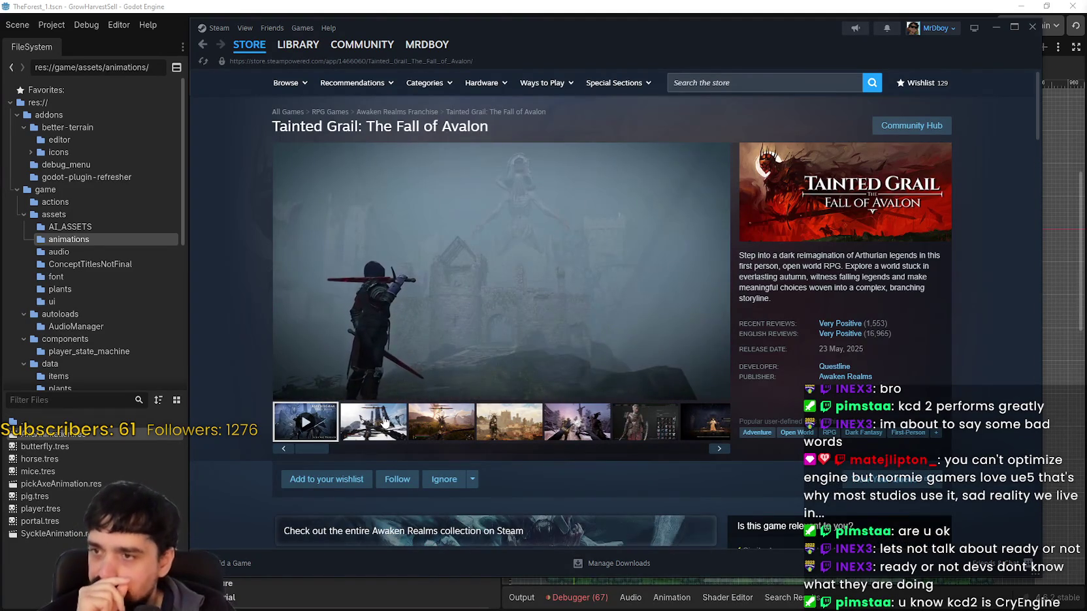
{"action": "left_click", "coordinate": [520, 280]}
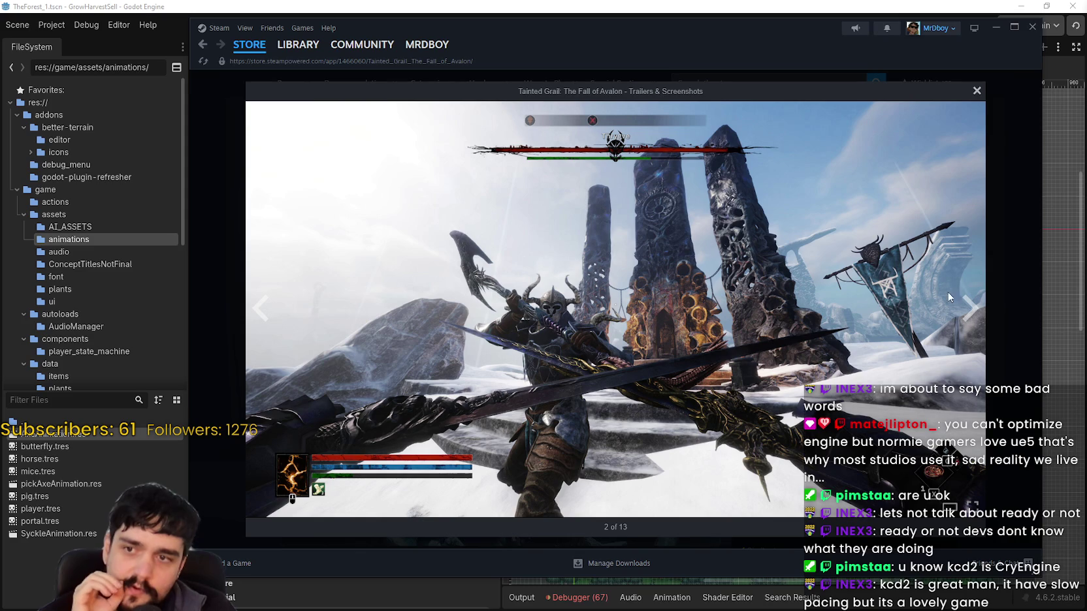
{"action": "left_click", "coordinate": [997, 224]}
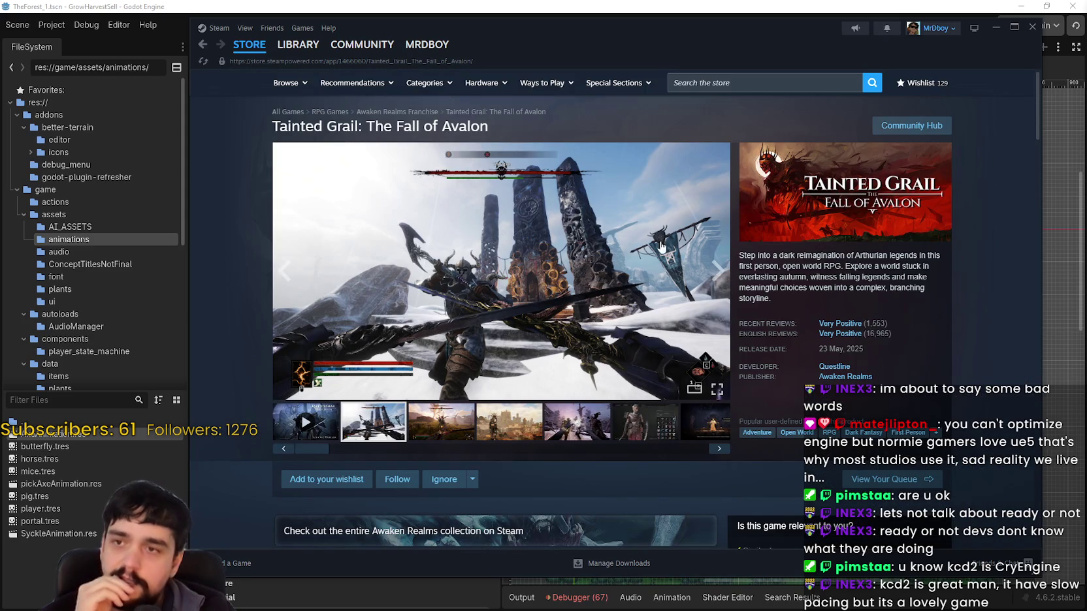
Select the Tainted Grail title text and return to the store search field.
{"action": "triple_click", "coordinate": [468, 124]}
{"action": "scroll", "coordinate": [891, 317], "scroll_direction": "down", "scroll_amount": 3}
{"action": "scroll", "coordinate": [958, 446], "scroll_direction": "up", "scroll_amount": 3}
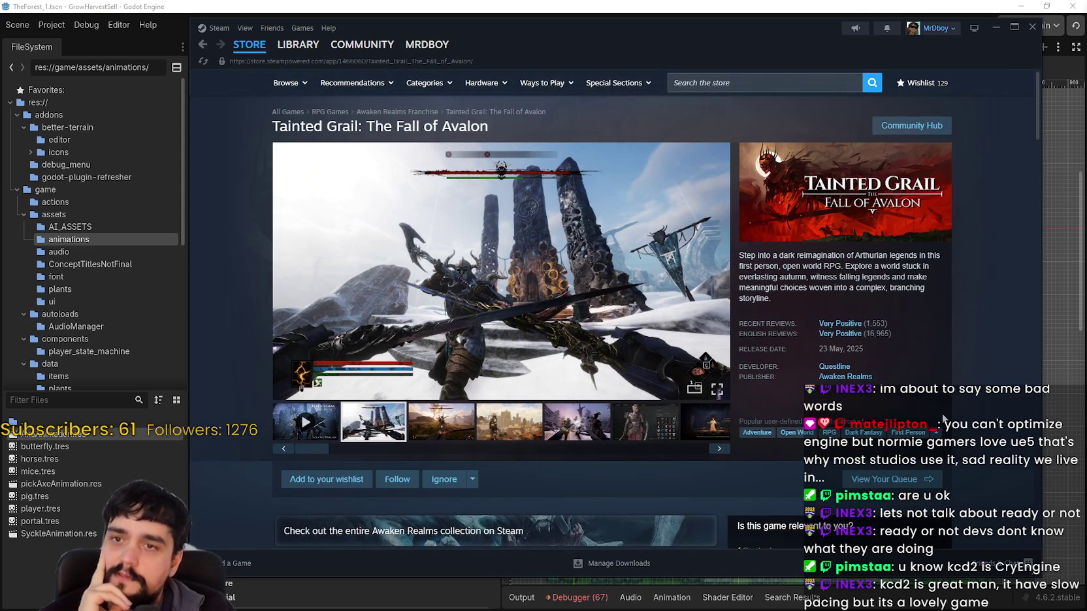
{"action": "left_click", "coordinate": [758, 85]}
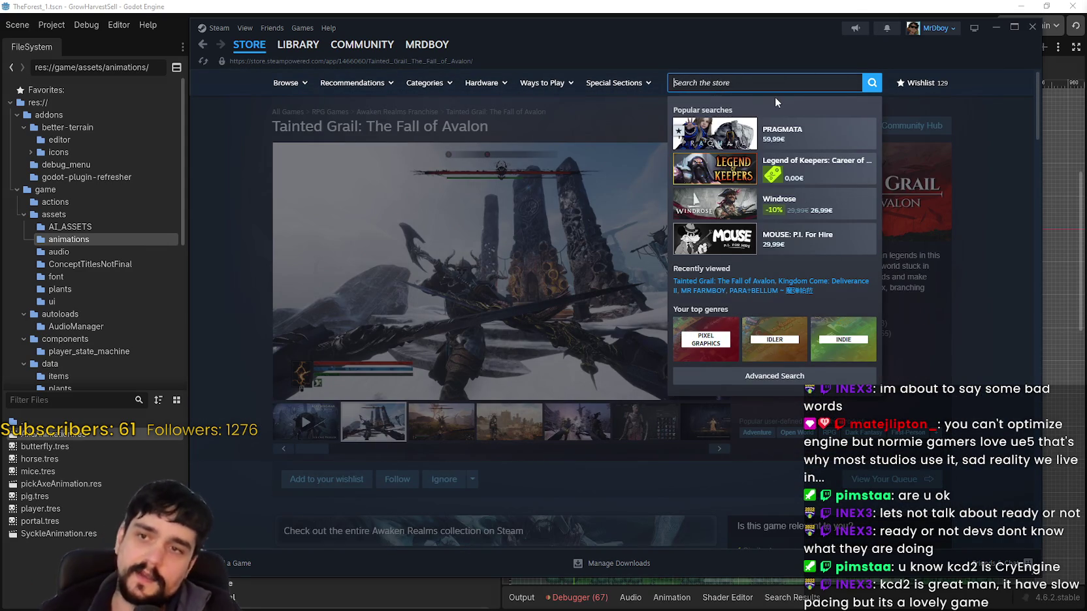
Open Crimson Desert via a 'Crim' search, view its third screenshot, and highlight 54.6 hours on record.
{"action": "type", "text": "Crim"}
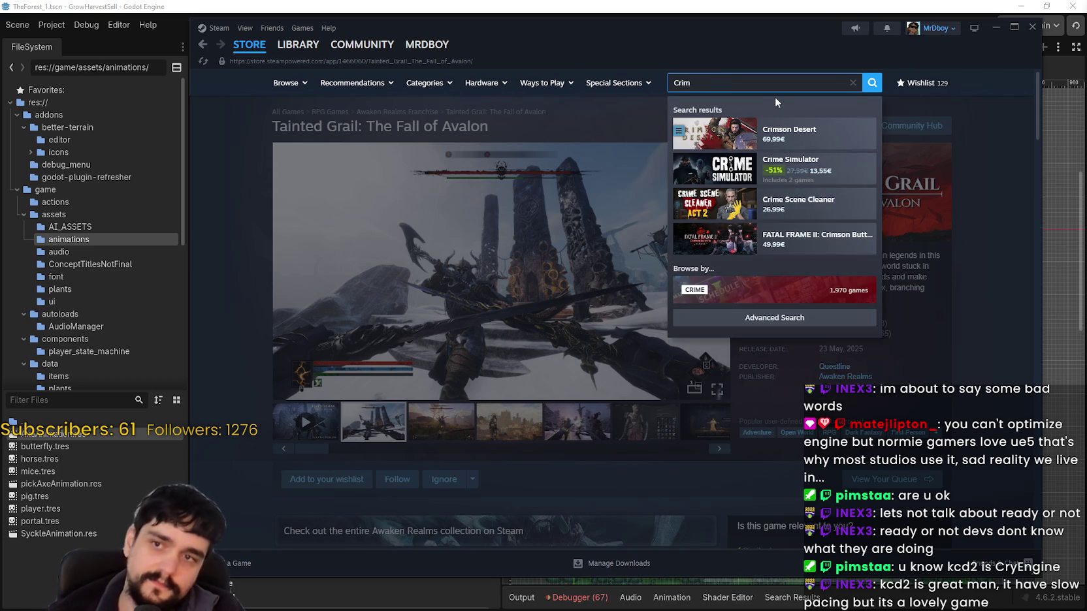
{"action": "left_click", "coordinate": [718, 130]}
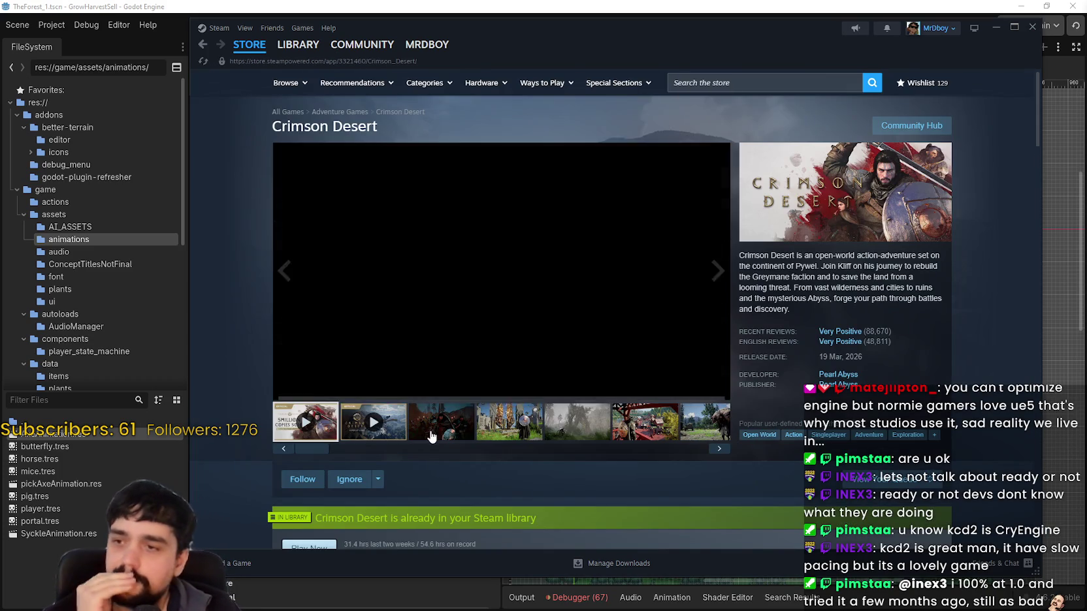
{"action": "left_click", "coordinate": [431, 437]}
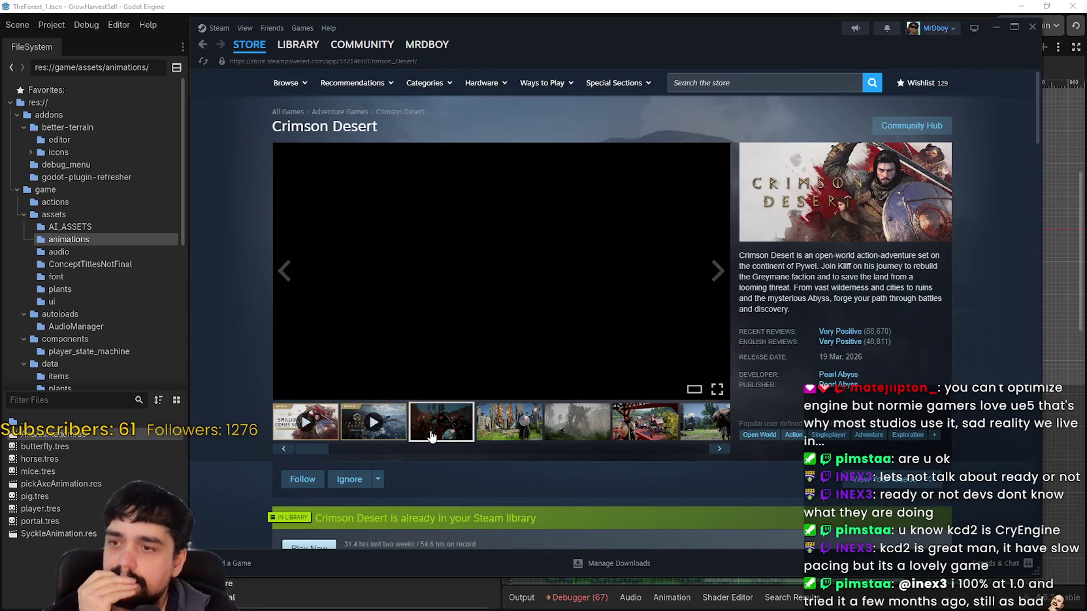
{"action": "scroll", "coordinate": [612, 364], "scroll_direction": "down", "scroll_amount": 3}
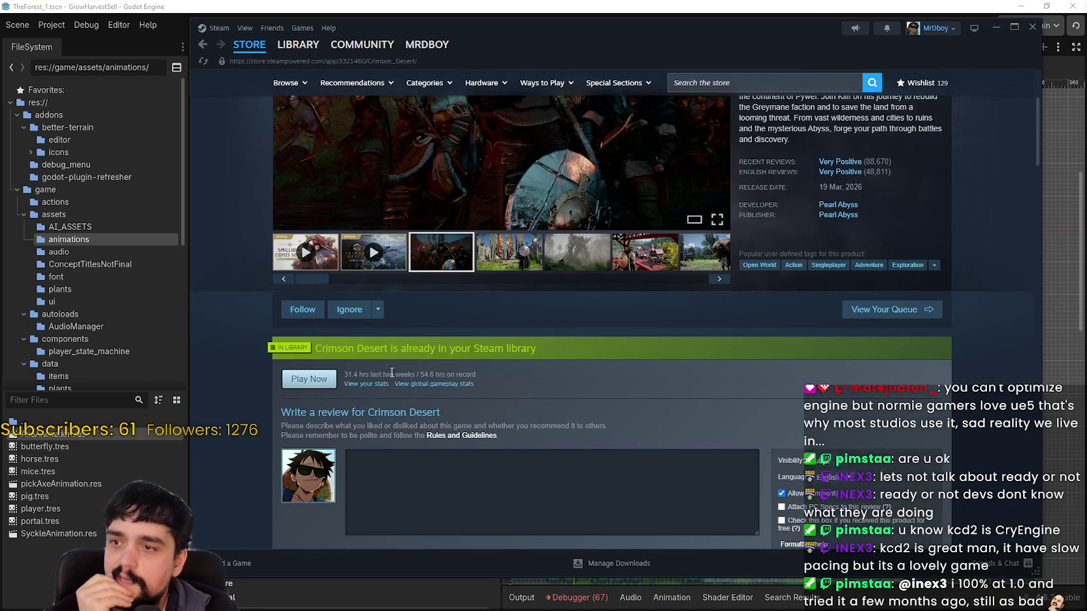
{"action": "left_click_drag", "start_coordinate": [419, 377], "coordinate": [457, 379]}
{"action": "scroll", "coordinate": [456, 378], "scroll_direction": "up", "scroll_amount": 3}
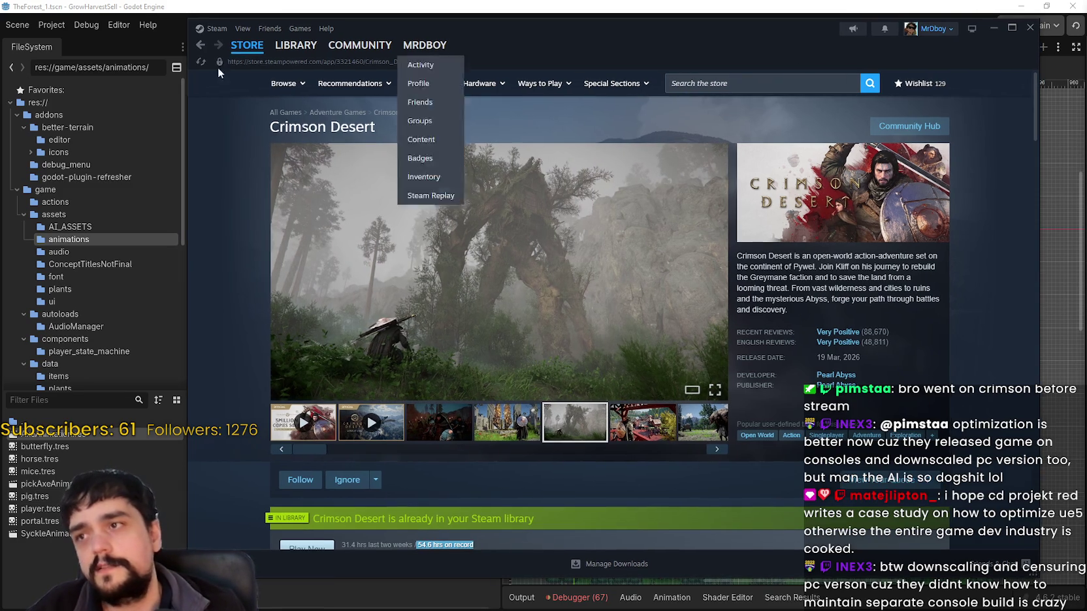
Return to Godot and reload the externally modified TheForest_1.tscn from disk.
{"action": "mouse_move", "coordinate": [248, 45]}
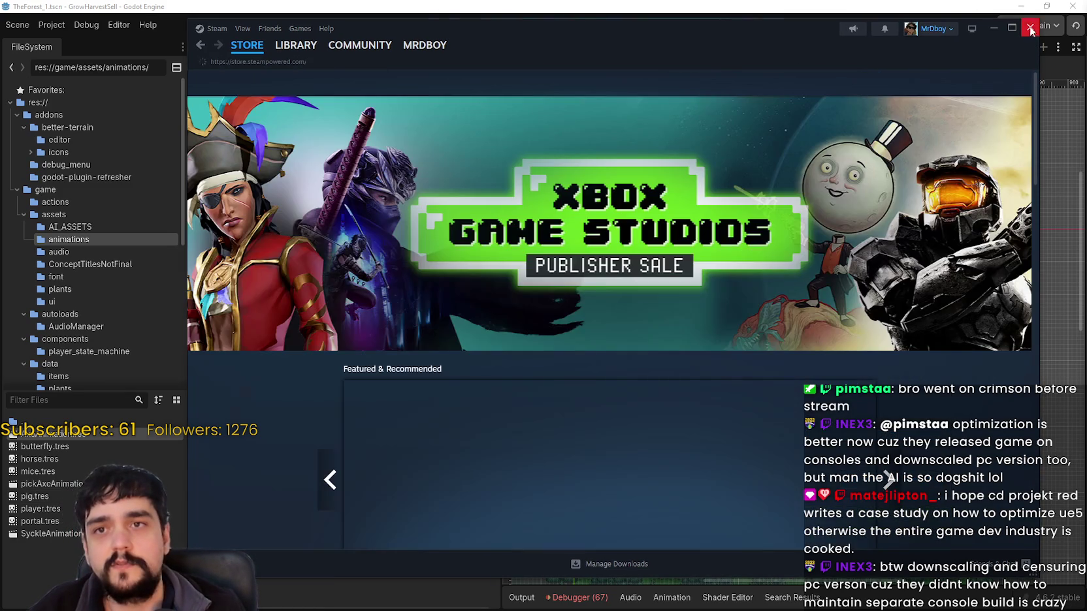
{"action": "key", "text": "alt+Tab"}
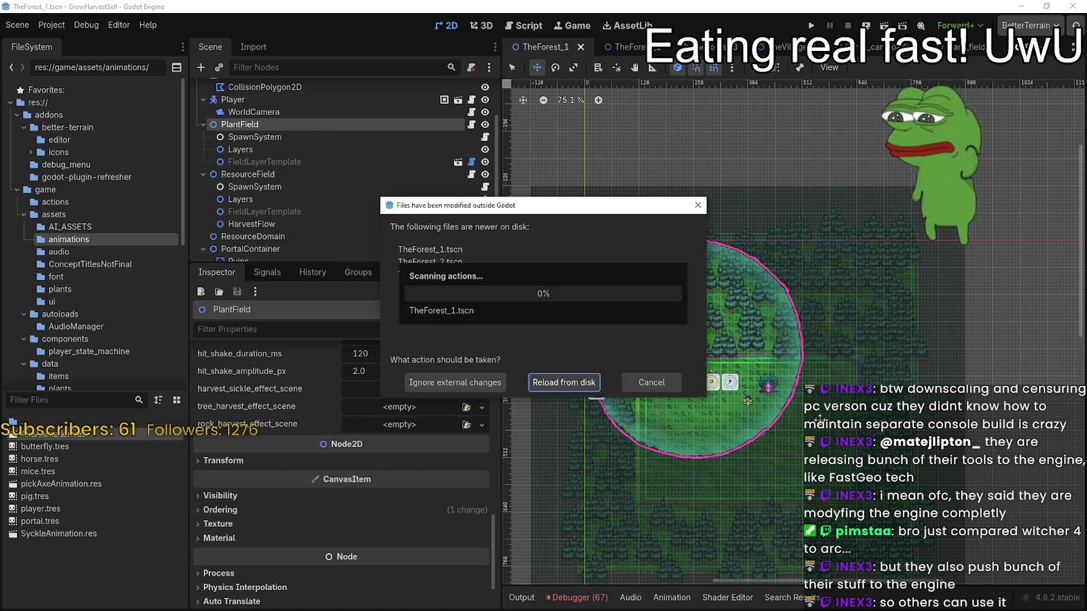
{"action": "left_click", "coordinate": [564, 313]}
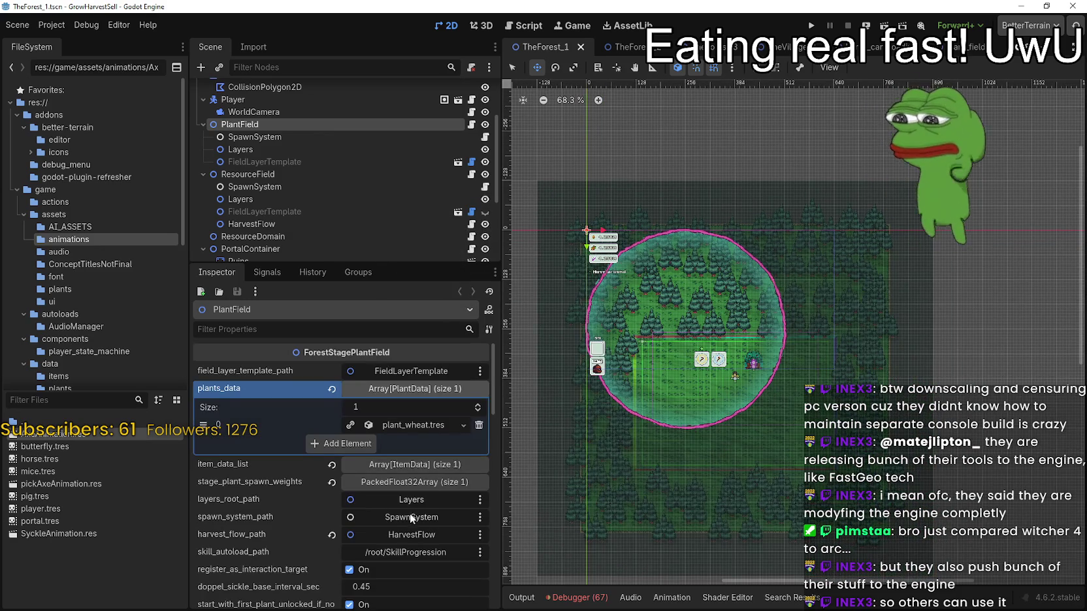
Run the GrowHarvestSell project with F5 to reach the Harvest Mage title screen.
{"action": "scroll", "coordinate": [409, 513], "scroll_direction": "down", "scroll_amount": 10}
{"action": "scroll", "coordinate": [413, 502], "scroll_direction": "down", "scroll_amount": 3}
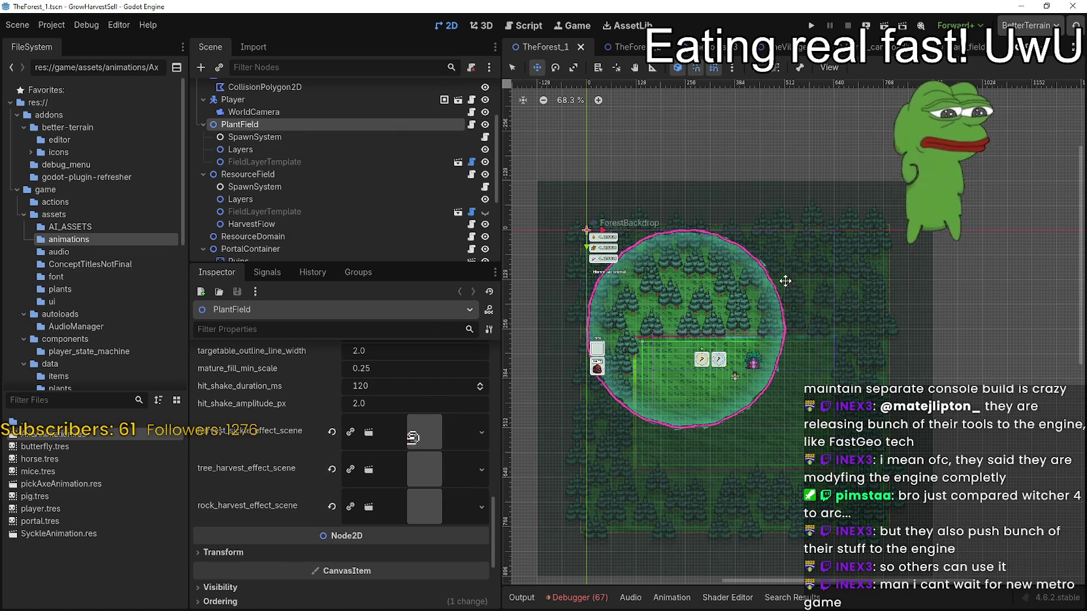
{"action": "key", "text": "F5"}
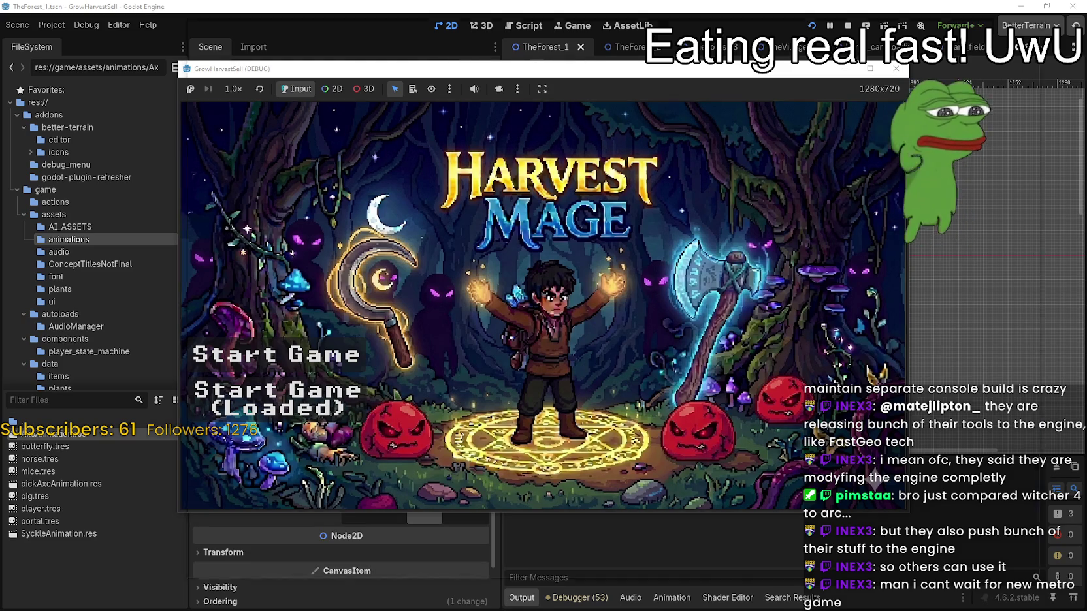
{"action": "key", "text": "alt+Tab"}
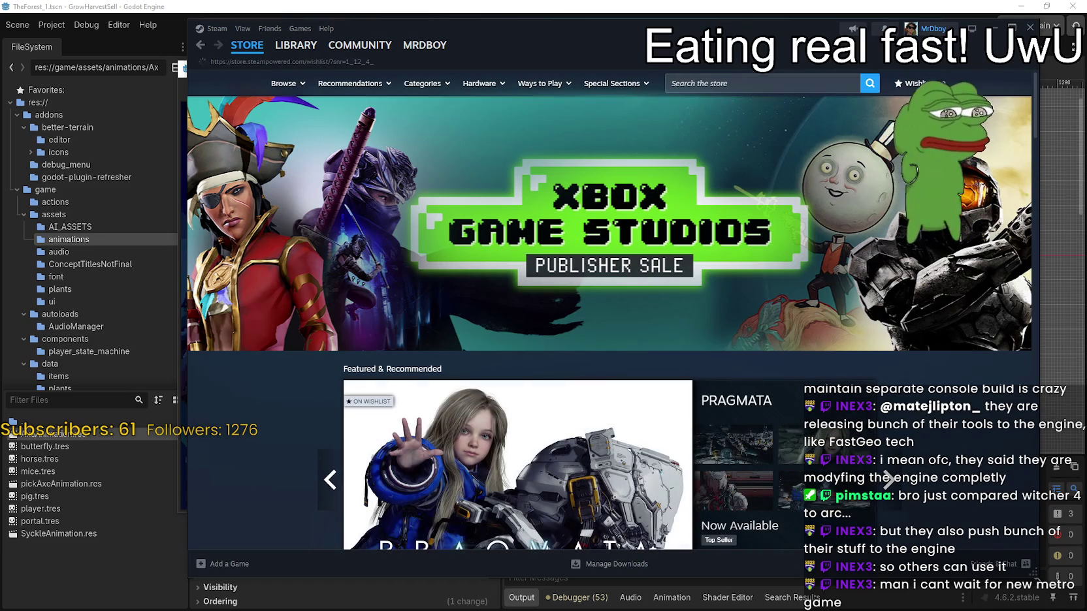
Open the Steam wishlist and sort it by date added.
{"action": "left_click", "coordinate": [936, 83]}
{"action": "scroll", "coordinate": [487, 274], "scroll_direction": "down", "scroll_amount": 2}
{"action": "scroll", "coordinate": [734, 228], "scroll_direction": "up", "scroll_amount": 2}
{"action": "left_click", "coordinate": [885, 167]}
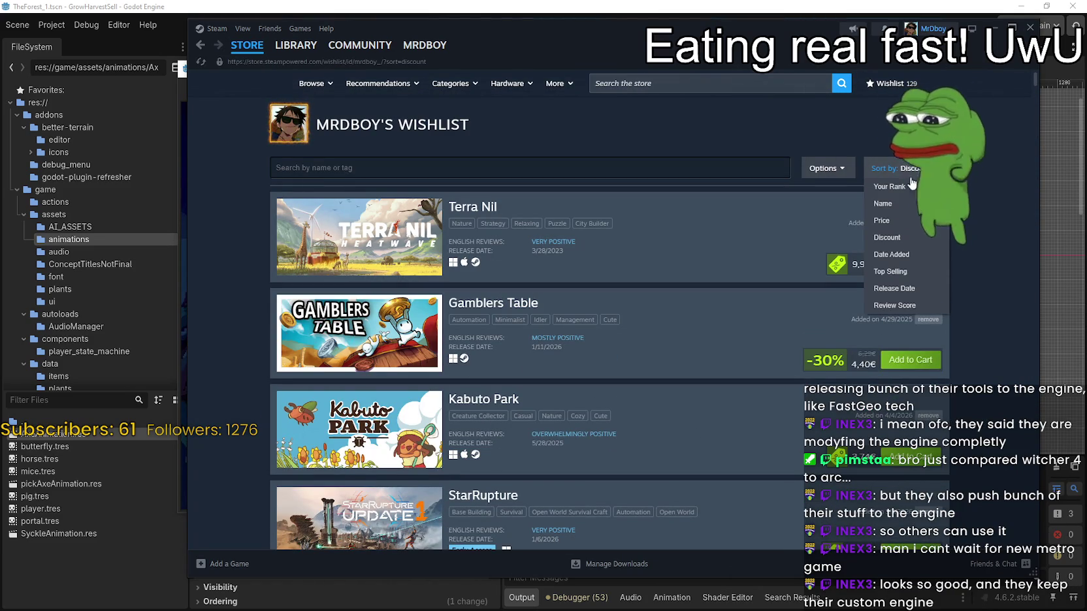
{"action": "left_click", "coordinate": [905, 255]}
Return to the Steam store front page and start a new store search.
{"action": "scroll", "coordinate": [422, 262], "scroll_direction": "down", "scroll_amount": 6}
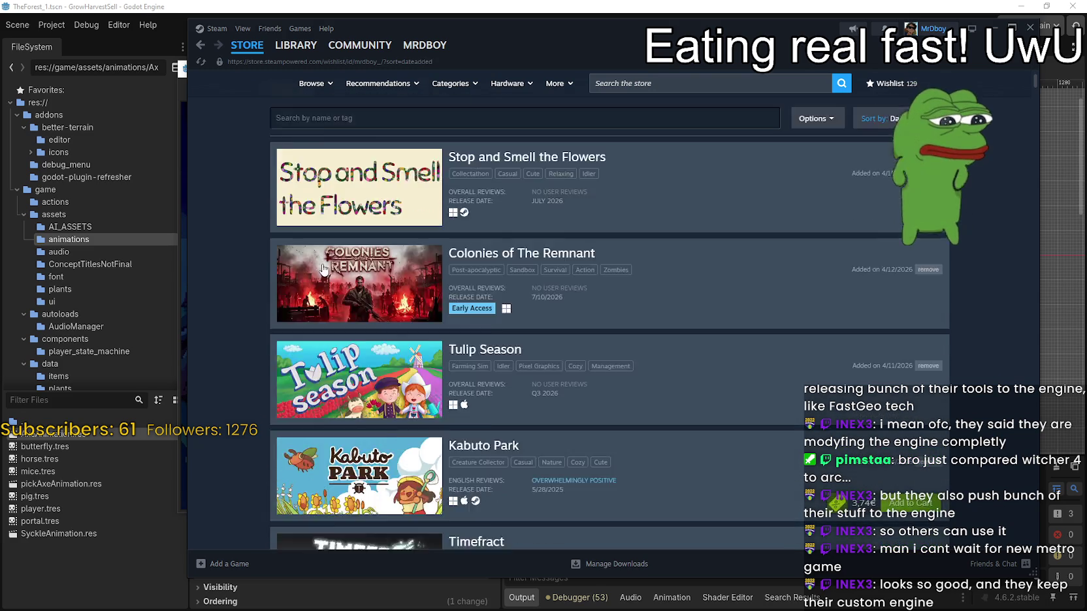
{"action": "scroll", "coordinate": [439, 365], "scroll_direction": "up", "scroll_amount": 5}
{"action": "scroll", "coordinate": [439, 365], "scroll_direction": "up", "scroll_amount": 2}
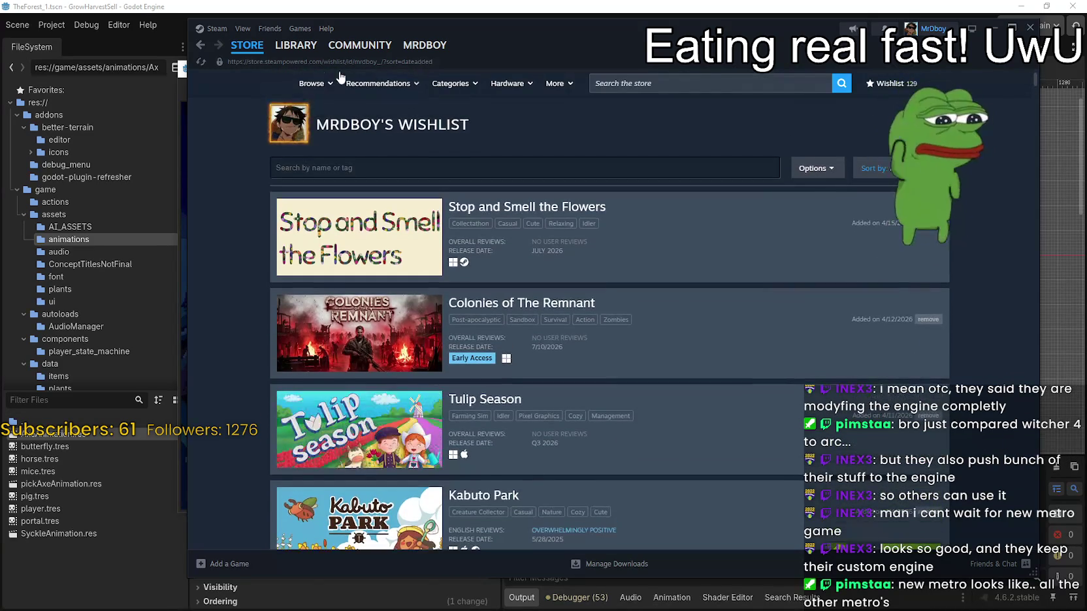
{"action": "left_click", "coordinate": [247, 45]}
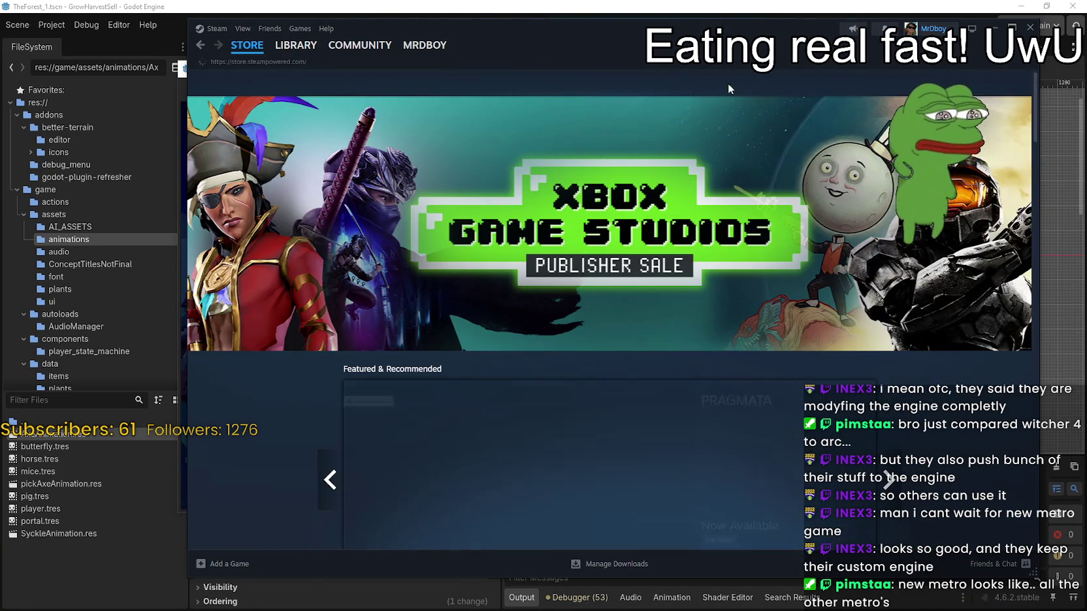
{"action": "left_click", "coordinate": [815, 88]}
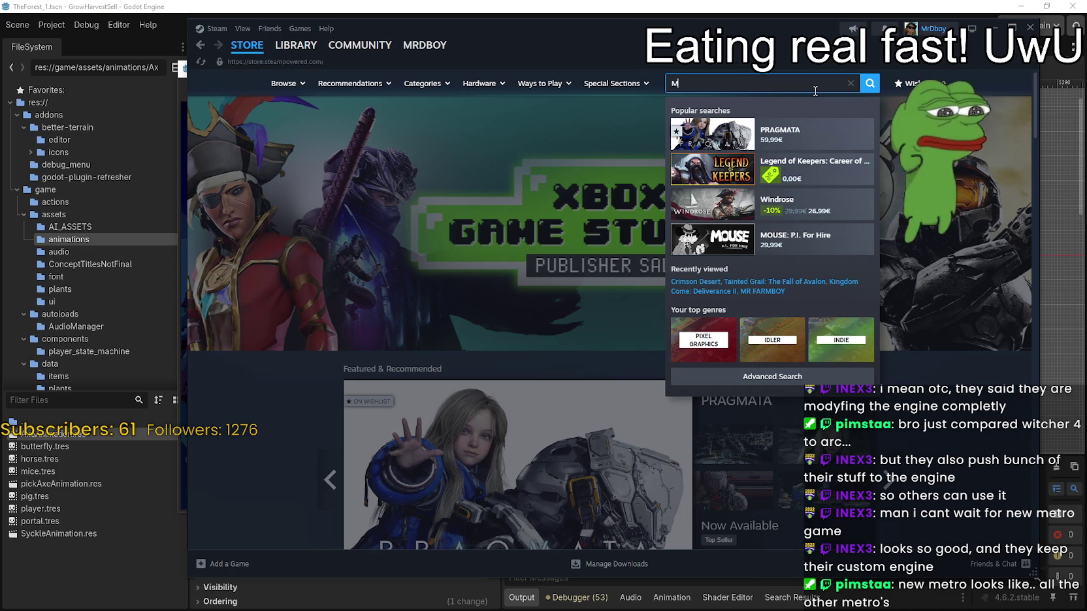
Search the store for 'Metro', open METRO 2039, and view its stair screenshot full-size.
{"action": "type", "text": "Metro"}
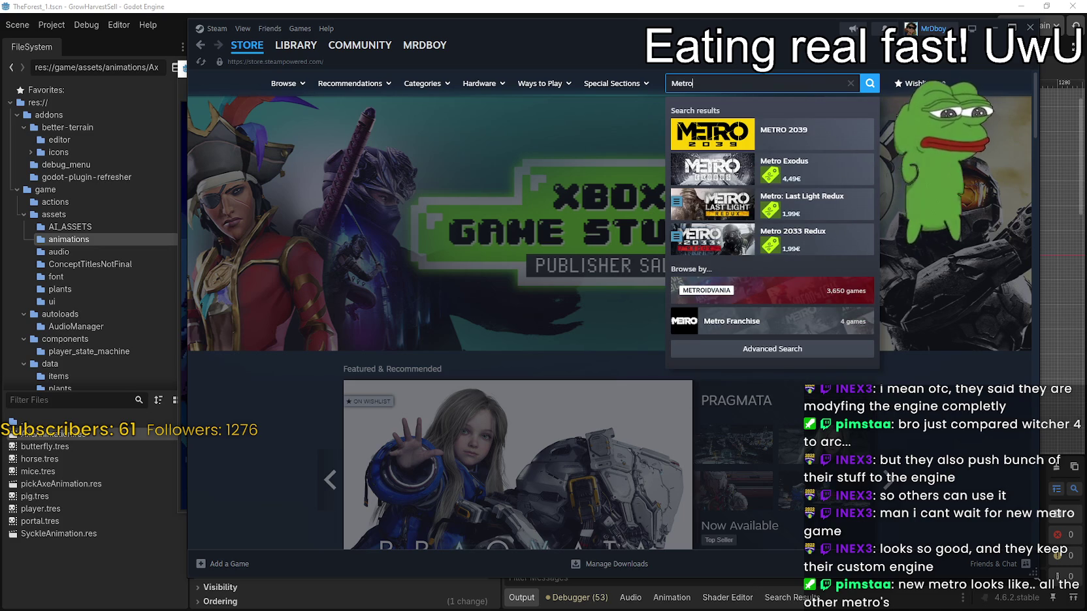
{"action": "left_click", "coordinate": [810, 134]}
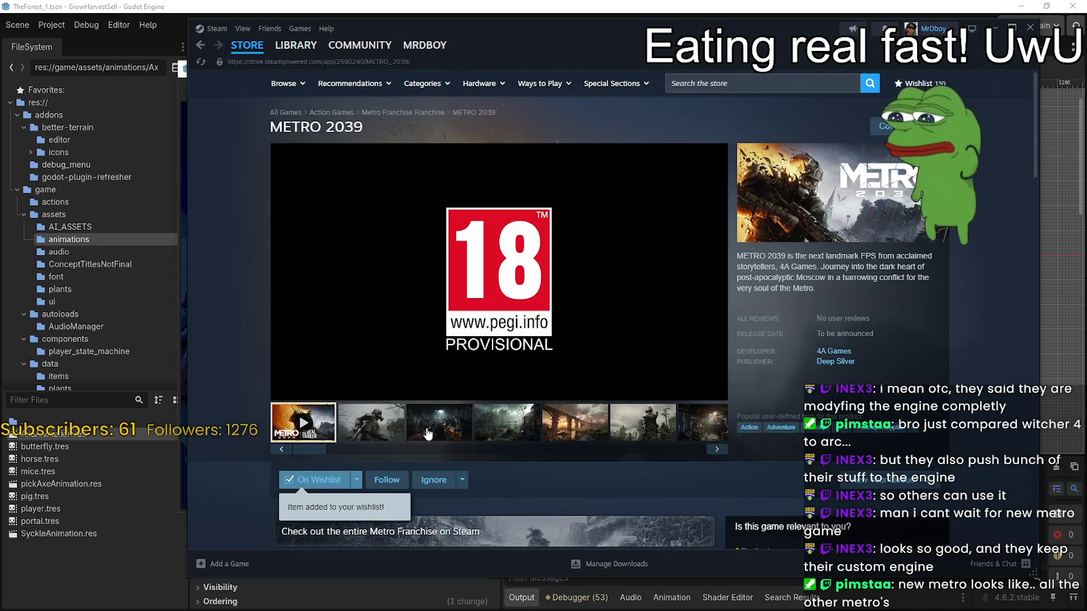
{"action": "left_click", "coordinate": [438, 423]}
{"action": "left_click", "coordinate": [588, 294]}
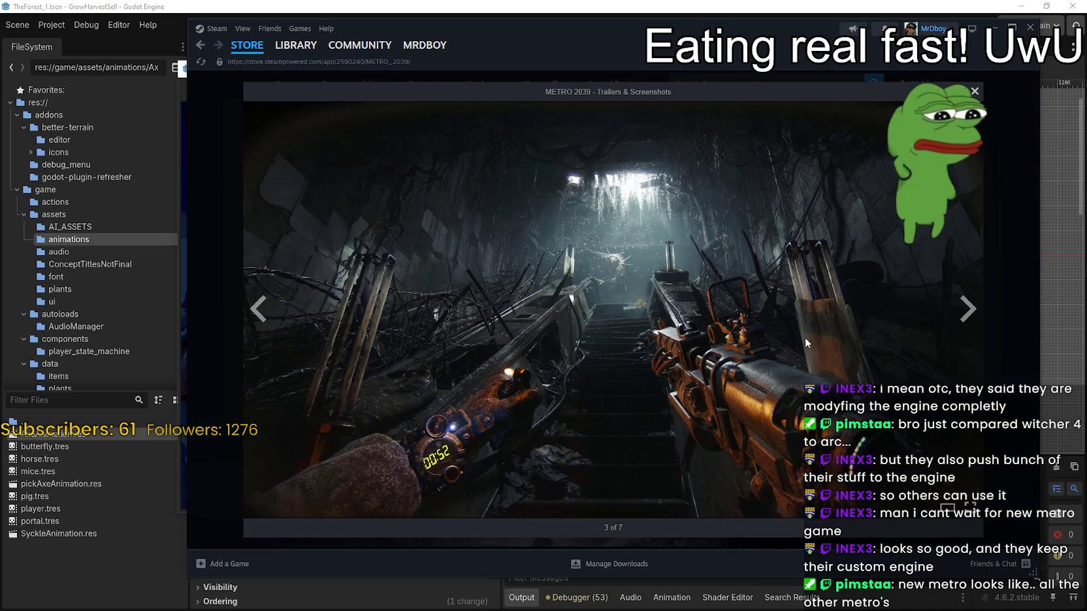
Page through the METRO 2039 screenshots and trailer, then close the full-size viewer.
{"action": "left_click", "coordinate": [967, 310]}
{"action": "left_click", "coordinate": [968, 310]}
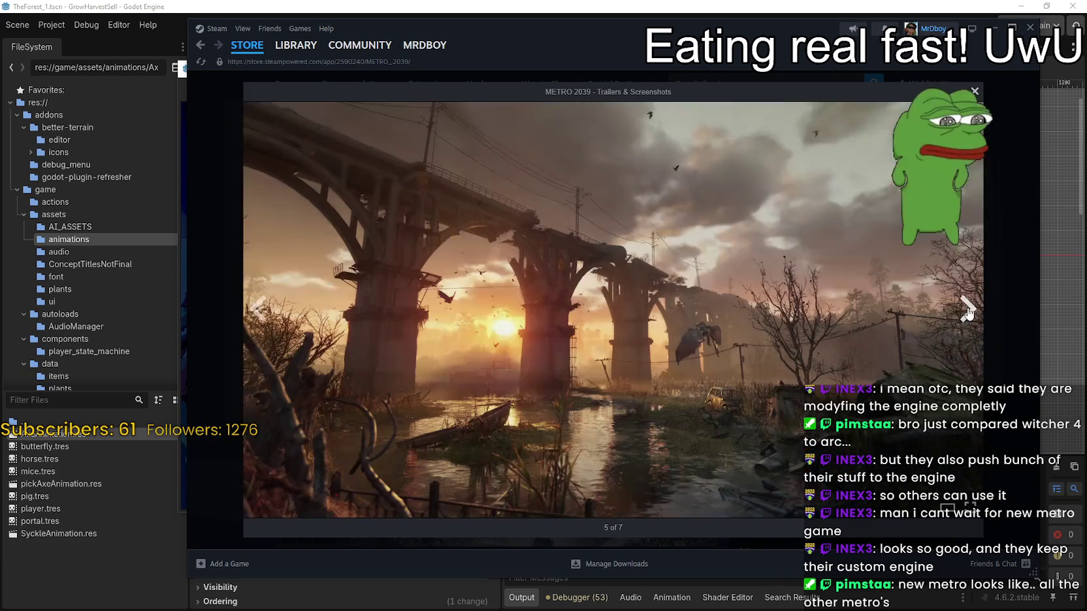
{"action": "left_click", "coordinate": [968, 309]}
{"action": "left_click", "coordinate": [968, 310]}
{"action": "left_click", "coordinate": [967, 310]}
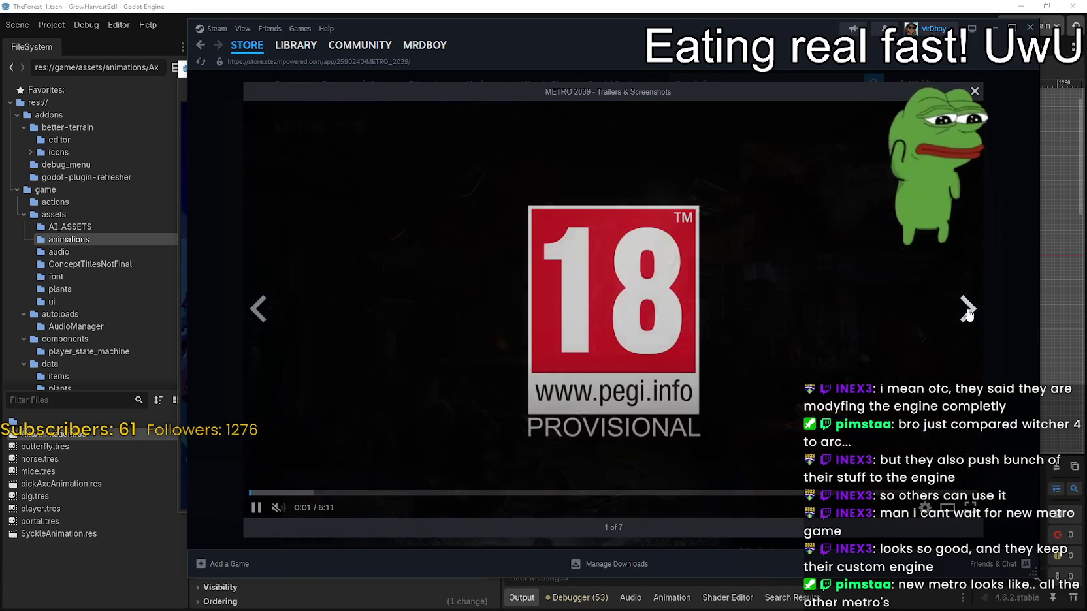
{"action": "left_click", "coordinate": [967, 310]}
{"action": "key", "text": "Escape"}
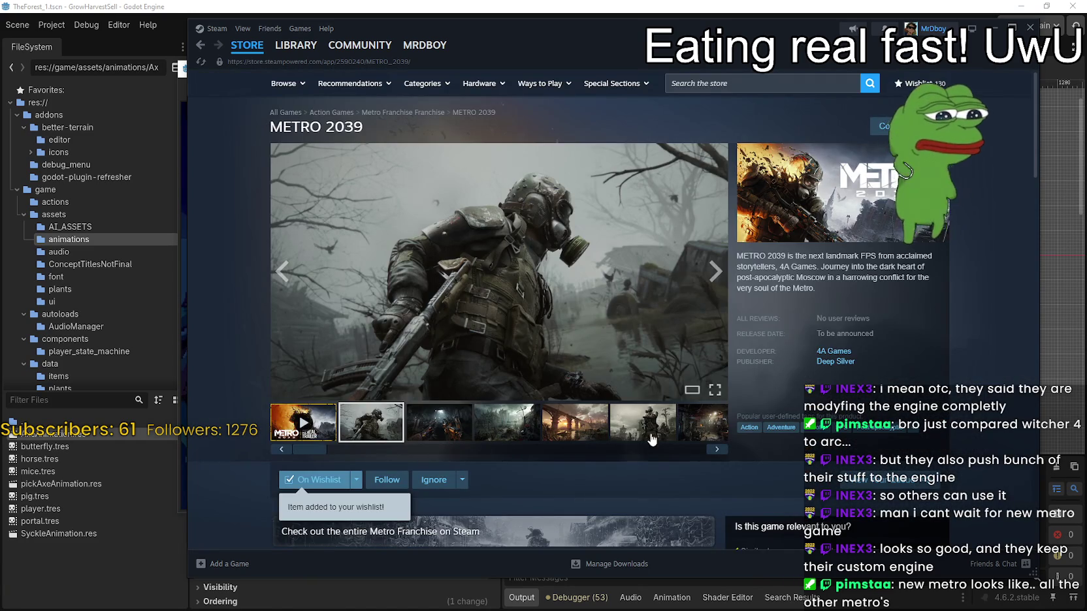
Expand and read the full METRO 2039 description, then go back to the store front page.
{"action": "scroll", "coordinate": [495, 414], "scroll_direction": "down", "scroll_amount": 1}
{"action": "scroll", "coordinate": [495, 414], "scroll_direction": "down", "scroll_amount": 9}
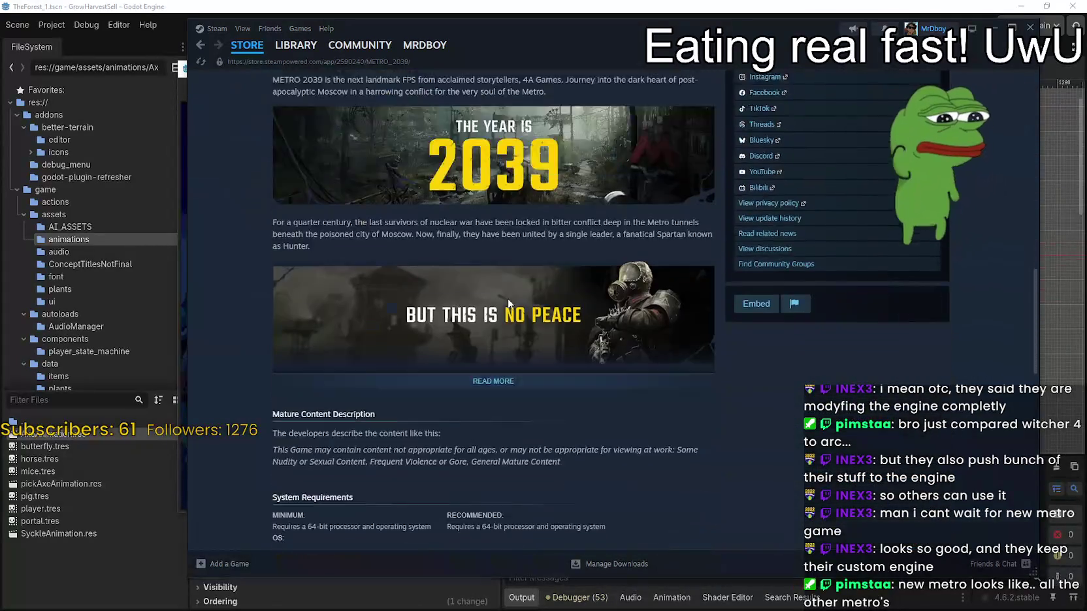
{"action": "scroll", "coordinate": [509, 303], "scroll_direction": "down", "scroll_amount": 1}
{"action": "left_click", "coordinate": [486, 276]}
{"action": "scroll", "coordinate": [487, 276], "scroll_direction": "down", "scroll_amount": 5}
{"action": "scroll", "coordinate": [472, 282], "scroll_direction": "up", "scroll_amount": 5}
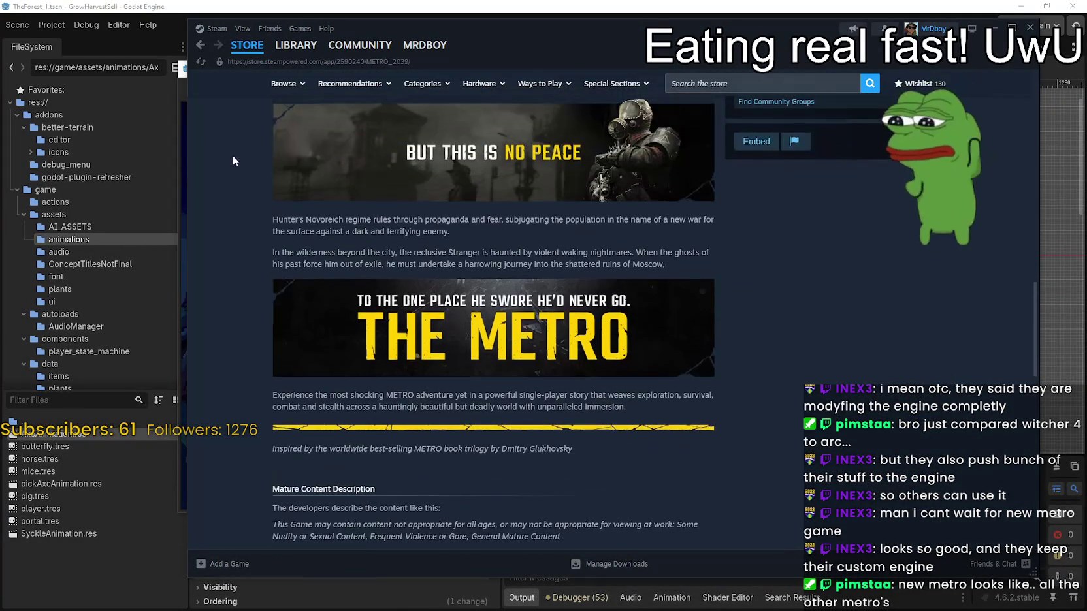
{"action": "scroll", "coordinate": [384, 356], "scroll_direction": "down", "scroll_amount": 2}
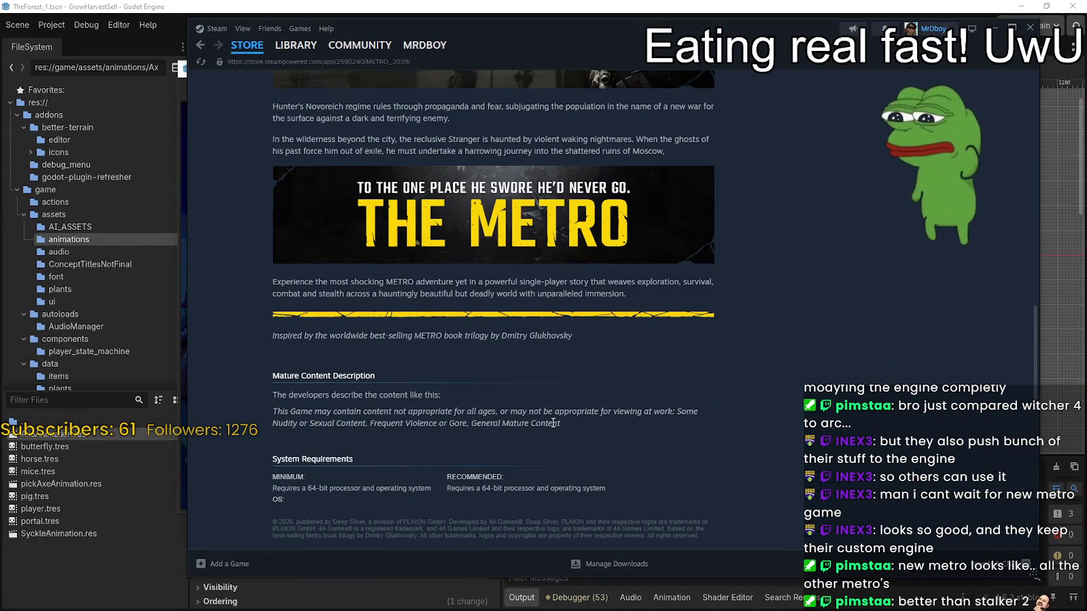
{"action": "left_click", "coordinate": [201, 45]}
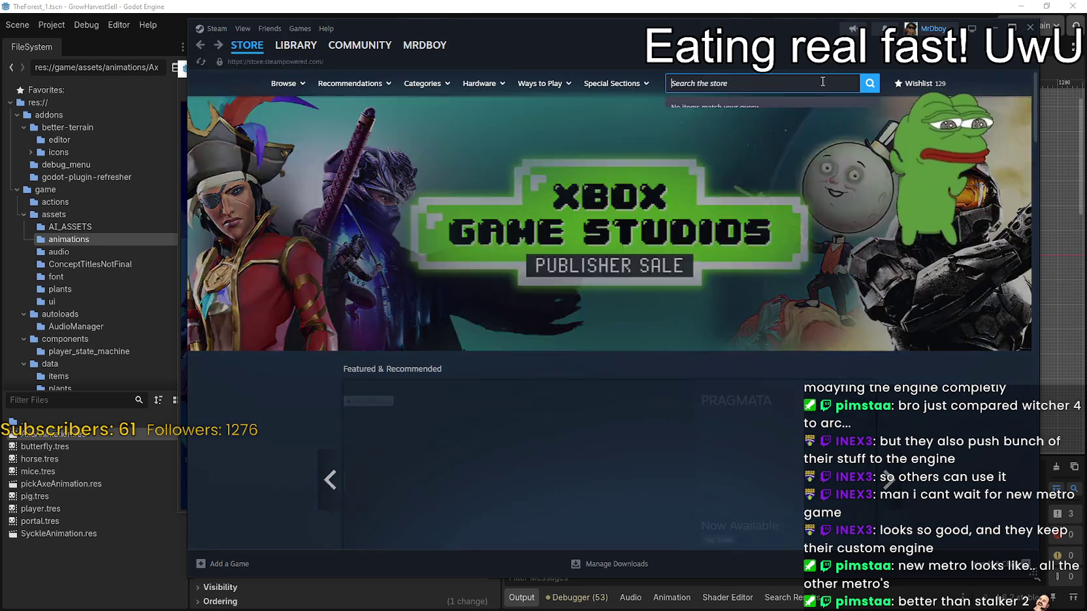
{"action": "left_click", "coordinate": [814, 82]}
Search the store for 'metro', open Metro Exodus, and browse its gallery screenshots.
{"action": "type", "text": "metro"}
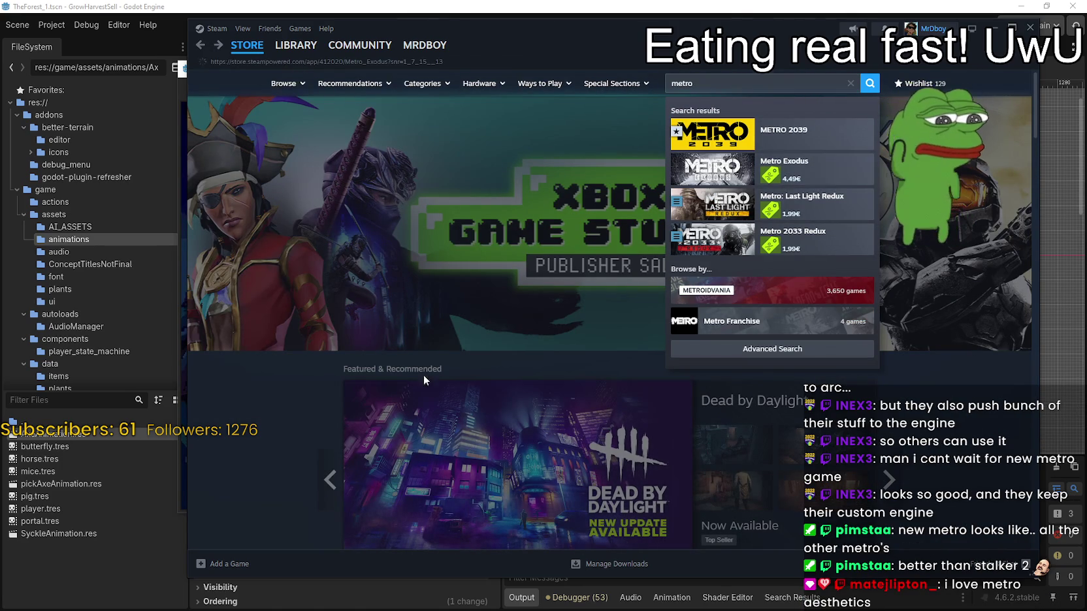
{"action": "left_click", "coordinate": [814, 167]}
{"action": "scroll", "coordinate": [534, 395], "scroll_direction": "down", "scroll_amount": 2}
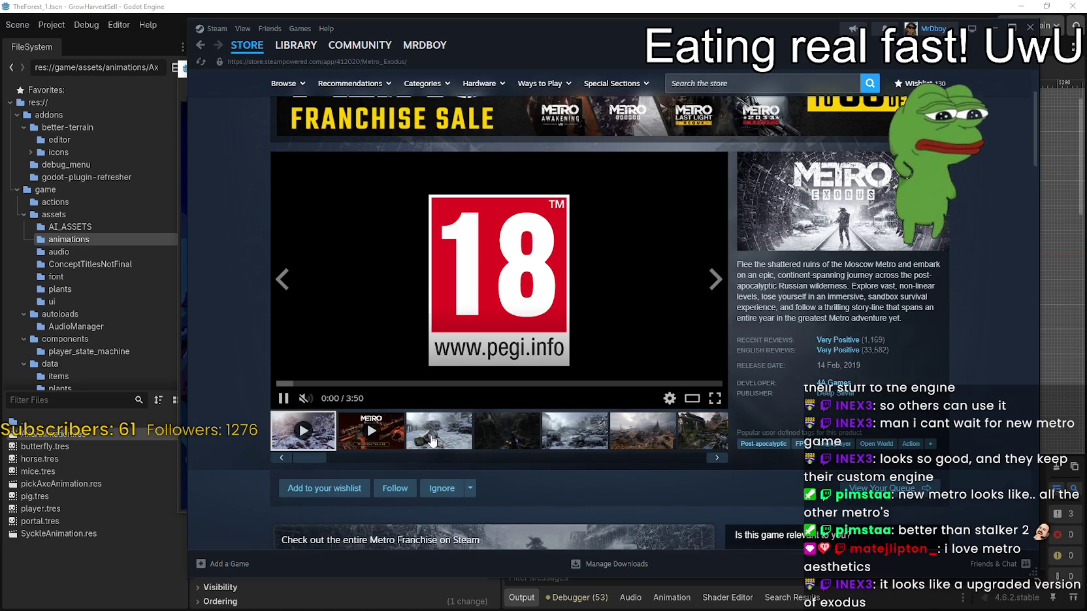
{"action": "left_click", "coordinate": [436, 438]}
{"action": "left_click", "coordinate": [517, 435]}
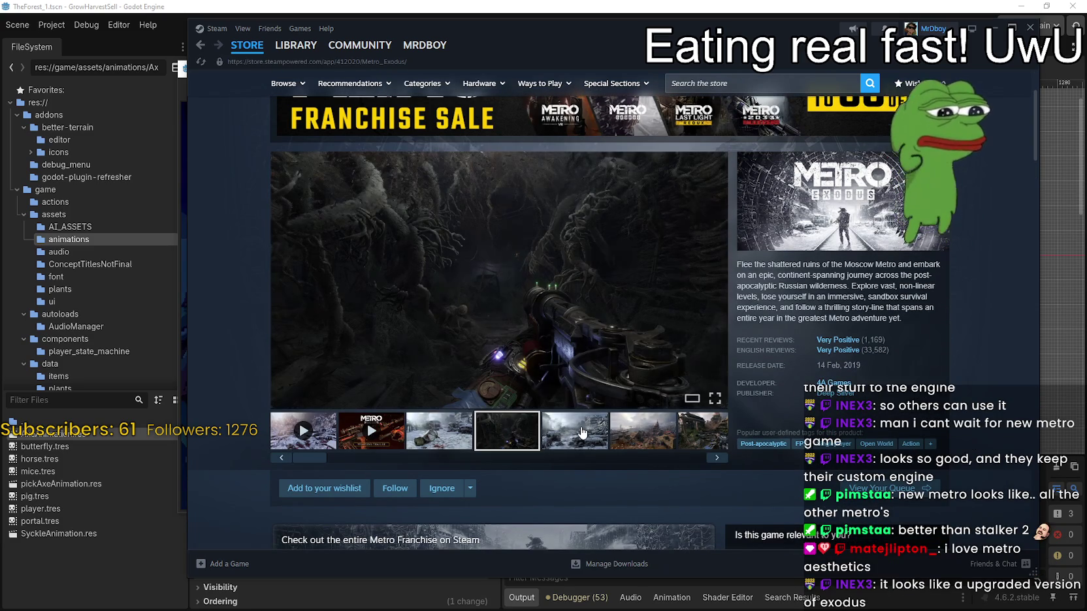
{"action": "left_click", "coordinate": [584, 432]}
{"action": "left_click", "coordinate": [661, 434]}
{"action": "left_click", "coordinate": [702, 432]}
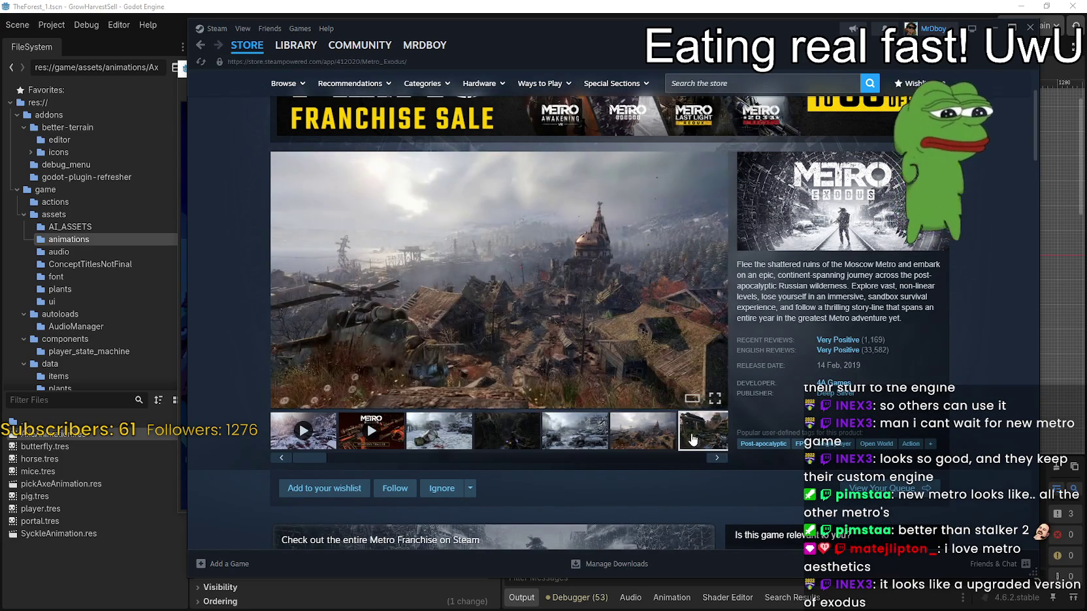
Scroll down the Metro Exodus page and read the METRO 2039 – Reveal announcement.
{"action": "scroll", "coordinate": [529, 427], "scroll_direction": "down", "scroll_amount": 3}
{"action": "scroll", "coordinate": [529, 427], "scroll_direction": "up", "scroll_amount": 4}
{"action": "scroll", "coordinate": [533, 343], "scroll_direction": "down", "scroll_amount": 3}
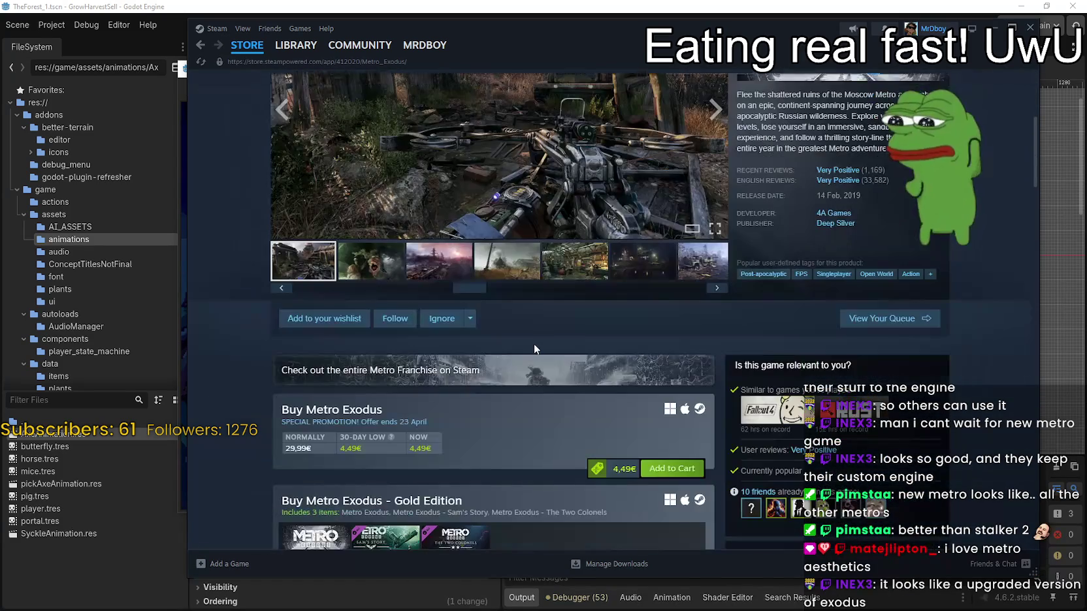
{"action": "scroll", "coordinate": [588, 482], "scroll_direction": "down", "scroll_amount": 3}
{"action": "scroll", "coordinate": [425, 435], "scroll_direction": "down", "scroll_amount": 3}
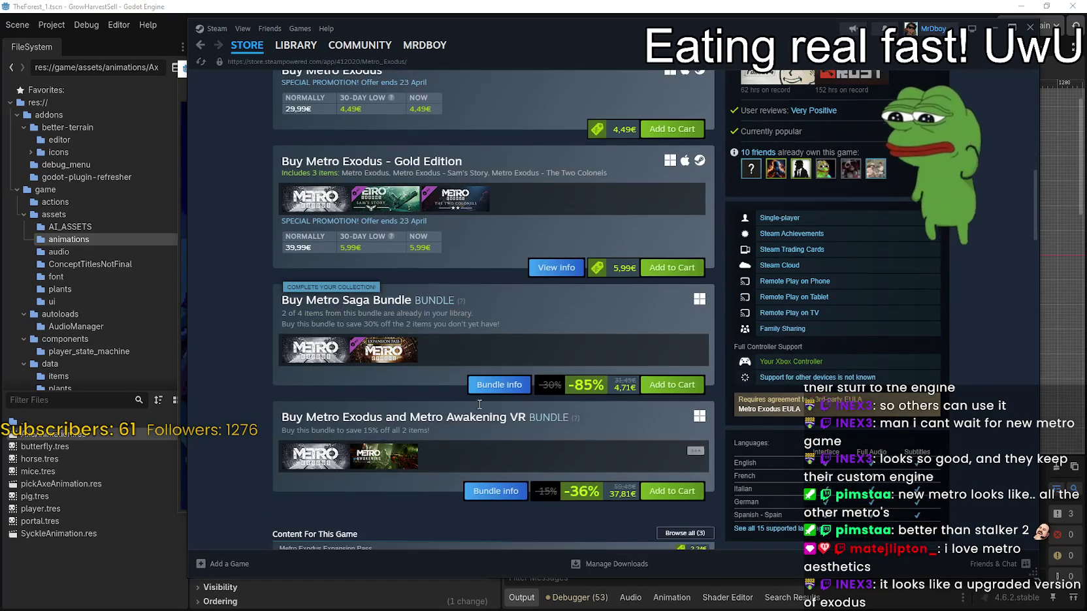
{"action": "scroll", "coordinate": [444, 392], "scroll_direction": "up", "scroll_amount": 3}
{"action": "scroll", "coordinate": [454, 353], "scroll_direction": "down", "scroll_amount": 2}
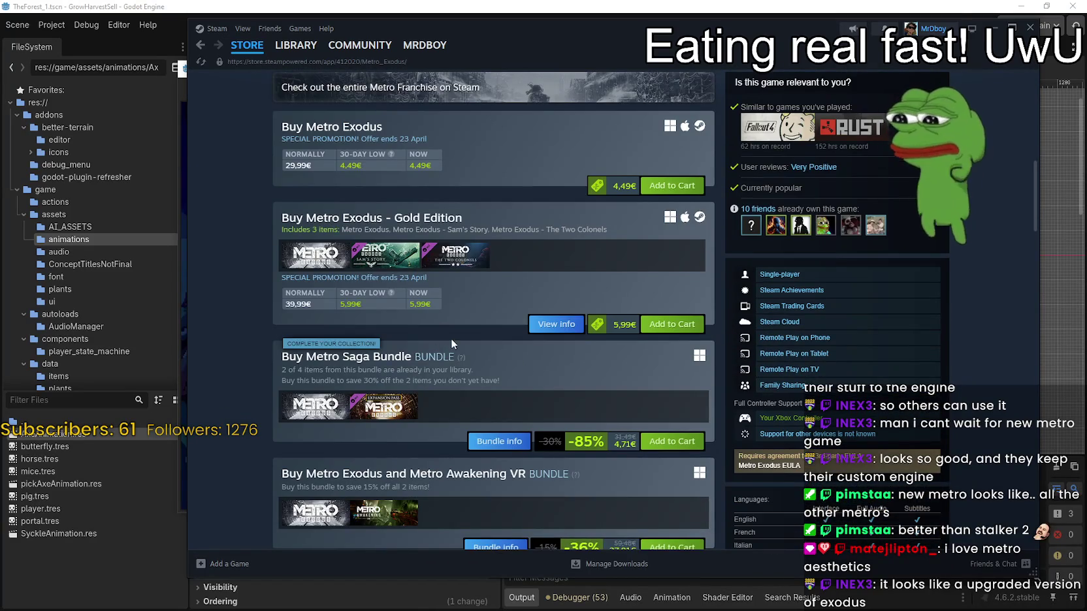
{"action": "scroll", "coordinate": [450, 338], "scroll_direction": "down", "scroll_amount": 2}
{"action": "scroll", "coordinate": [450, 353], "scroll_direction": "down", "scroll_amount": 1}
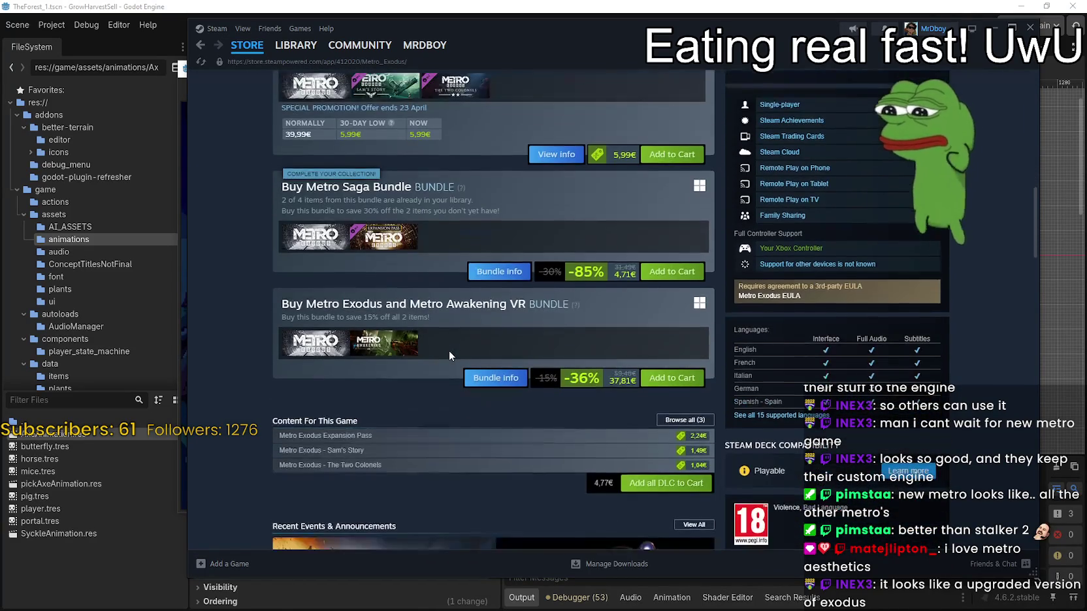
{"action": "scroll", "coordinate": [422, 418], "scroll_direction": "down", "scroll_amount": 5}
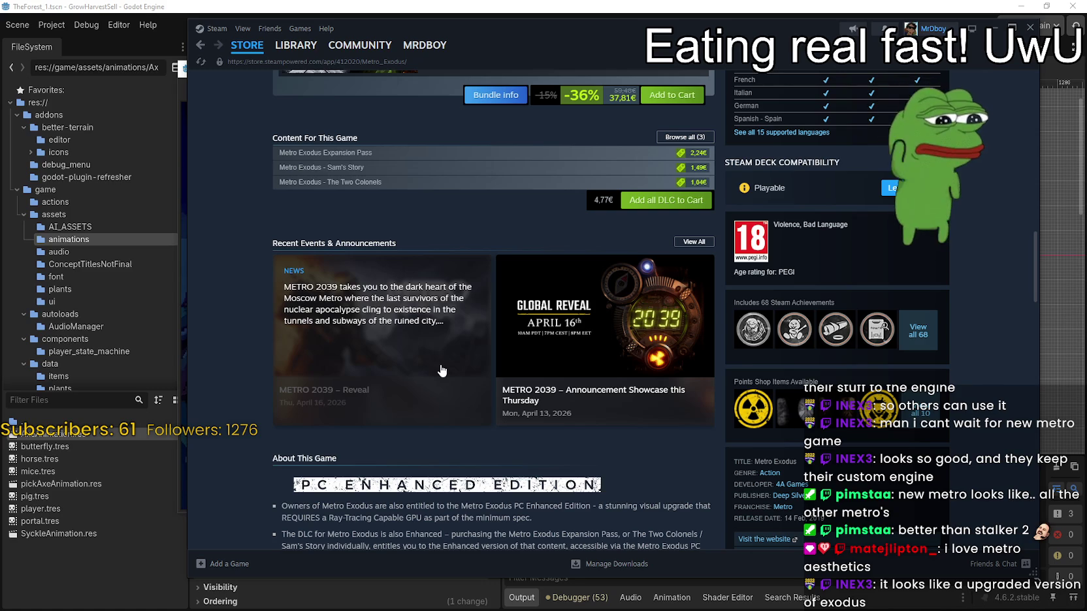
{"action": "left_click", "coordinate": [441, 366]}
{"action": "scroll", "coordinate": [718, 432], "scroll_direction": "down", "scroll_amount": 5}
{"action": "scroll", "coordinate": [715, 433], "scroll_direction": "up", "scroll_amount": 5}
{"action": "key", "text": "Escape"}
{"action": "scroll", "coordinate": [609, 371], "scroll_direction": "up", "scroll_amount": 8}
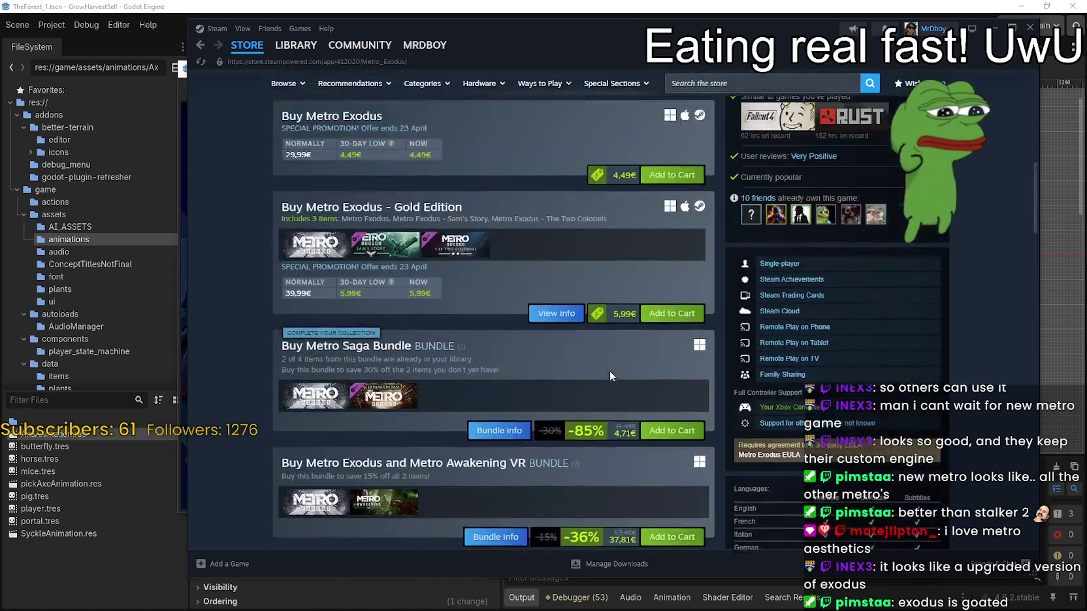
{"action": "scroll", "coordinate": [601, 384], "scroll_direction": "up", "scroll_amount": 3}
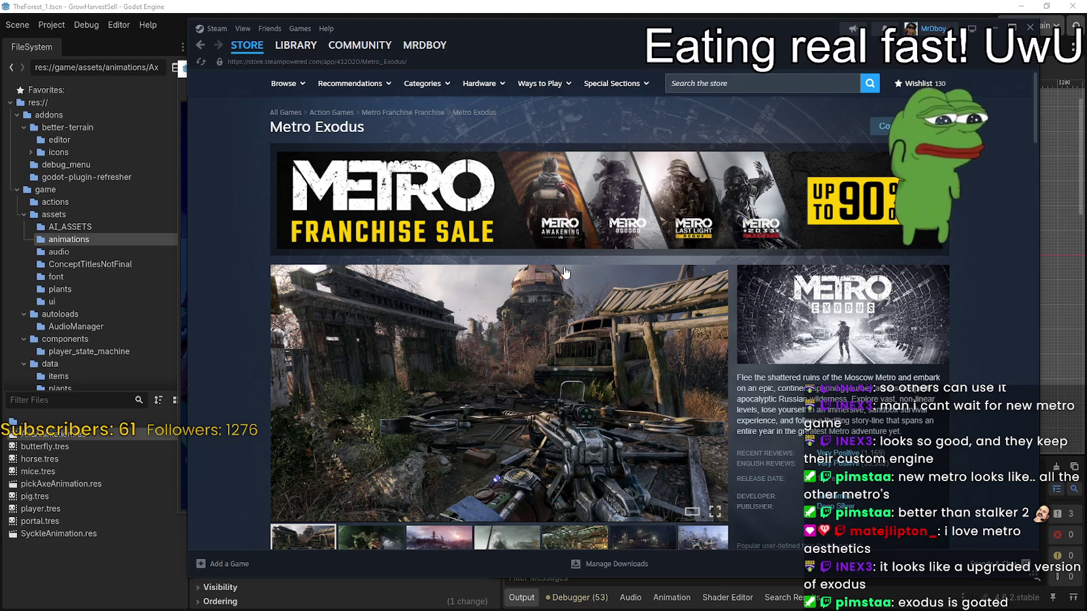
Scroll through the Metro Exodus page showing the Metro Franchise Sale, up to 90% off.
{"action": "scroll", "coordinate": [434, 390], "scroll_direction": "down", "scroll_amount": 5}
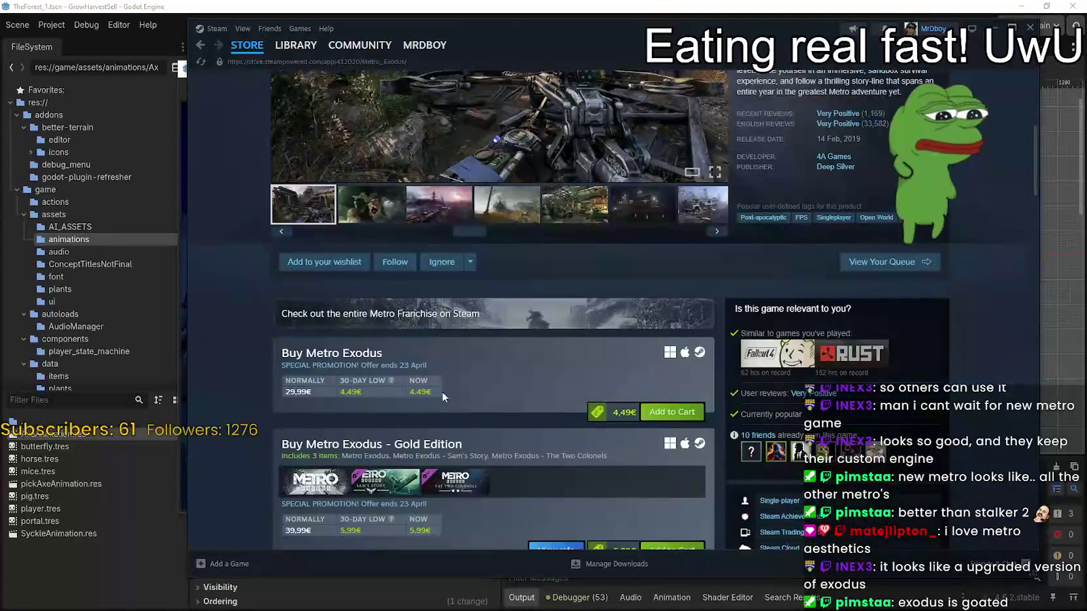
{"action": "scroll", "coordinate": [433, 388], "scroll_direction": "down", "scroll_amount": 1}
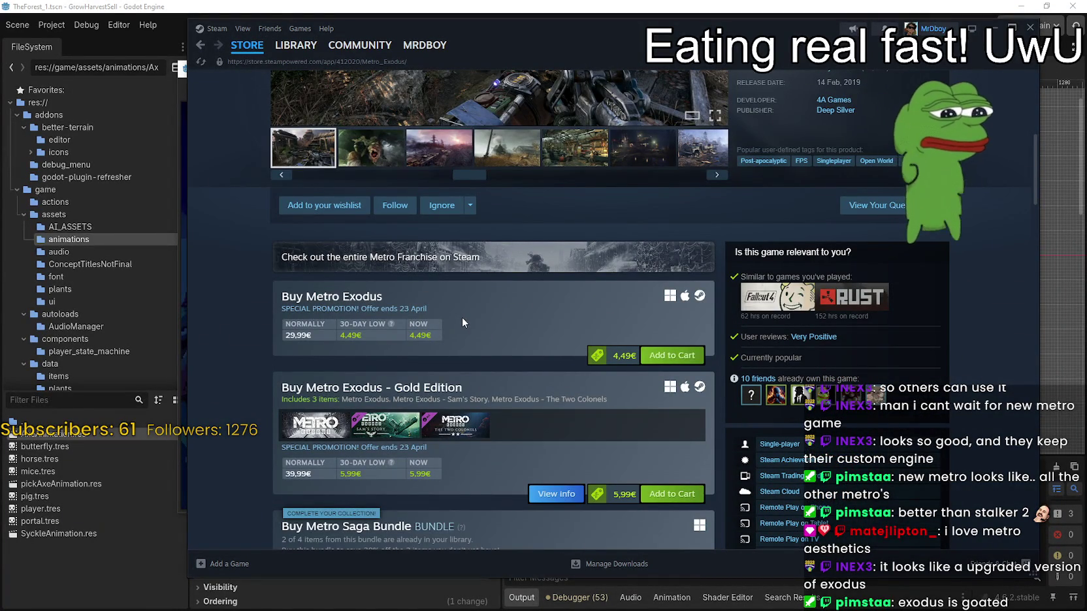
{"action": "scroll", "coordinate": [503, 408], "scroll_direction": "down", "scroll_amount": 5}
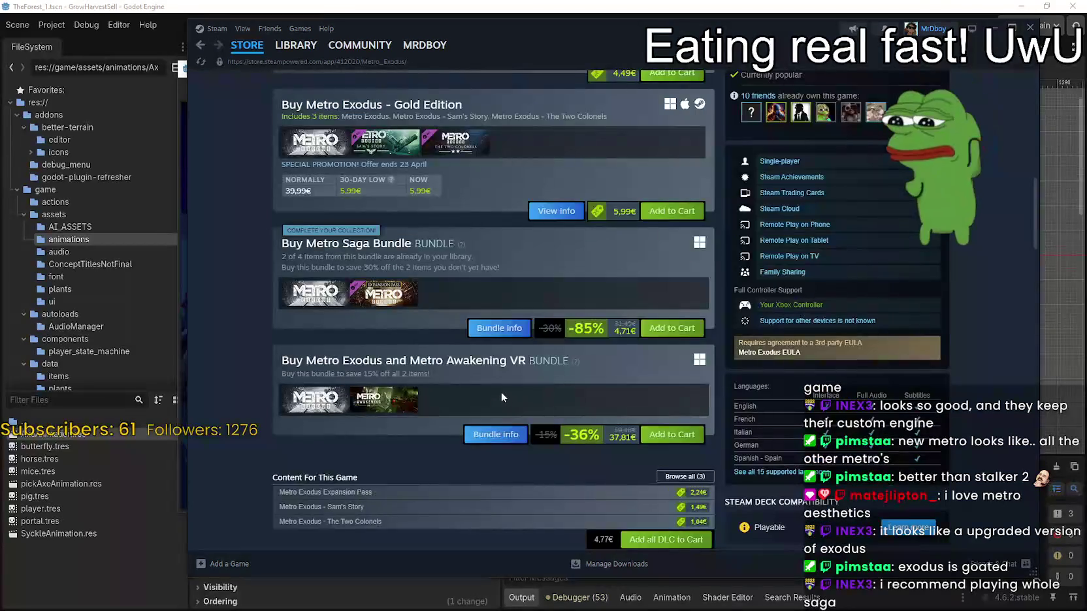
{"action": "scroll", "coordinate": [501, 392], "scroll_direction": "up", "scroll_amount": 6}
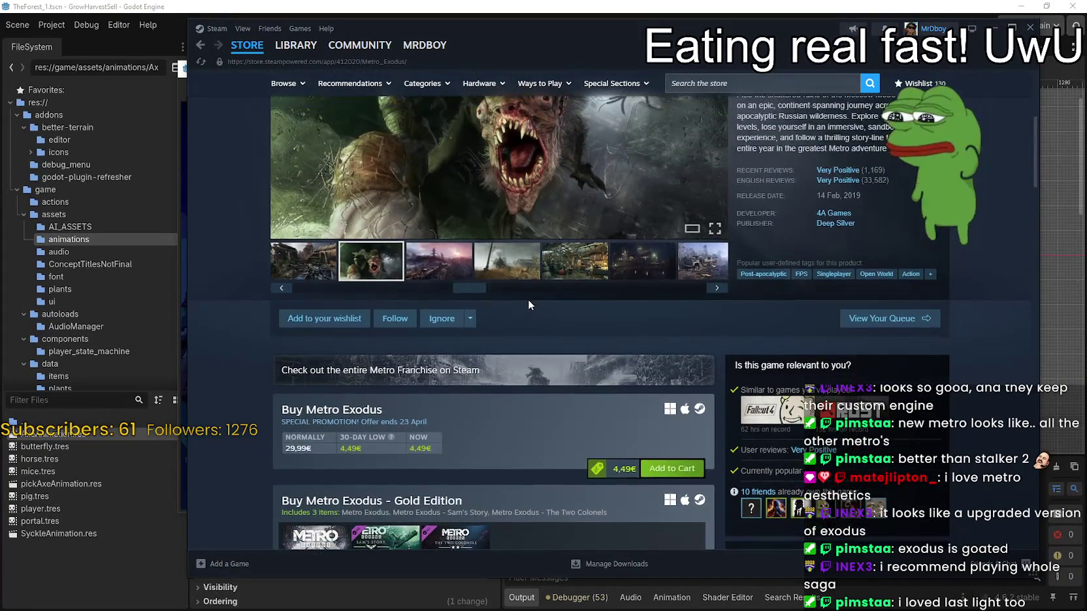
{"action": "scroll", "coordinate": [529, 303], "scroll_direction": "up", "scroll_amount": 4}
{"action": "scroll", "coordinate": [516, 249], "scroll_direction": "up", "scroll_amount": 1}
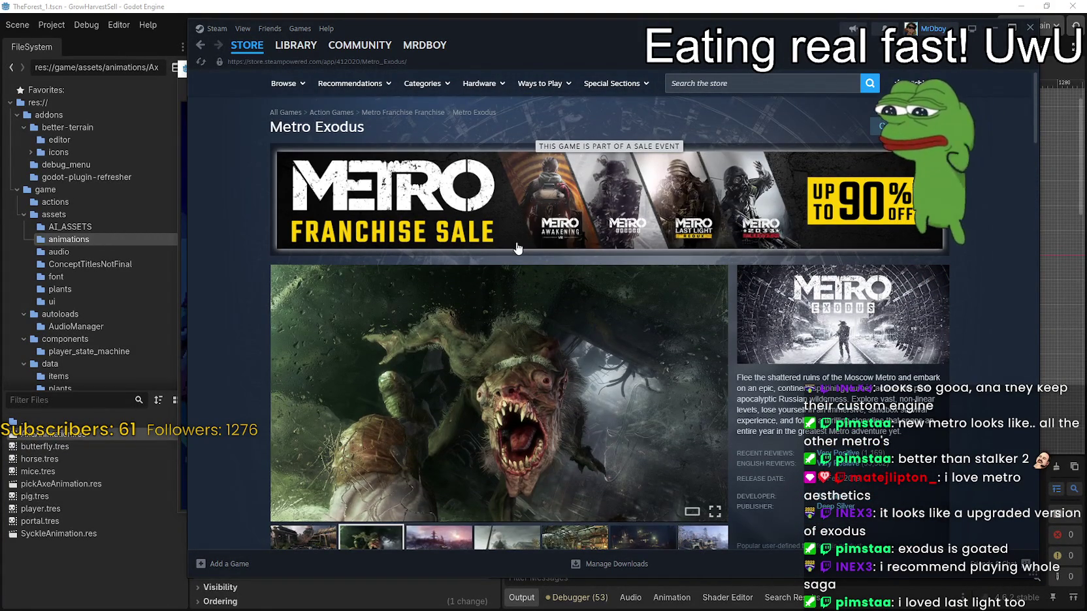
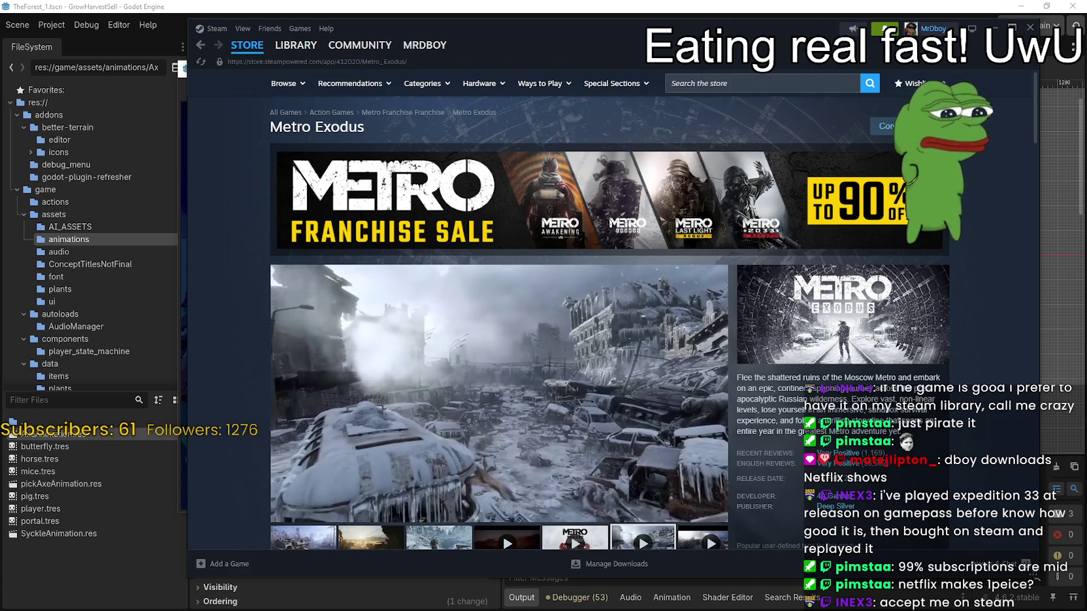
Move the Steam Metro Exodus store window aside and switch back to the Godot editor and running game.
{"action": "key", "text": "alt+Tab"}
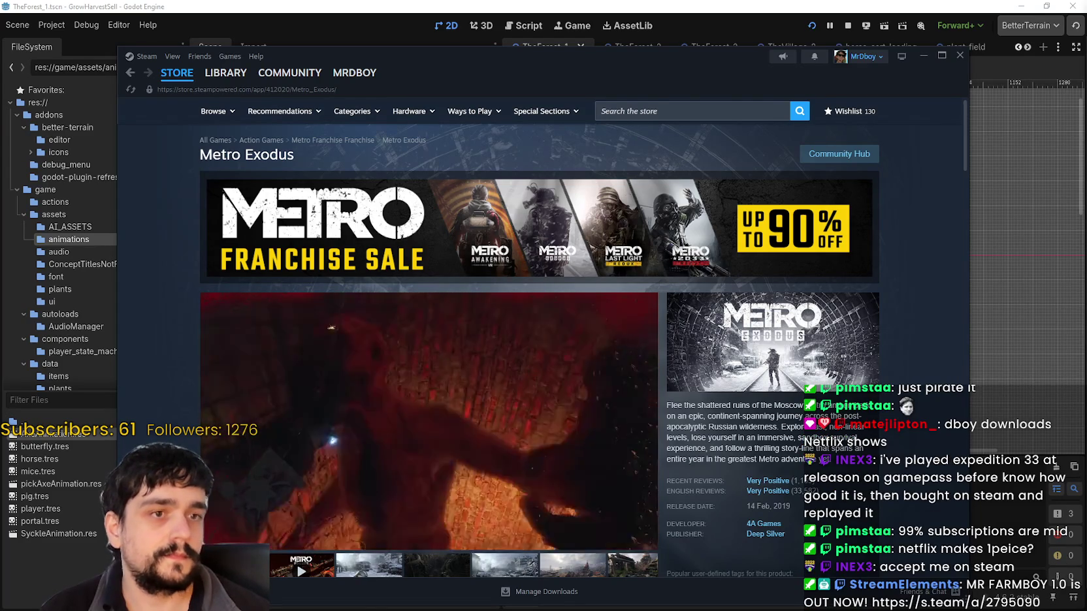
{"action": "left_click_drag", "start_coordinate": [751, 73], "coordinate": [770, 57]}
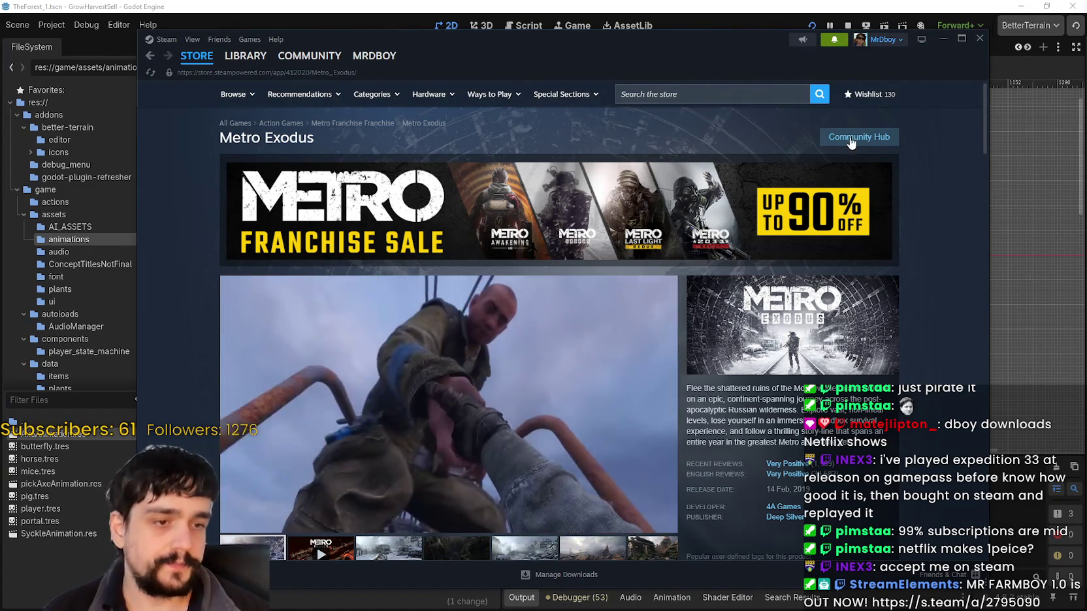
{"action": "key", "text": "alt+Tab"}
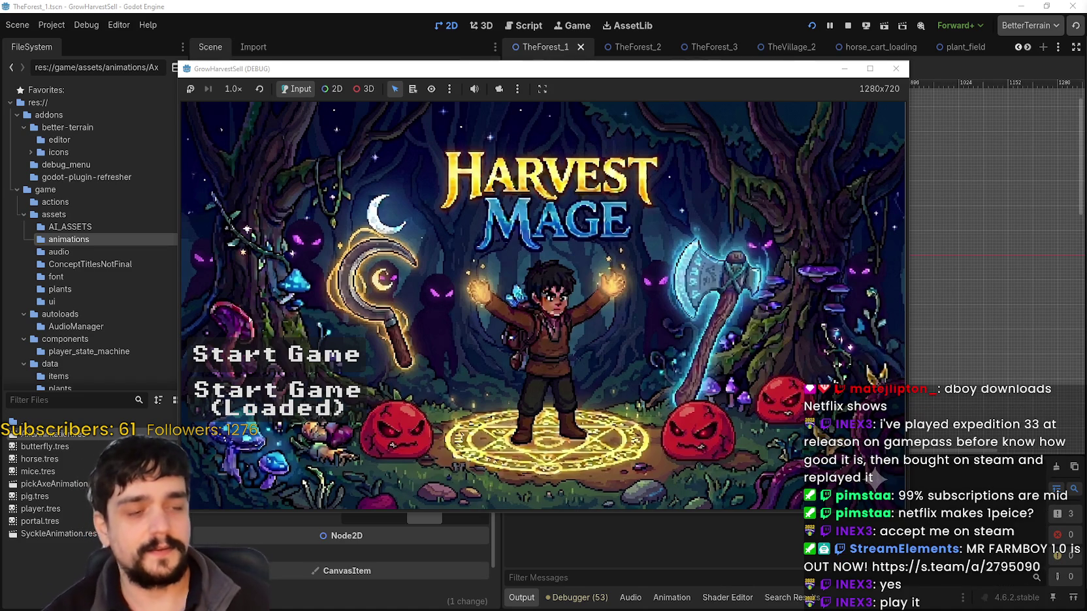
Accept the Metro Exodus - Gold Edition gift in Steam, then drag Steam off screen.
{"action": "key", "text": "alt+Tab"}
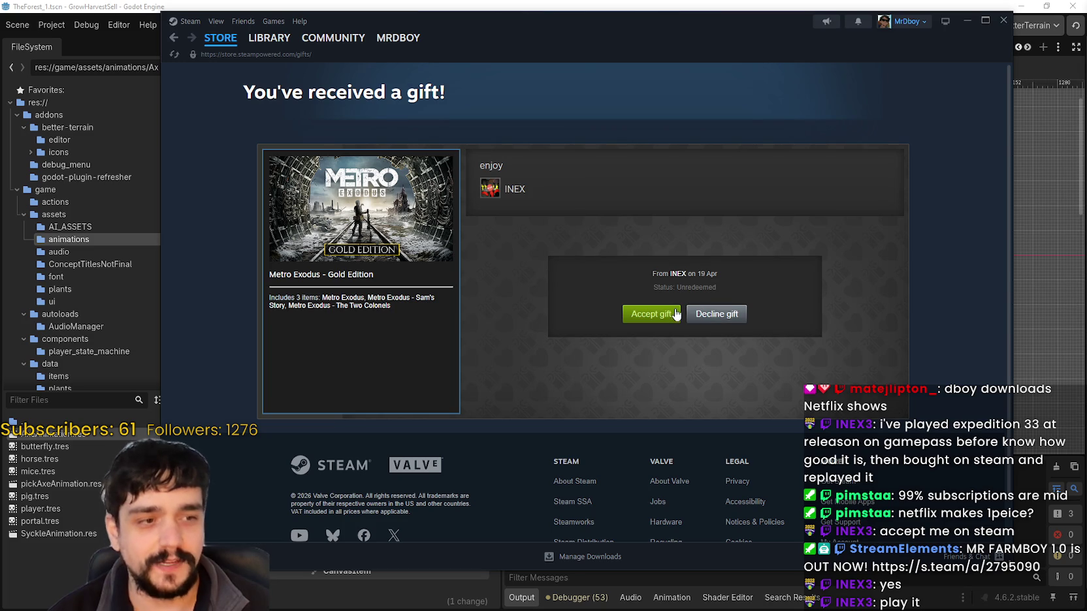
{"action": "left_click_drag", "start_coordinate": [627, 36], "coordinate": [607, 35]}
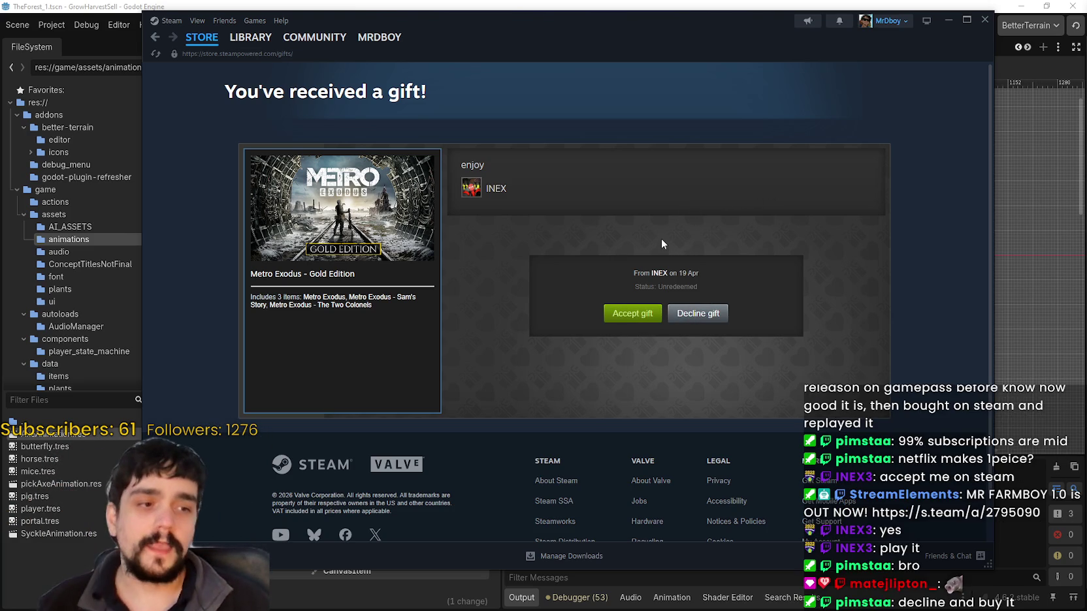
{"action": "left_click", "coordinate": [612, 314]}
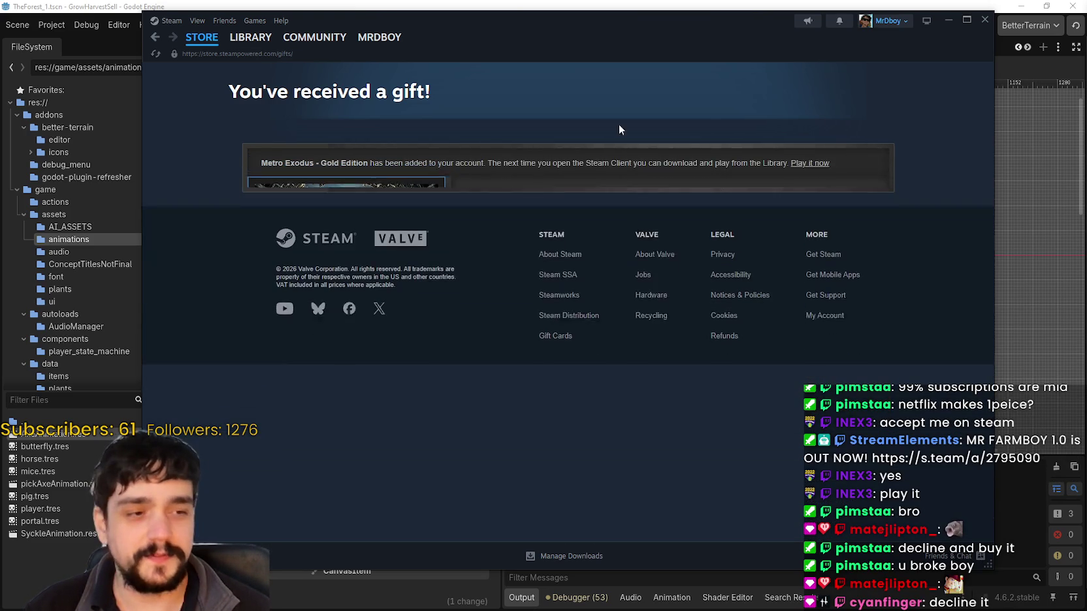
{"action": "left_click_drag", "start_coordinate": [550, 45], "coordinate": [1086, 79]}
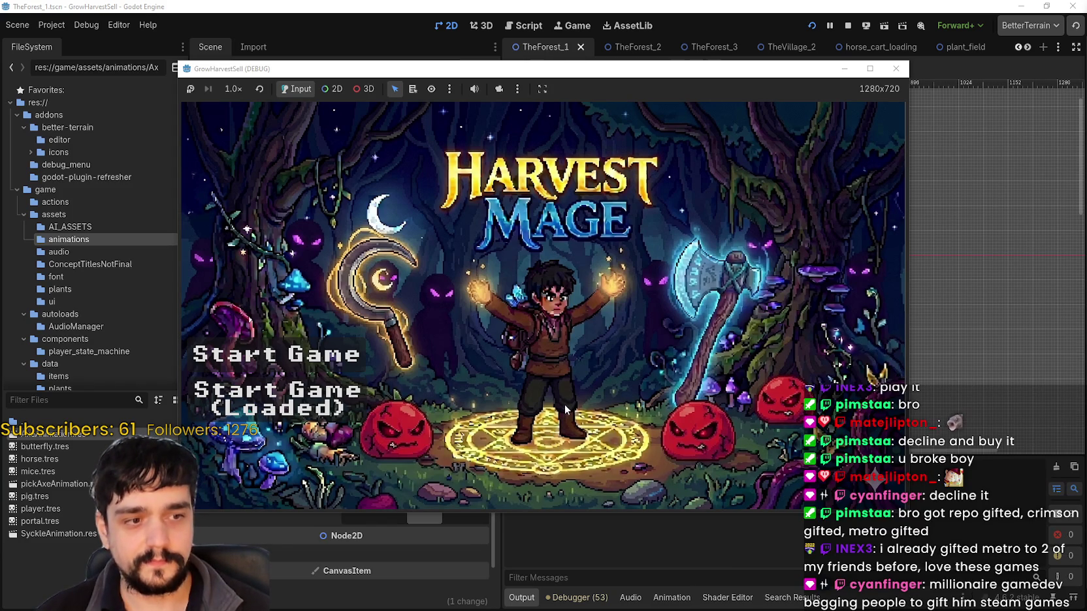
Start the game from the loaded save and maximize the debug window.
{"action": "left_click", "coordinate": [314, 392]}
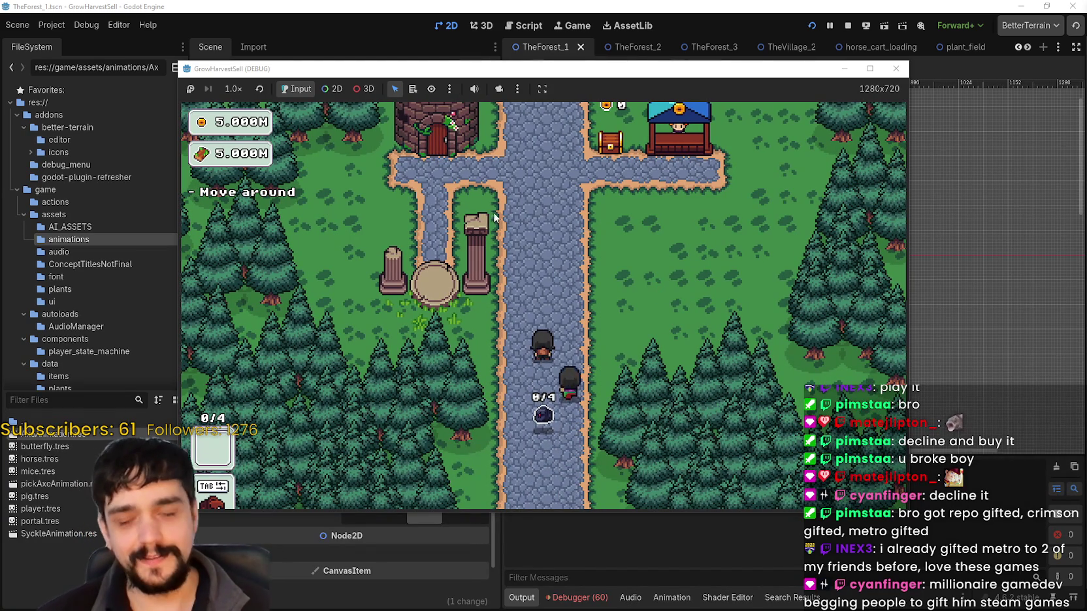
{"action": "left_click_drag", "start_coordinate": [754, 76], "coordinate": [809, 51]}
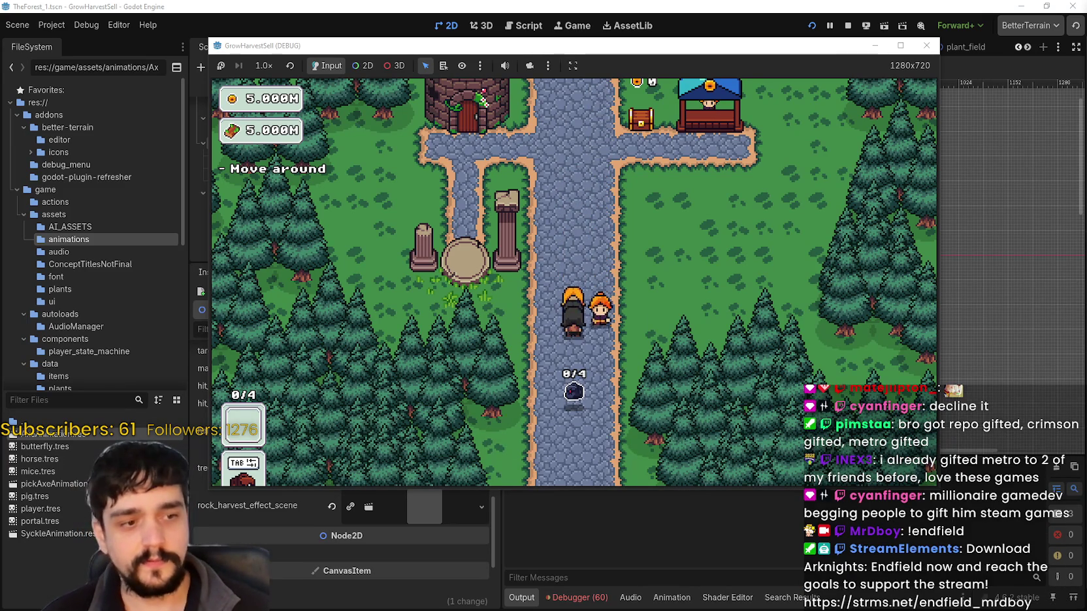
{"action": "key", "text": "w"}
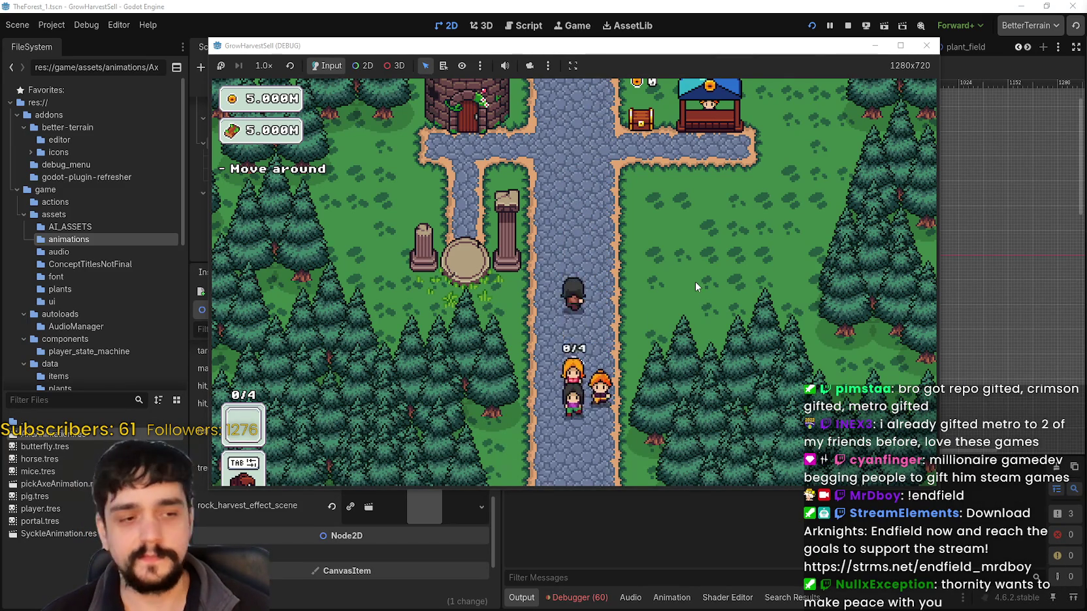
{"action": "key", "text": "a"}
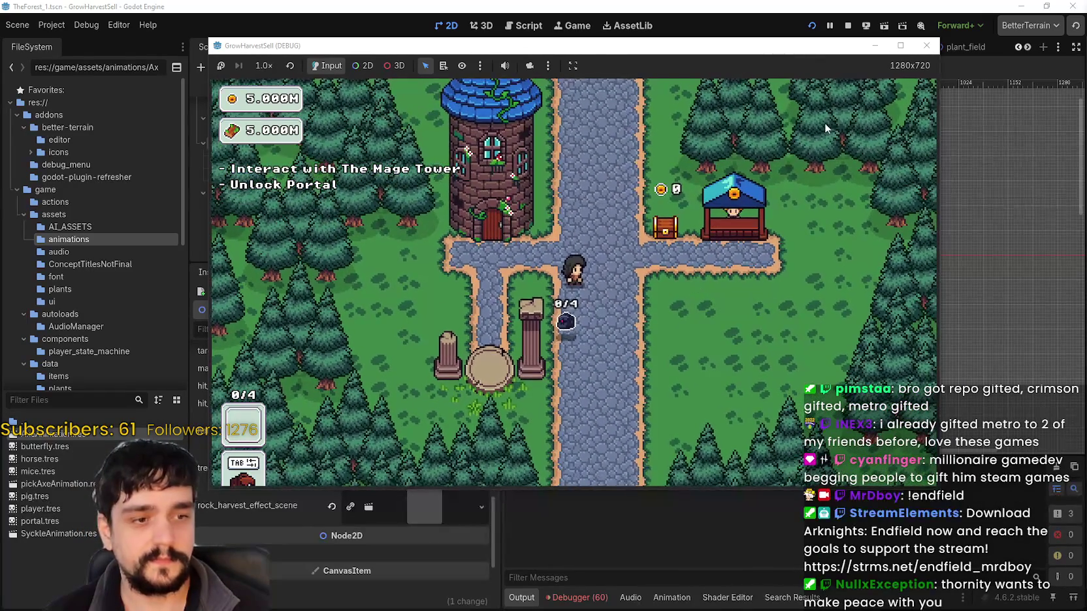
{"action": "left_click", "coordinate": [908, 47]}
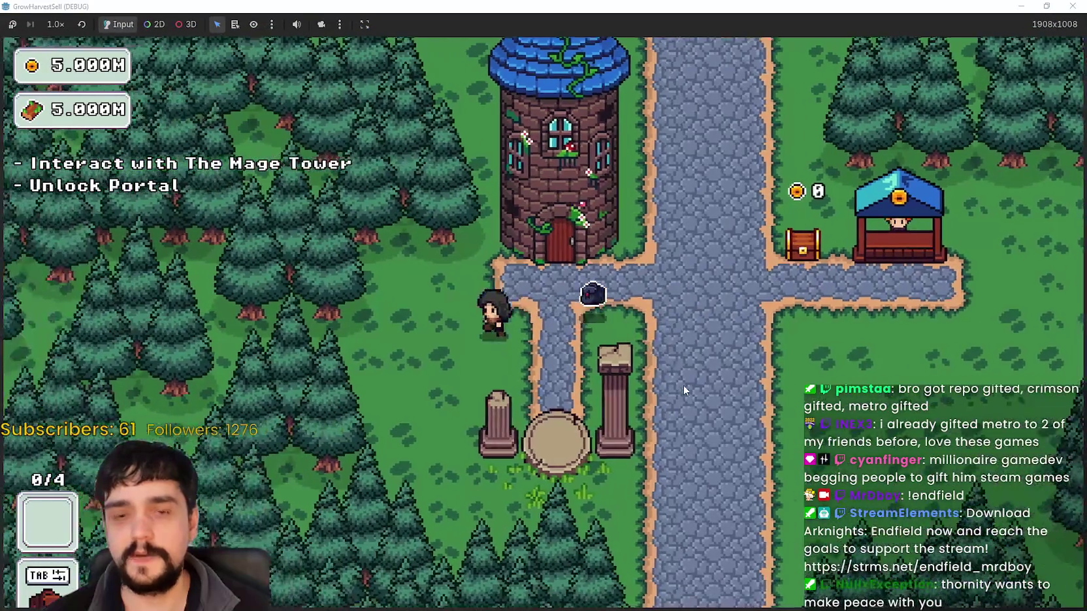
Walk to the Mage Tower, view its prestige skills, then close them.
{"action": "key", "text": "d"}
{"action": "key", "text": "w"}
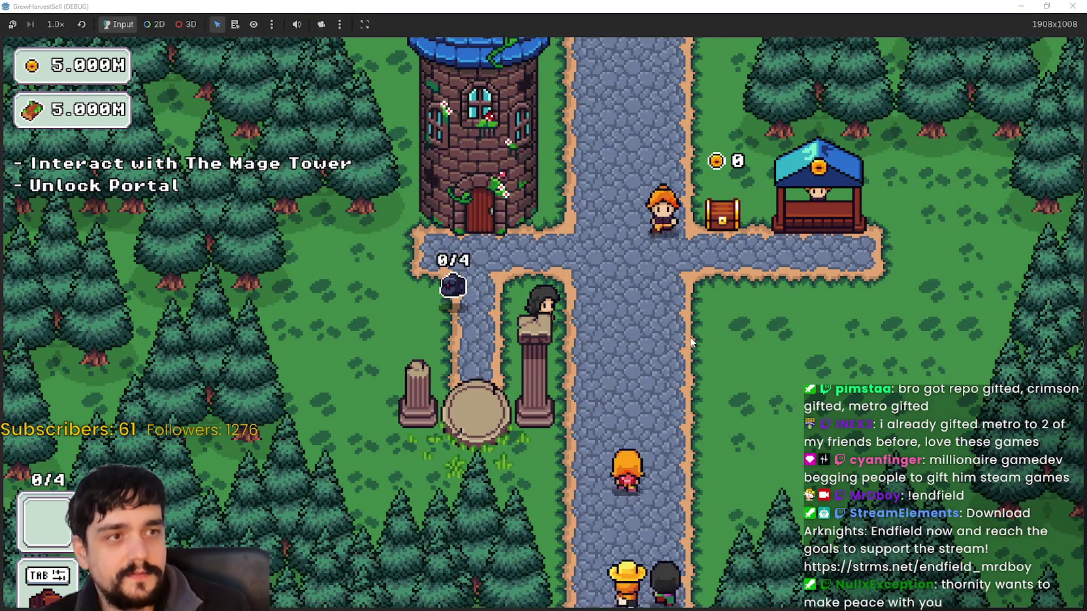
{"action": "key", "text": "d"}
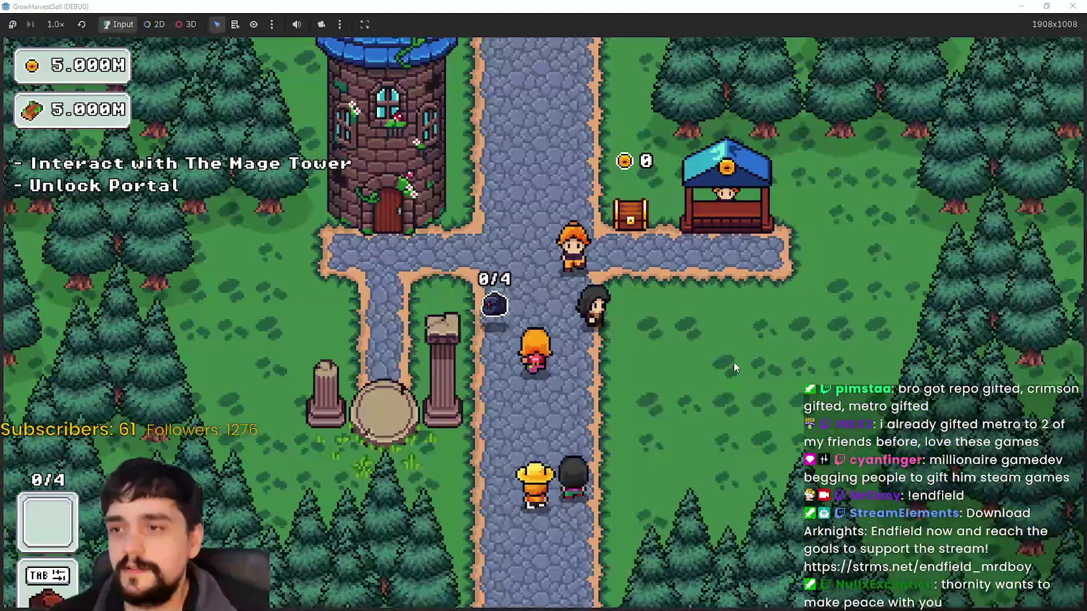
{"action": "key", "text": "a"}
{"action": "key", "text": "w"}
{"action": "key", "text": "a"}
{"action": "key", "text": "w"}
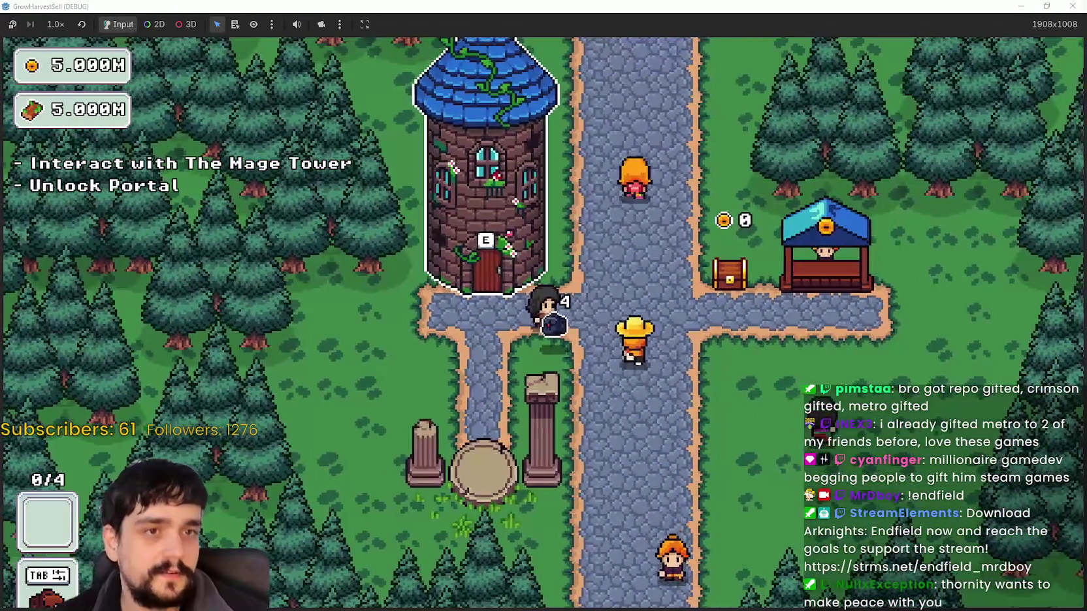
{"action": "key", "text": "e"}
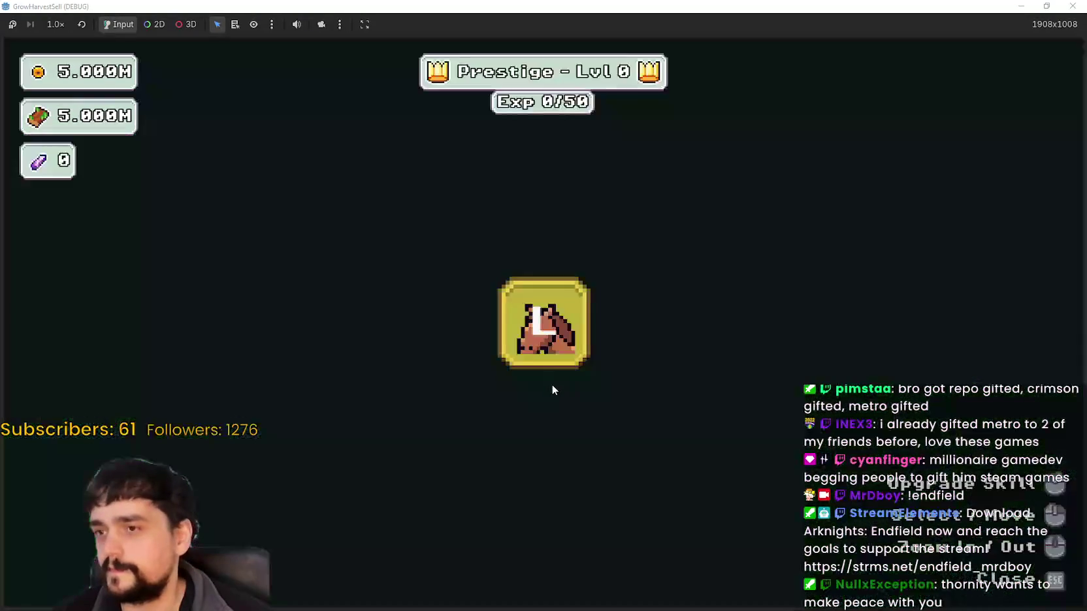
{"action": "key", "text": "Escape"}
Enter the portal and choose Stage 1 to load The Forest.
{"action": "key", "text": "s"}
{"action": "key", "text": "e"}
{"action": "key", "text": "Return"}
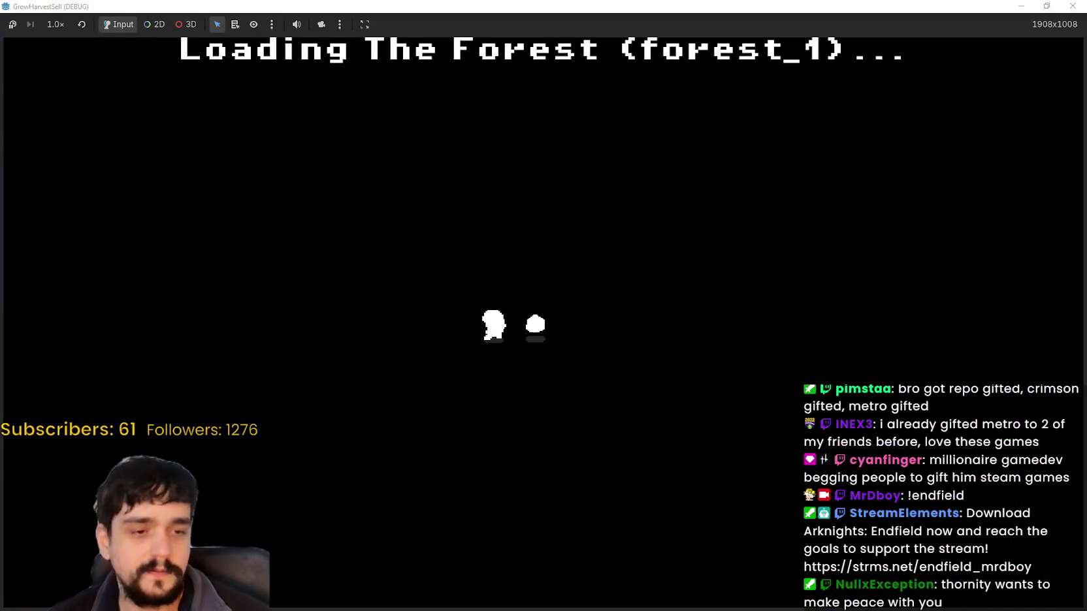
Walk to the blue flowers, switch between tools 2 and 1, and harvest with the sickle.
{"action": "key", "text": "a"}
{"action": "key", "text": "d"}
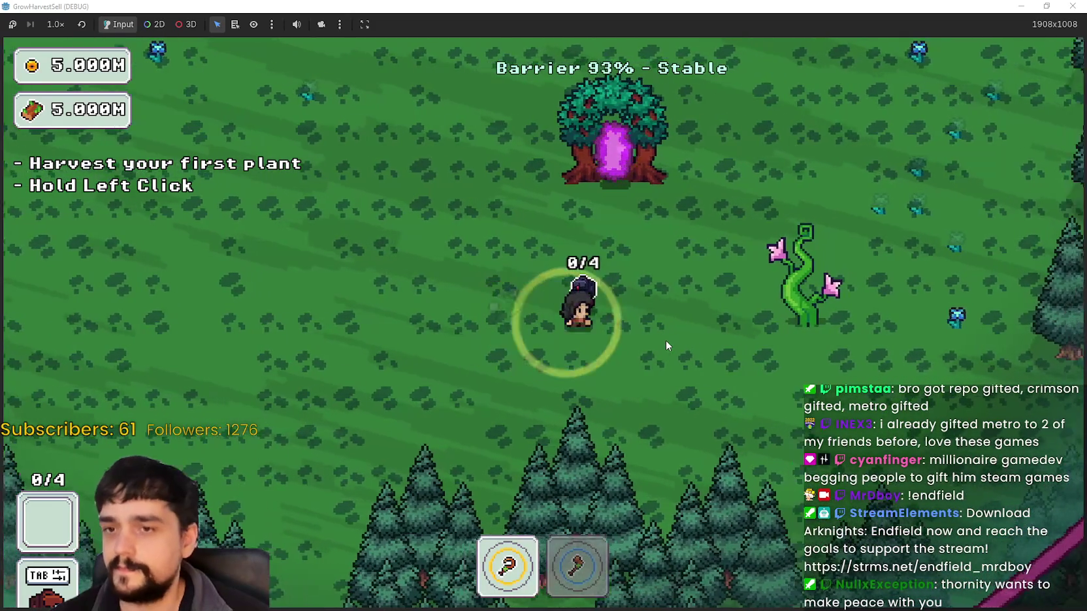
{"action": "key", "text": "d"}
{"action": "key", "text": "2"}
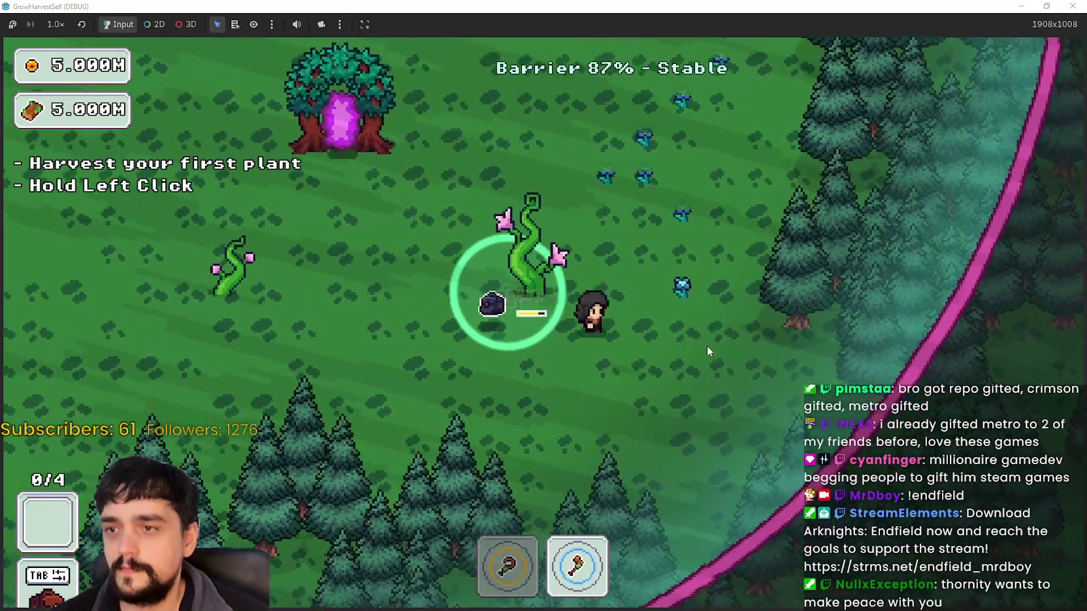
{"action": "key", "text": "1"}
{"action": "key", "text": "d"}
{"action": "key", "text": "w"}
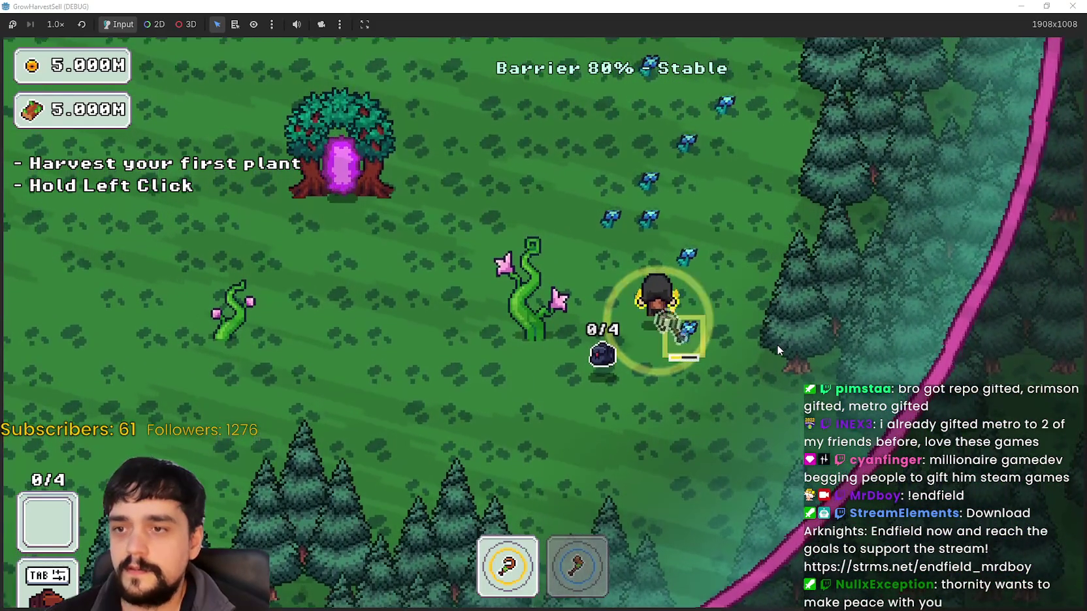
{"action": "left_click_drag", "start_coordinate": [777, 345], "coordinate": [772, 345]}
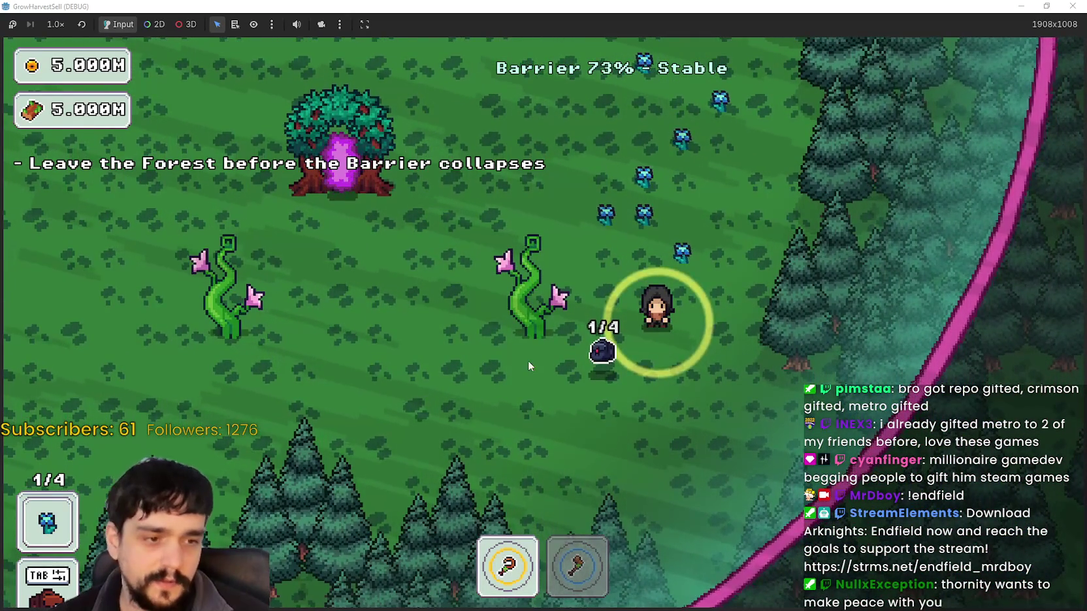
{"action": "key", "text": "w"}
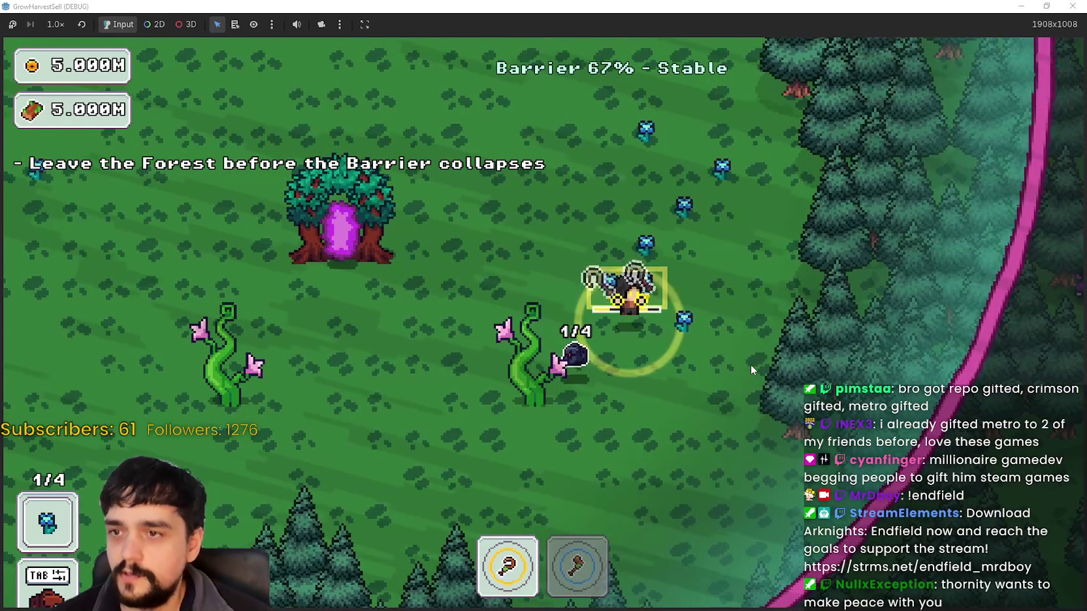
{"action": "key", "text": "s"}
{"action": "key", "text": "d"}
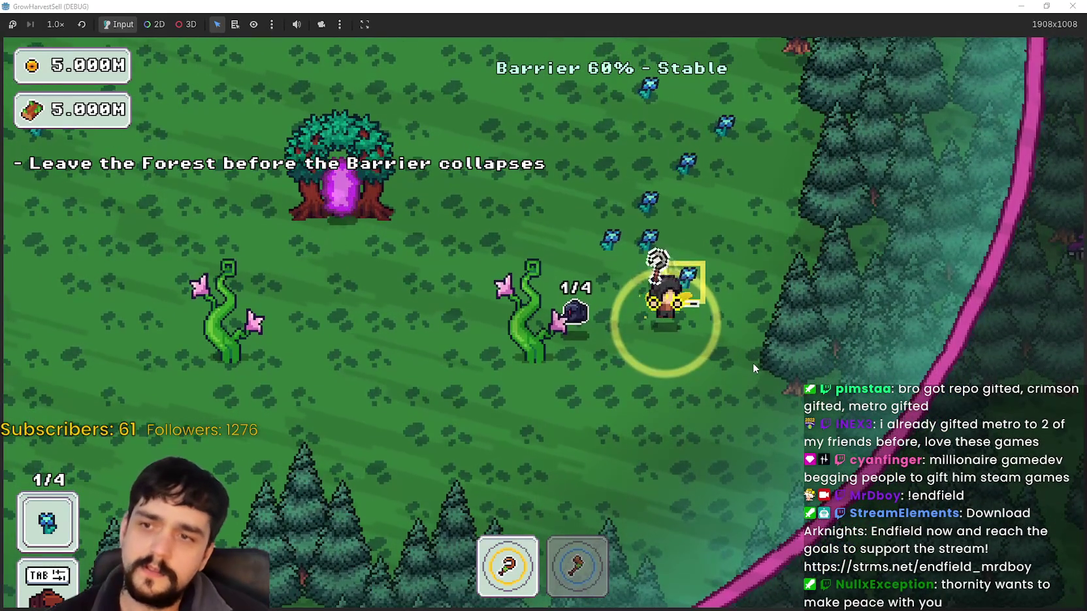
Harvest the vine with the axe and more blue flowers until the bag holds 4/4.
{"action": "key", "text": "a"}
{"action": "key", "text": "s"}
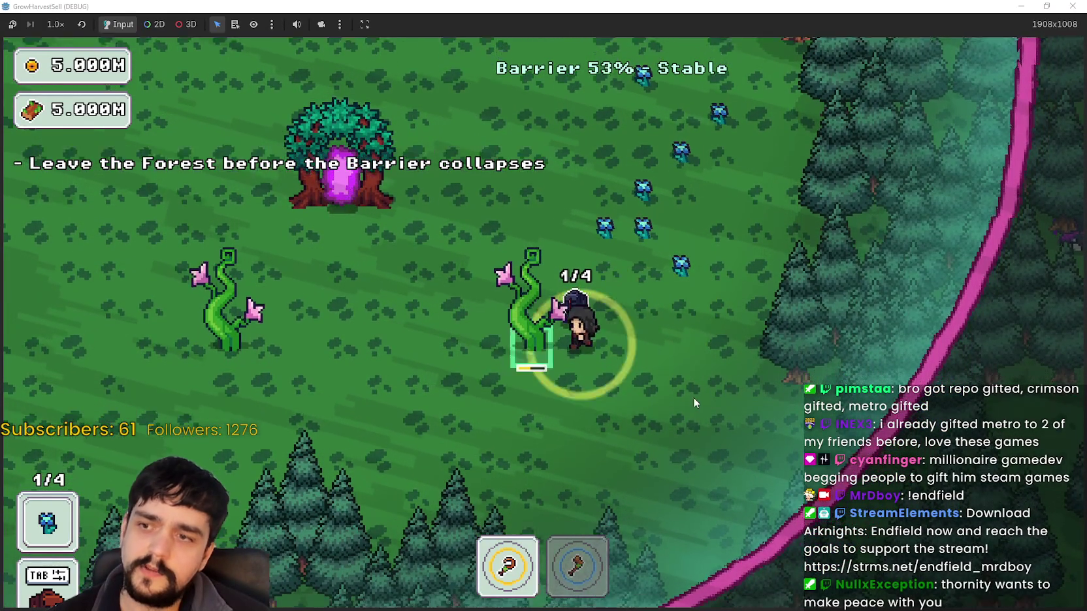
{"action": "key", "text": "s"}
{"action": "key", "text": "2"}
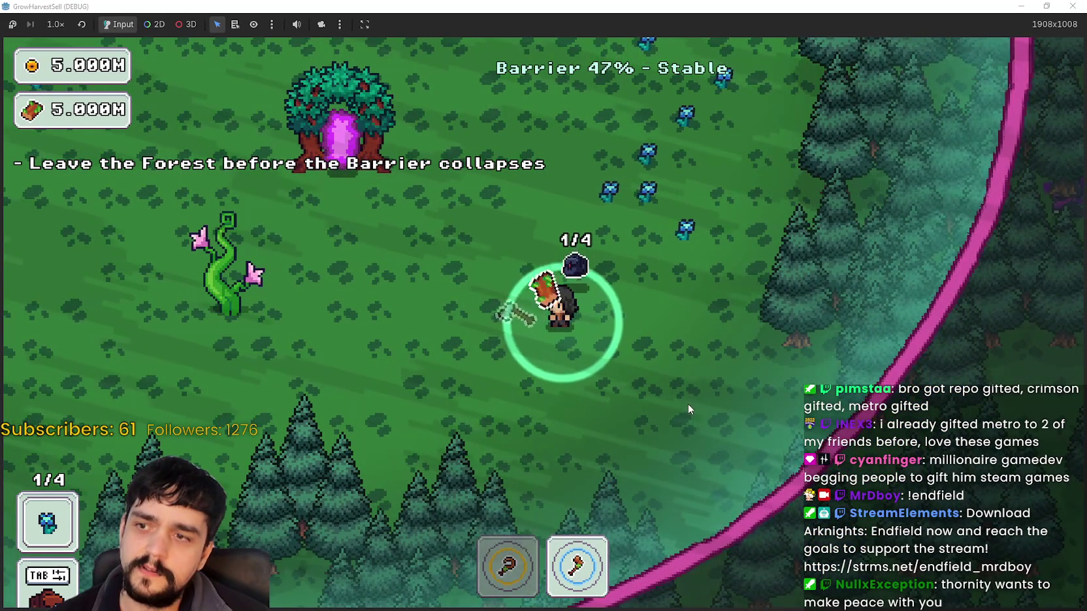
{"action": "key", "text": "w"}
{"action": "key", "text": "d"}
{"action": "key", "text": "1"}
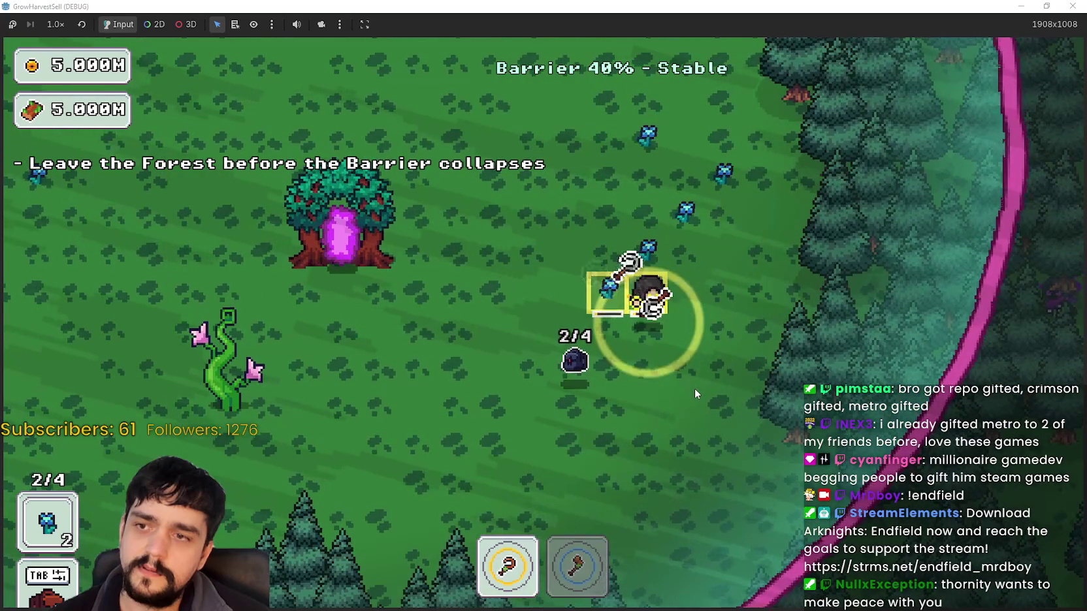
{"action": "key", "text": "a"}
Return through the portal, sell the flowers at the market stall for 40 gold, and walk toward the tower.
{"action": "key", "text": "e"}
{"action": "key", "text": "d"}
{"action": "key", "text": "w"}
{"action": "key", "text": "e"}
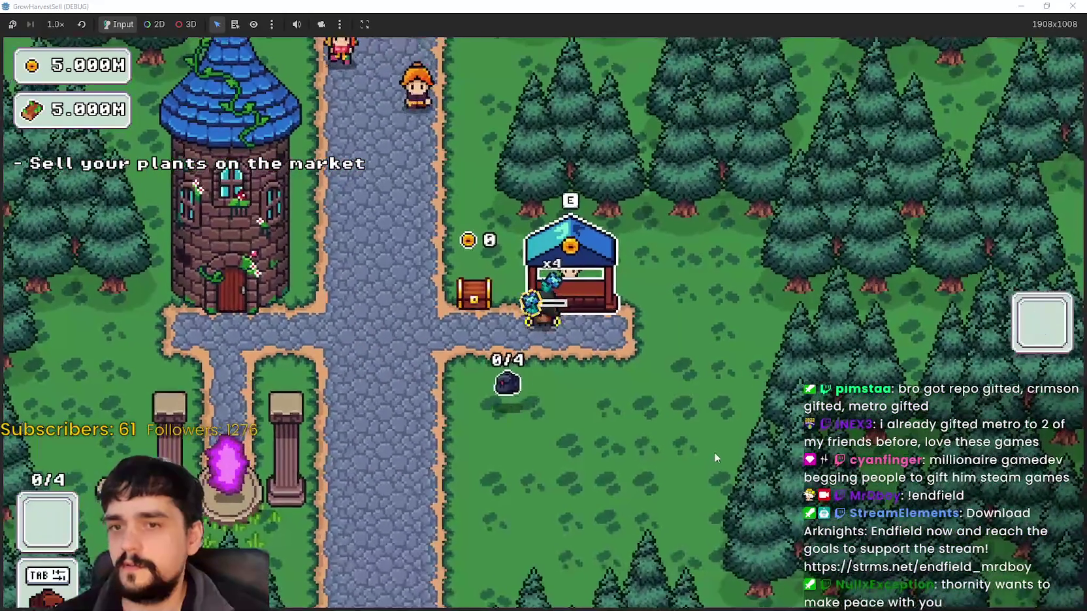
{"action": "key", "text": "s"}
{"action": "key", "text": "a"}
{"action": "key", "text": "d"}
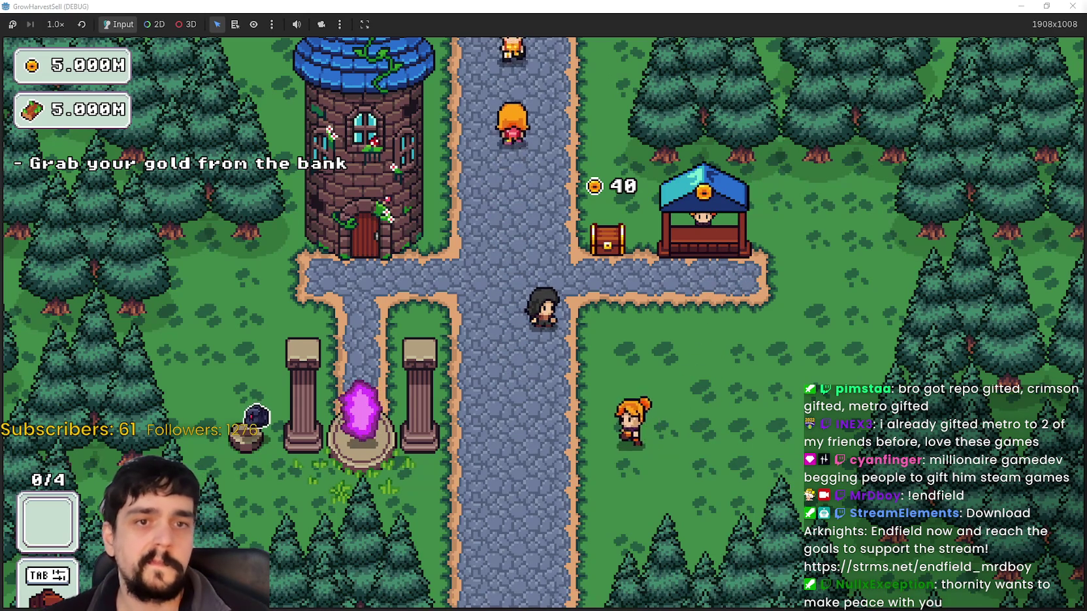
{"action": "key", "text": "a"}
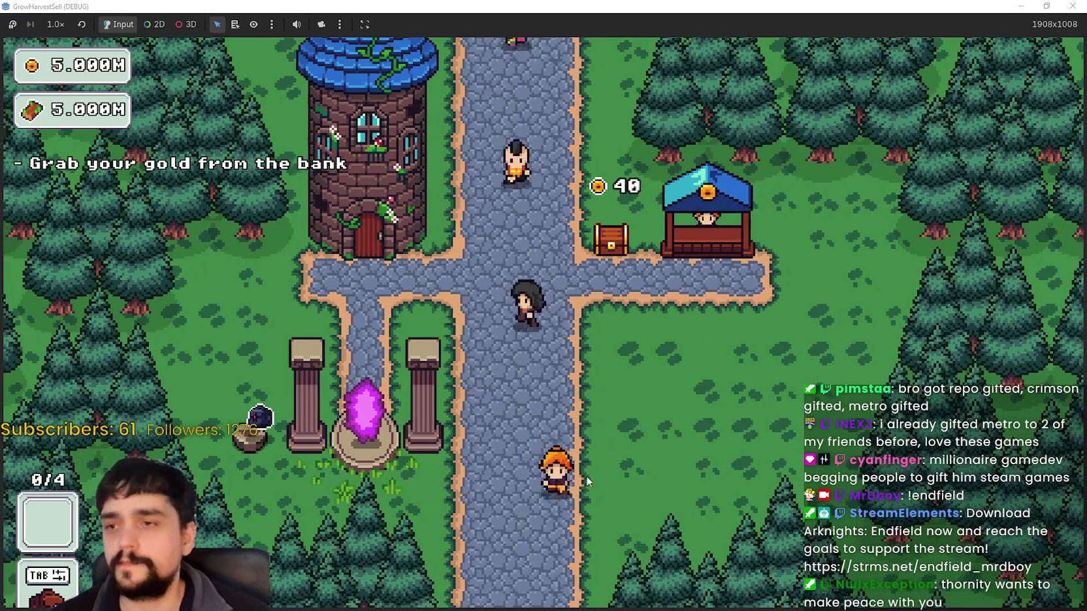
{"action": "key", "text": "w"}
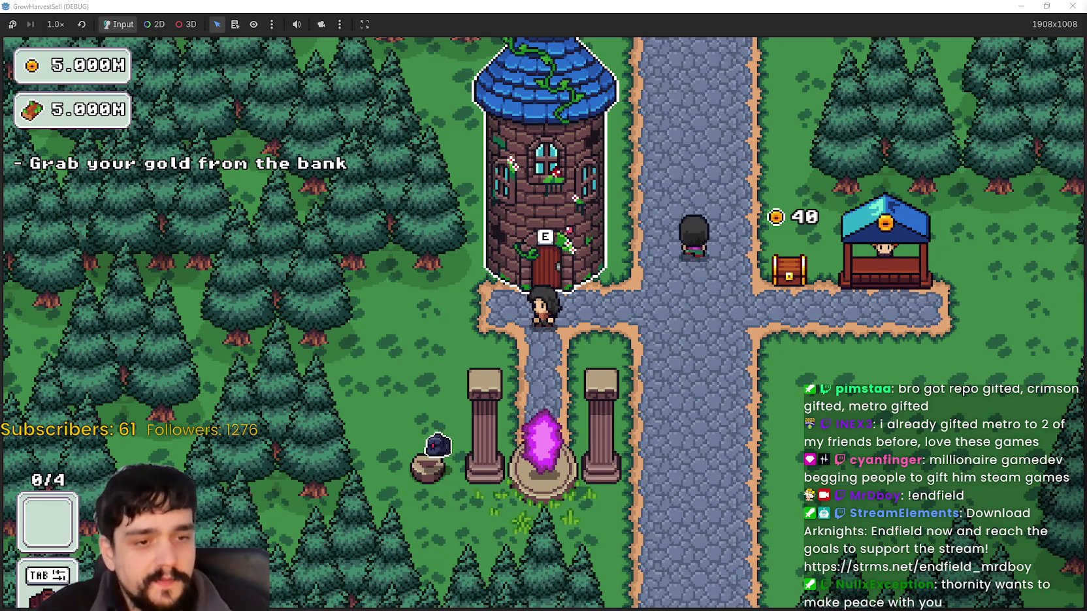
Switch to the File Explorer window showing the Farm RPG Weapons > Axe frames folder.
{"action": "key", "text": "alt+Tab"}
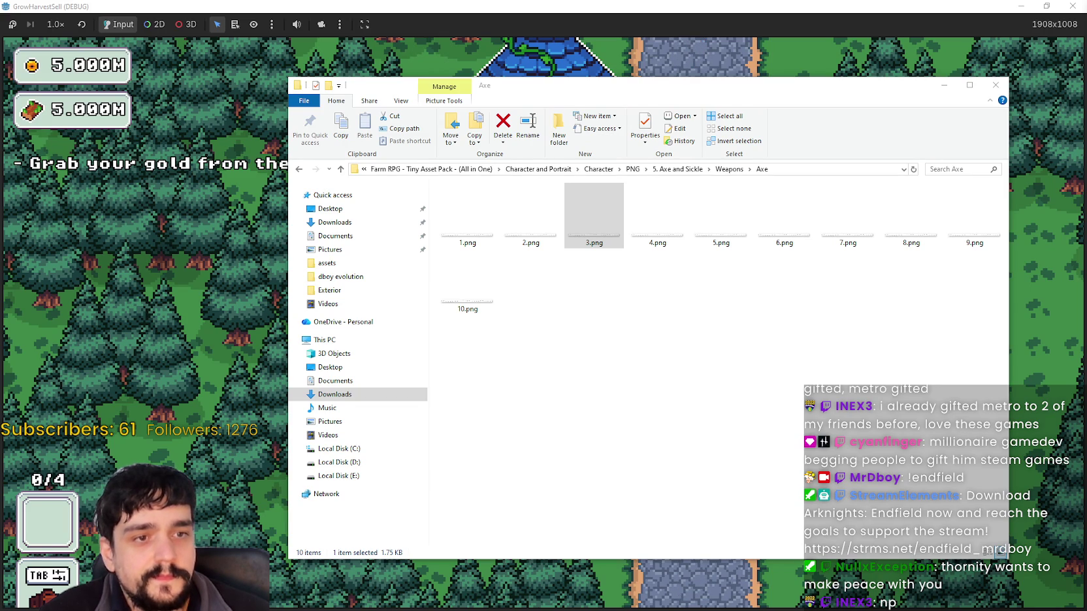
Open This PC, select Local Disk (C:), then close both Explorer windows.
{"action": "key", "text": "super+e"}
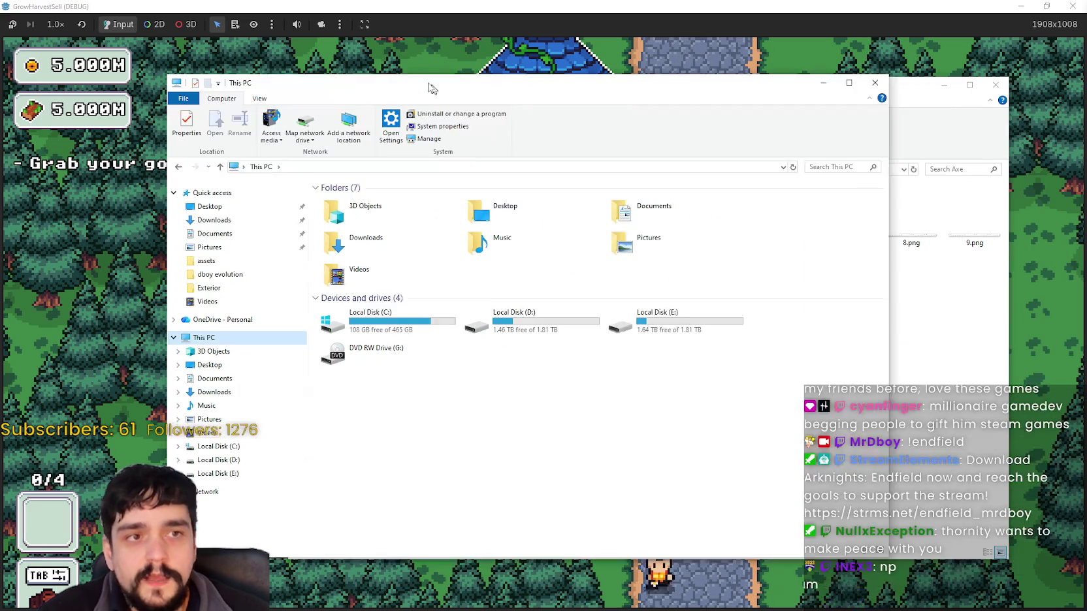
{"action": "left_click", "coordinate": [360, 317]}
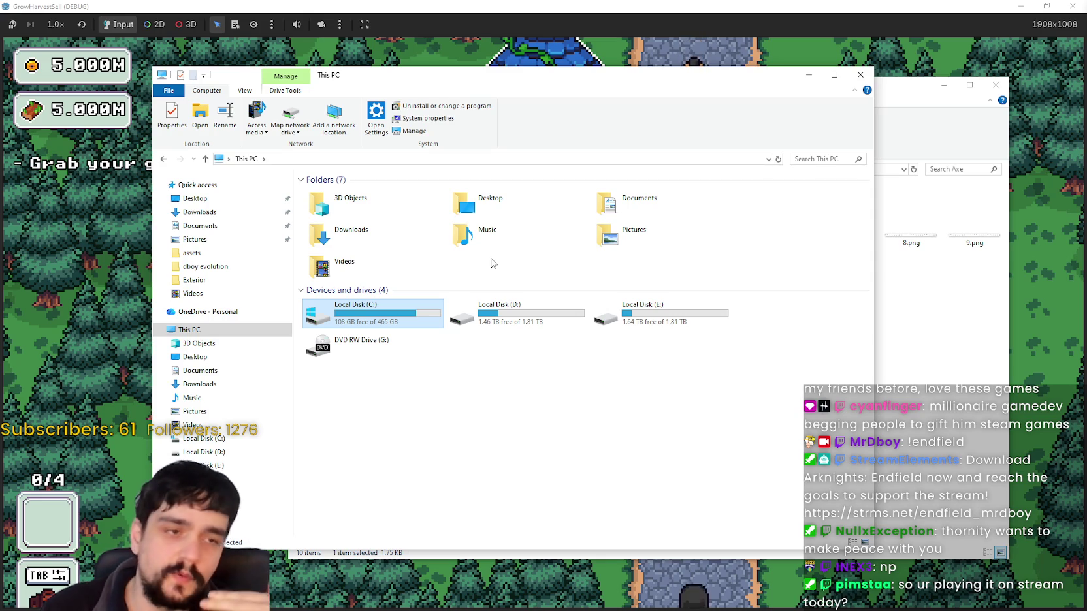
{"action": "left_click", "coordinate": [860, 75]}
{"action": "left_click", "coordinate": [996, 85]}
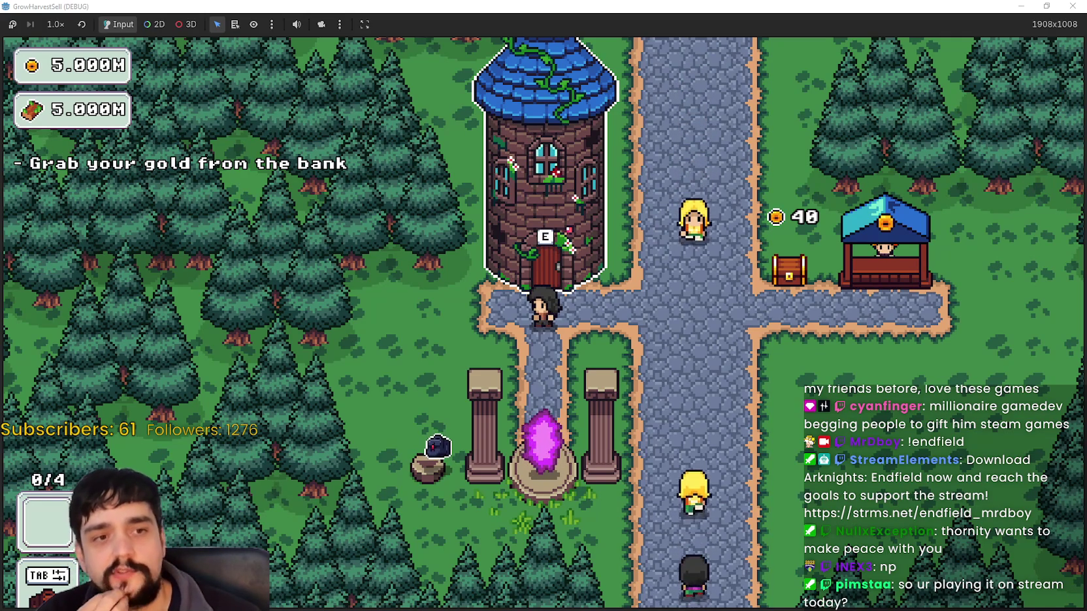
Restore the game to a 1280x720 window and view the debugger's 67 errors.
{"action": "left_click", "coordinate": [1049, 5]}
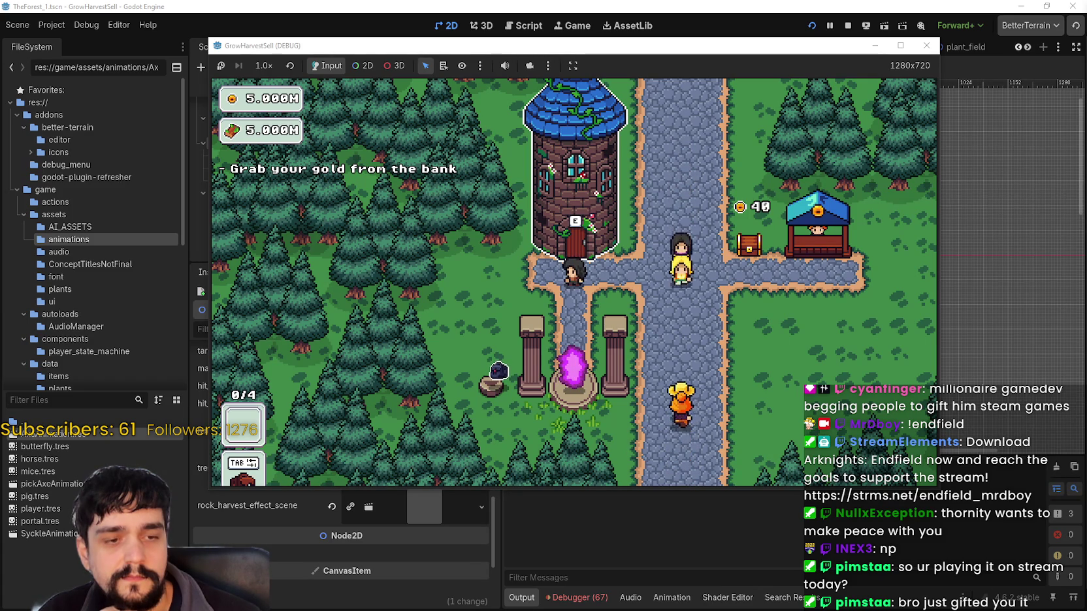
{"action": "left_click", "coordinate": [578, 597]}
{"action": "scroll", "coordinate": [725, 483], "scroll_direction": "down", "scroll_amount": 15}
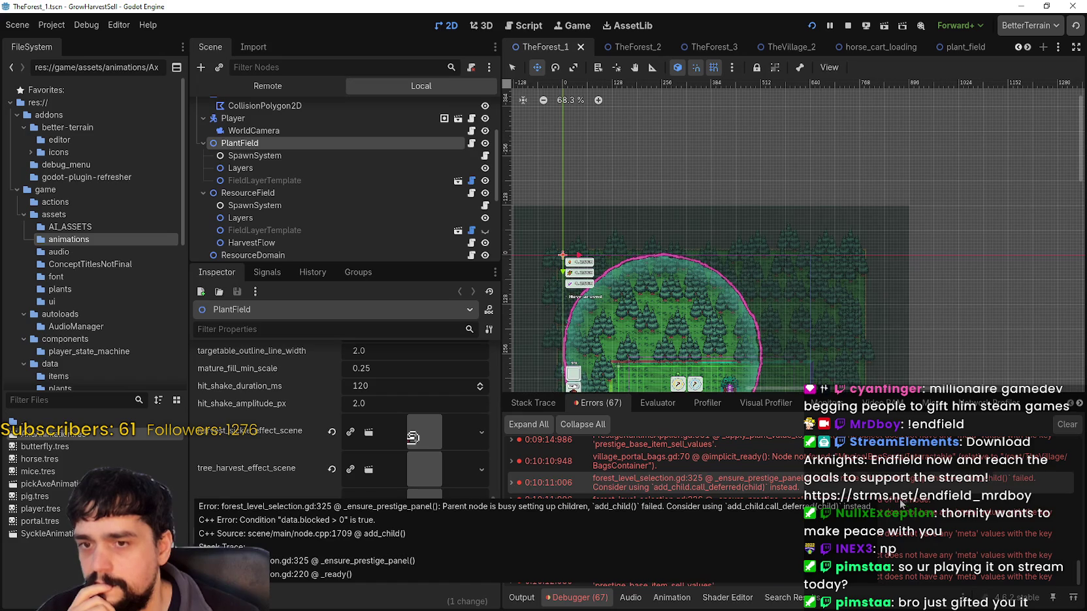
{"action": "scroll", "coordinate": [928, 529], "scroll_direction": "down", "scroll_amount": 1}
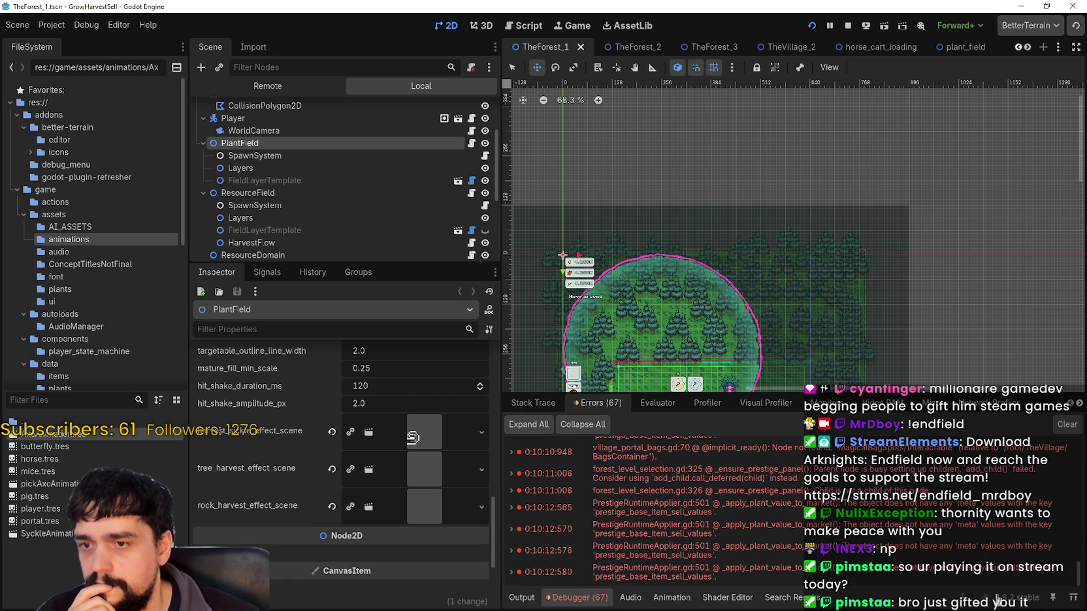
{"action": "scroll", "coordinate": [984, 541], "scroll_direction": "up", "scroll_amount": 4}
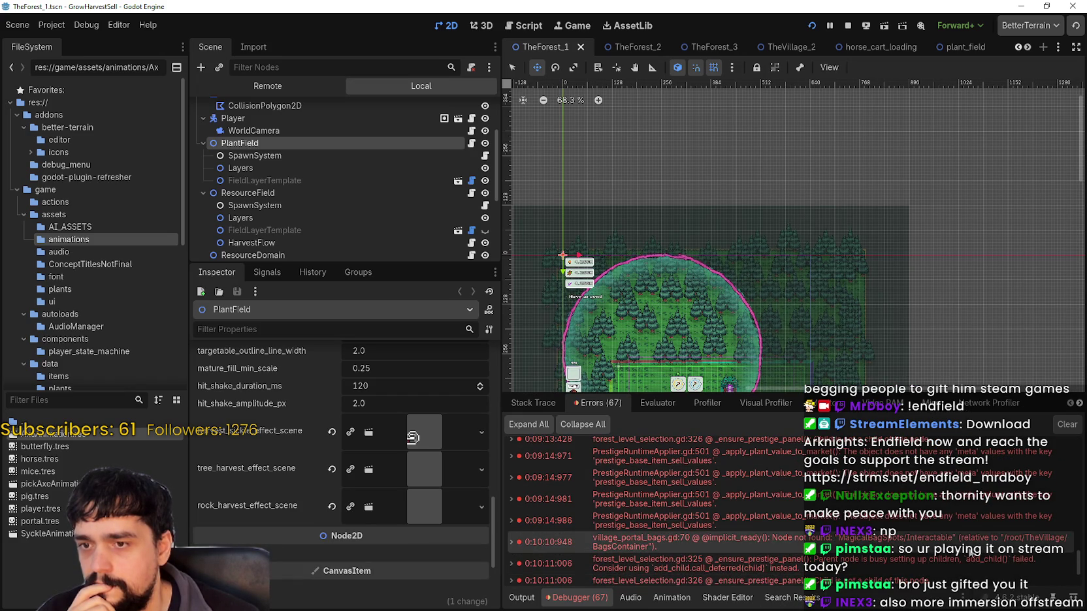
{"action": "scroll", "coordinate": [973, 552], "scroll_direction": "up", "scroll_amount": 2}
{"action": "scroll", "coordinate": [973, 552], "scroll_direction": "up", "scroll_amount": 3}
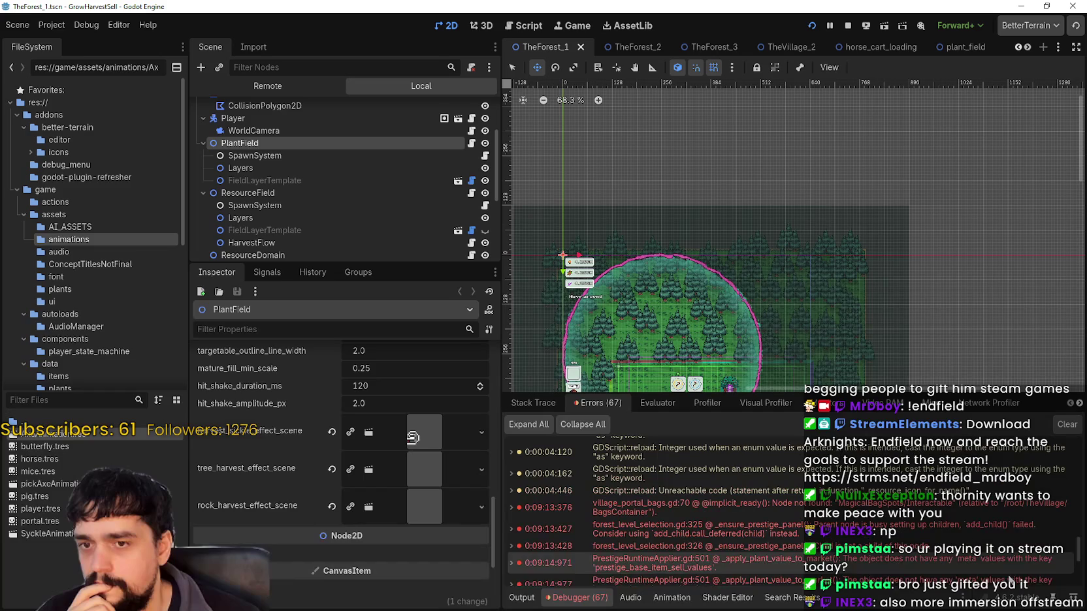
{"action": "scroll", "coordinate": [995, 555], "scroll_direction": "down", "scroll_amount": 7}
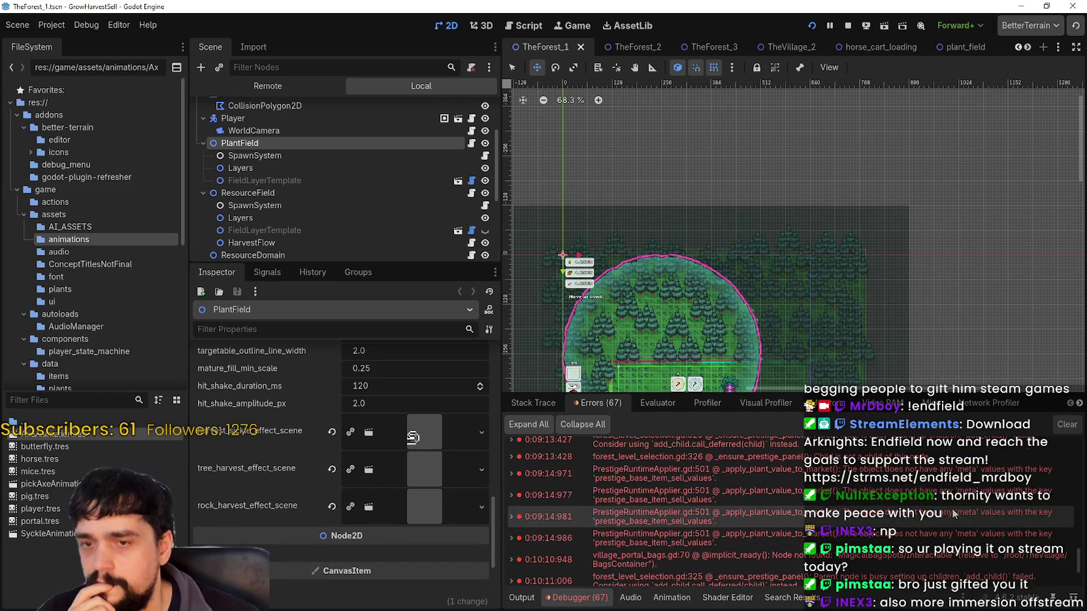
{"action": "scroll", "coordinate": [951, 509], "scroll_direction": "down", "scroll_amount": 3}
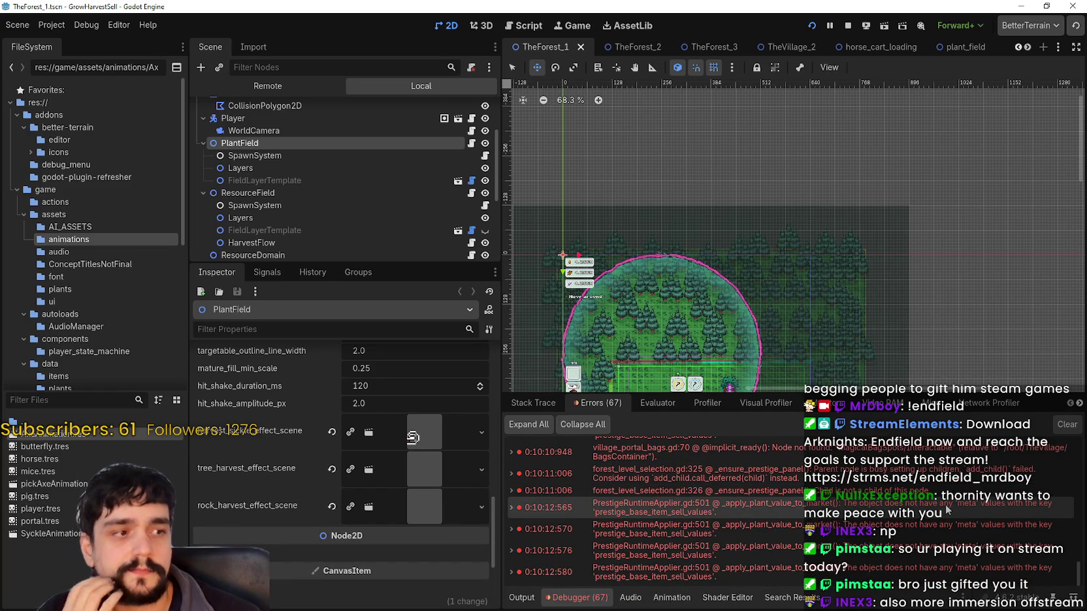
{"action": "mouse_move", "coordinate": [947, 510]}
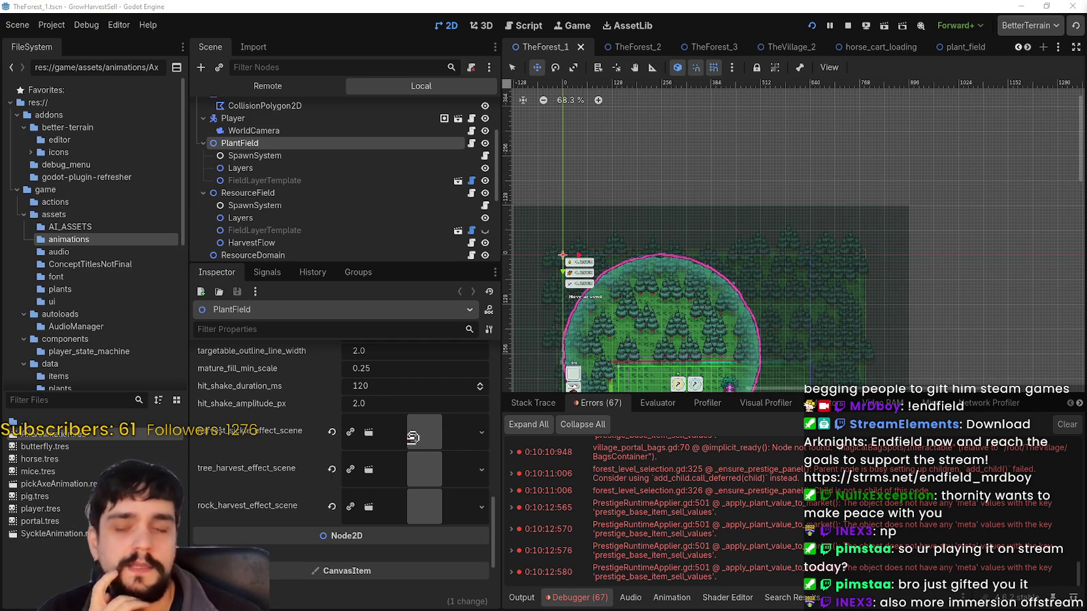
{"action": "scroll", "coordinate": [851, 553], "scroll_direction": "up", "scroll_amount": 2}
{"action": "scroll", "coordinate": [851, 552], "scroll_direction": "up", "scroll_amount": 3}
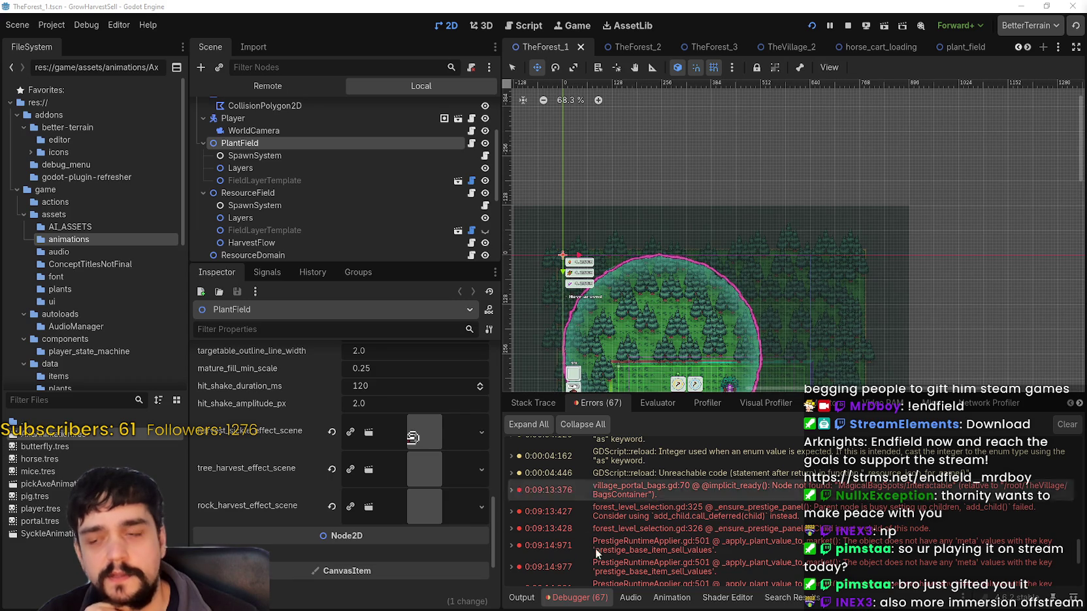
{"action": "scroll", "coordinate": [724, 555], "scroll_direction": "down", "scroll_amount": 5}
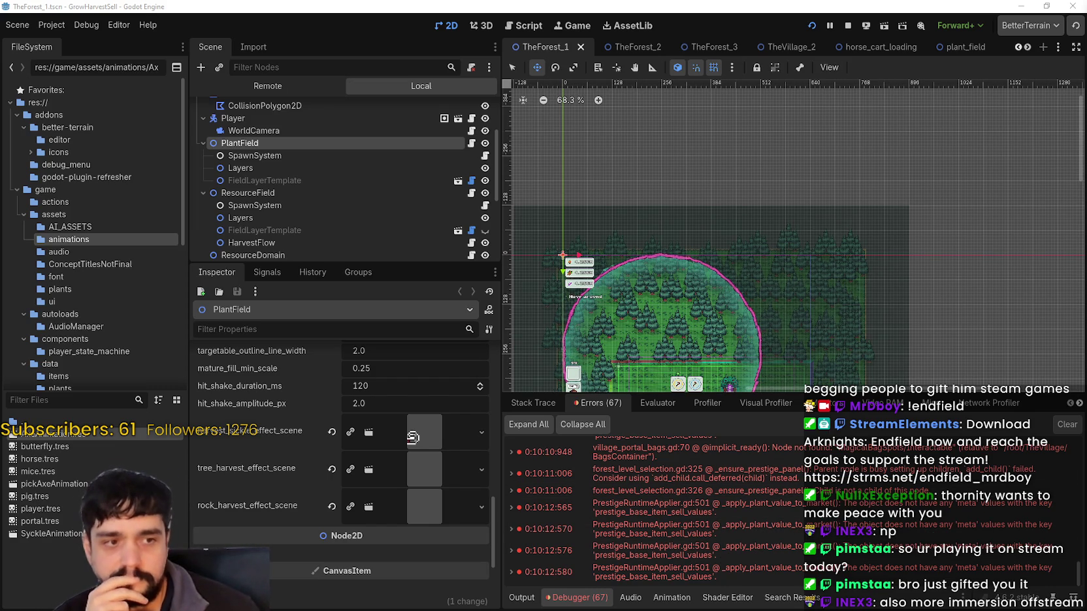
Expand and collapse PlantField's sickle, tree and rock harvest effect scene properties in the Inspector.
{"action": "left_click", "coordinate": [415, 437]}
{"action": "left_click", "coordinate": [415, 436]}
{"action": "left_click", "coordinate": [416, 467]}
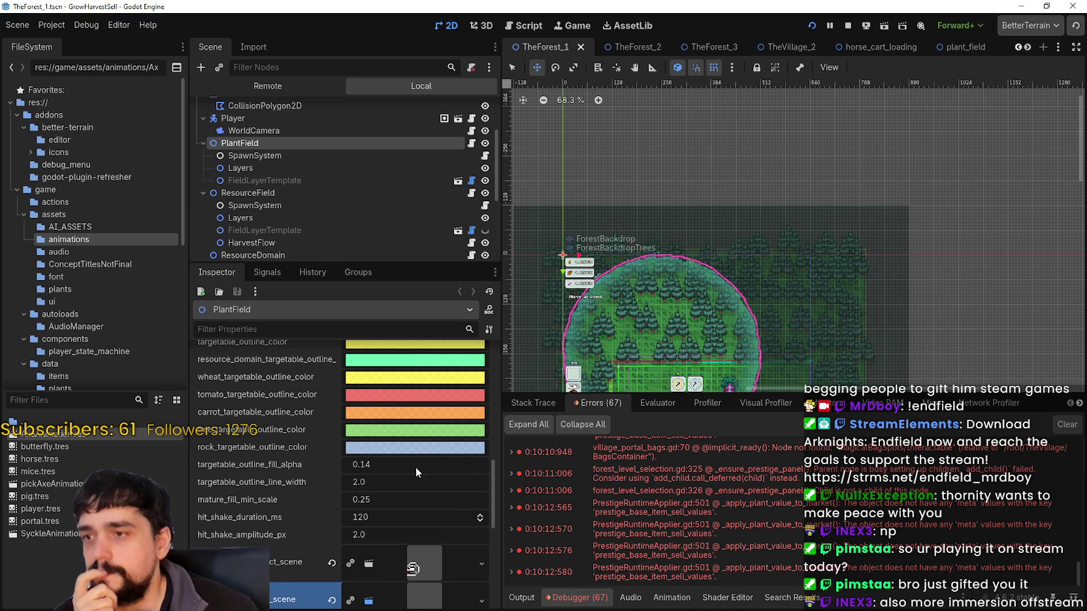
{"action": "scroll", "coordinate": [436, 510], "scroll_direction": "down", "scroll_amount": 3}
{"action": "scroll", "coordinate": [435, 499], "scroll_direction": "down", "scroll_amount": 1}
{"action": "left_click", "coordinate": [418, 455]}
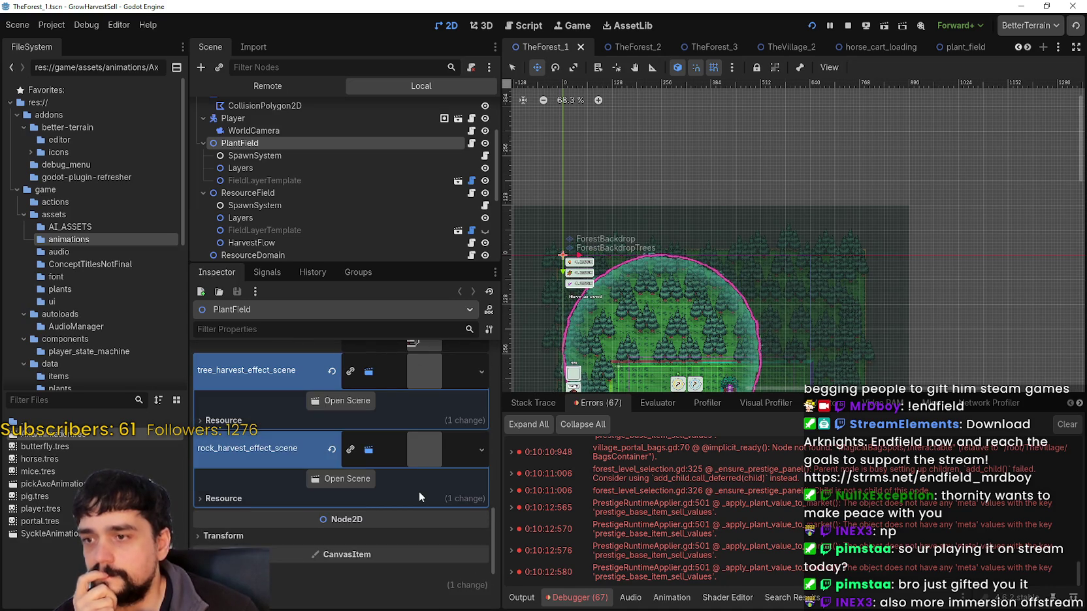
{"action": "scroll", "coordinate": [418, 450], "scroll_direction": "up", "scroll_amount": 2}
{"action": "left_click", "coordinate": [421, 438]}
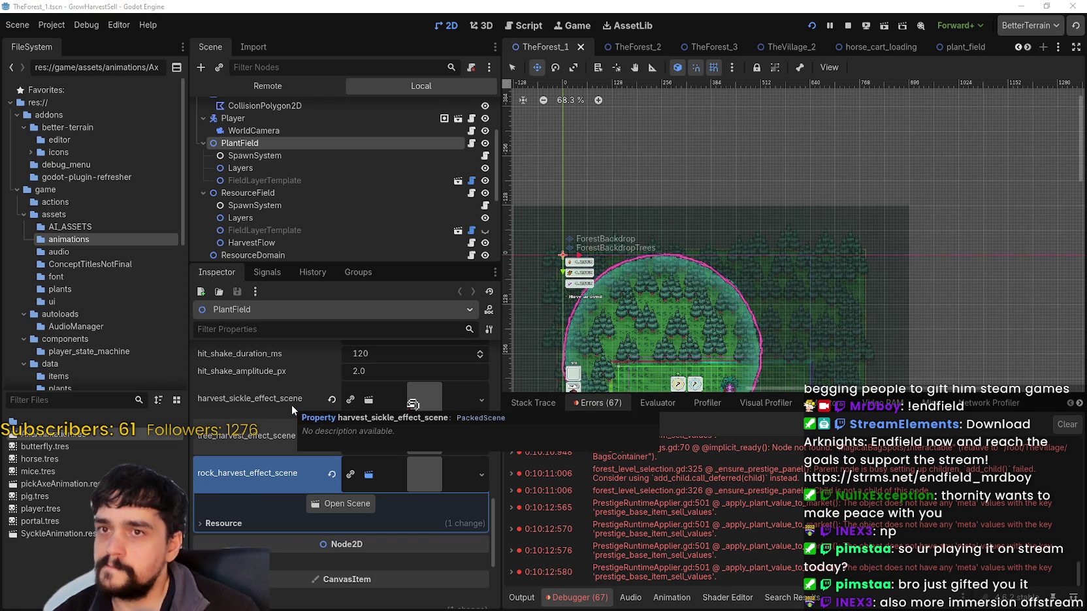
{"action": "left_click", "coordinate": [426, 400]}
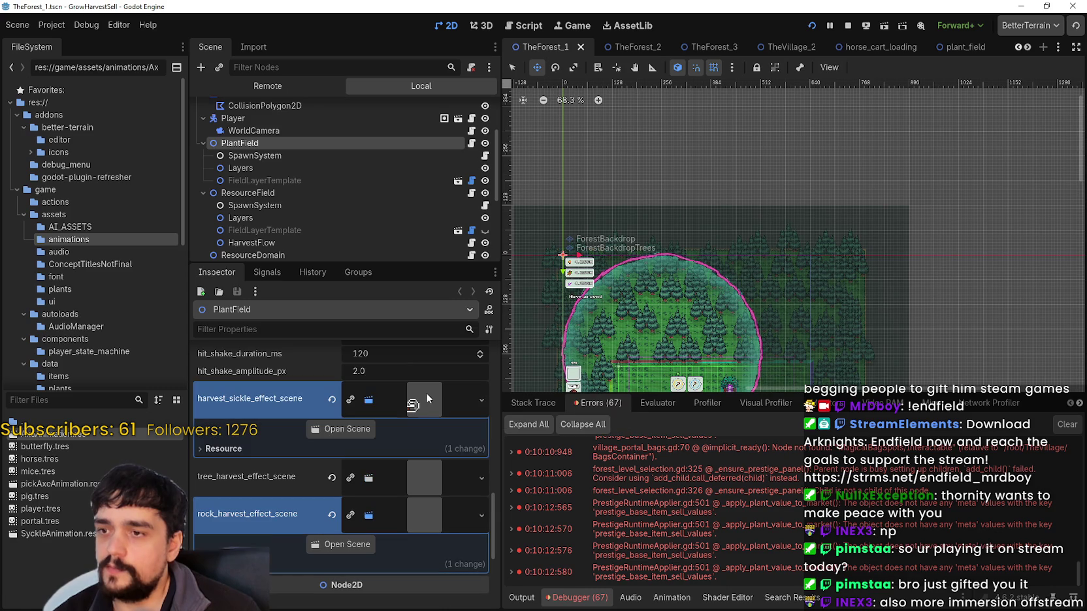
{"action": "left_click", "coordinate": [429, 409]}
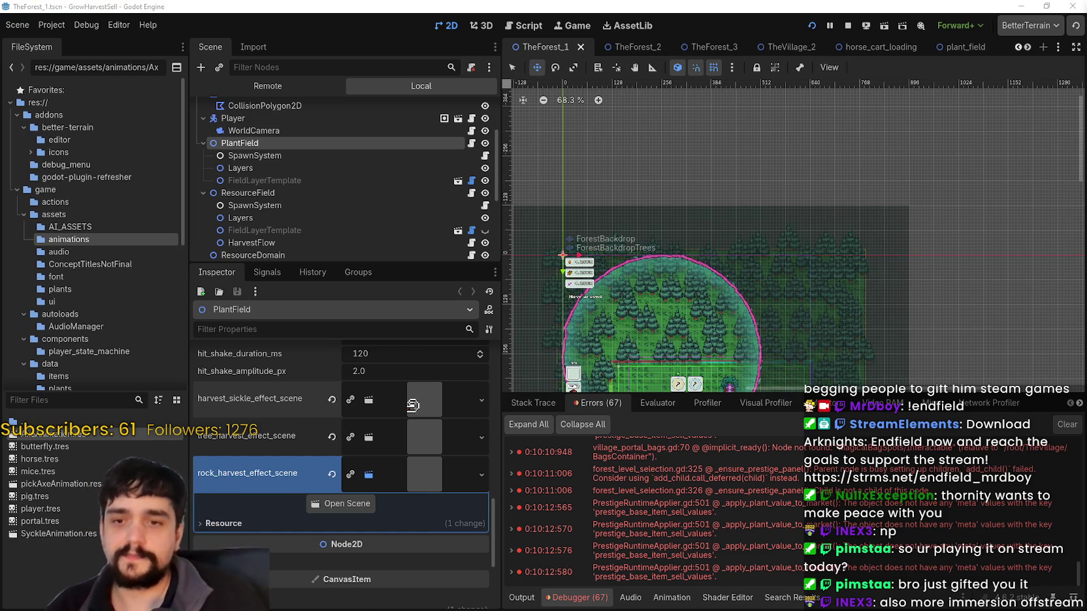
Zoom out the 2D view and clear all 67 entries from the Errors list.
{"action": "scroll", "coordinate": [980, 535], "scroll_direction": "up", "scroll_amount": 3}
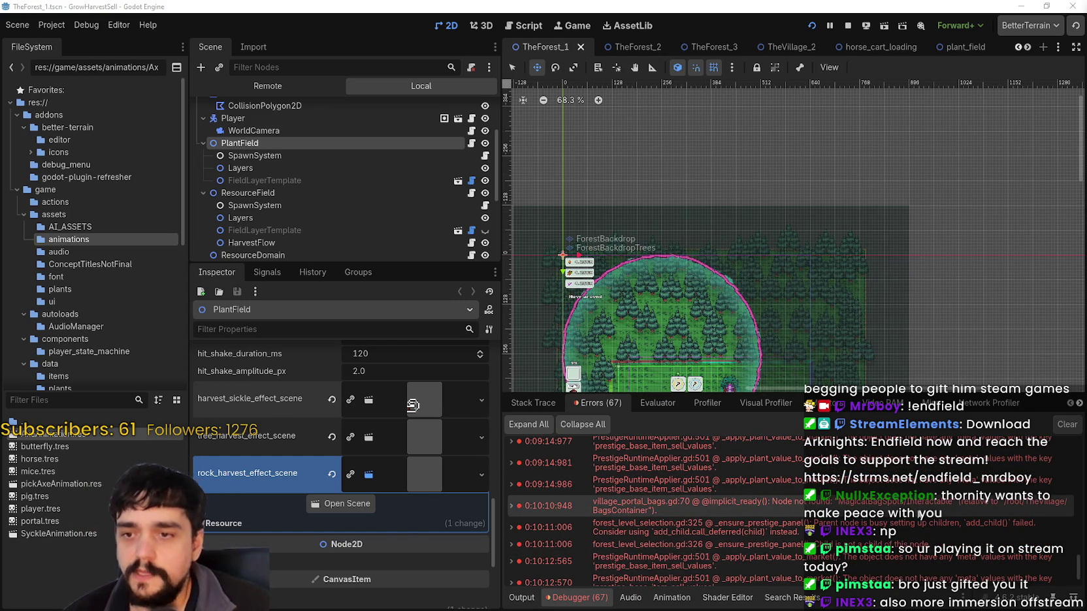
{"action": "scroll", "coordinate": [934, 559], "scroll_direction": "up", "scroll_amount": 3}
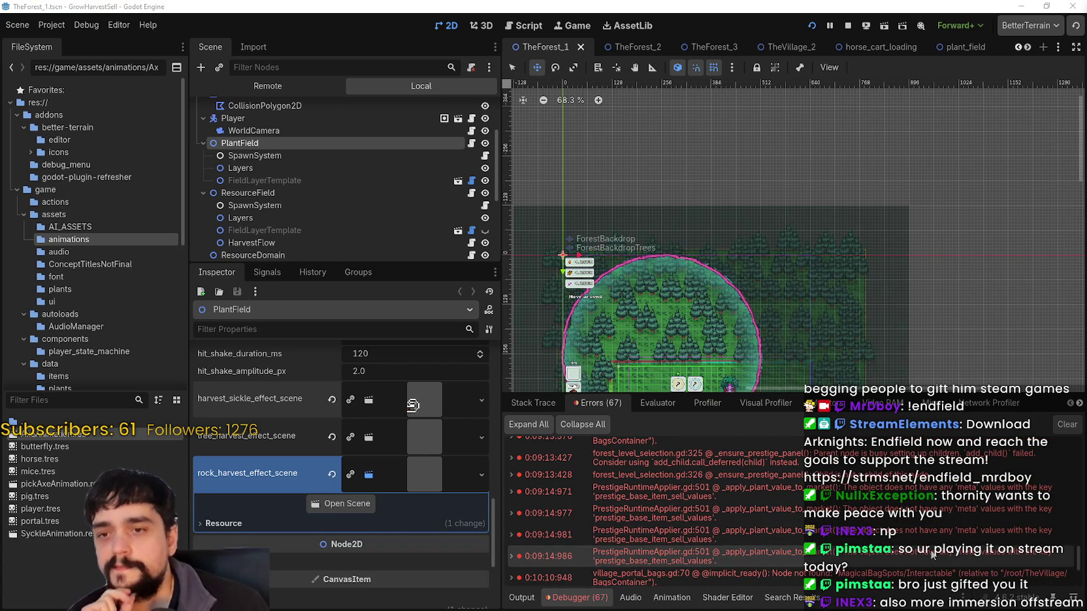
{"action": "mouse_move", "coordinate": [933, 555]}
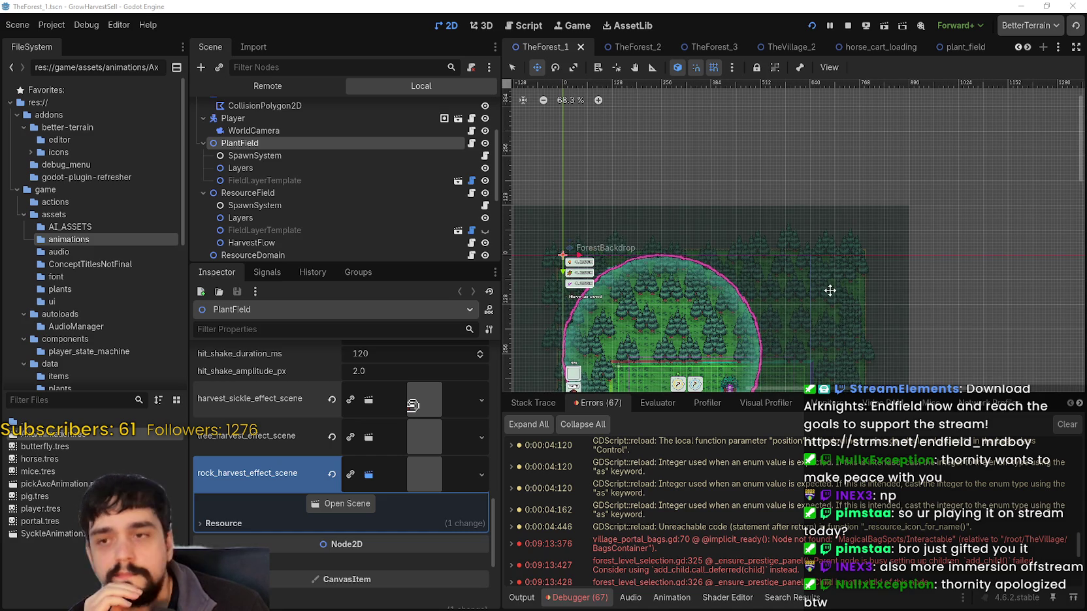
{"action": "scroll", "coordinate": [829, 291], "scroll_direction": "left", "scroll_amount": 1}
{"action": "scroll", "coordinate": [849, 287], "scroll_direction": "down", "scroll_amount": 3}
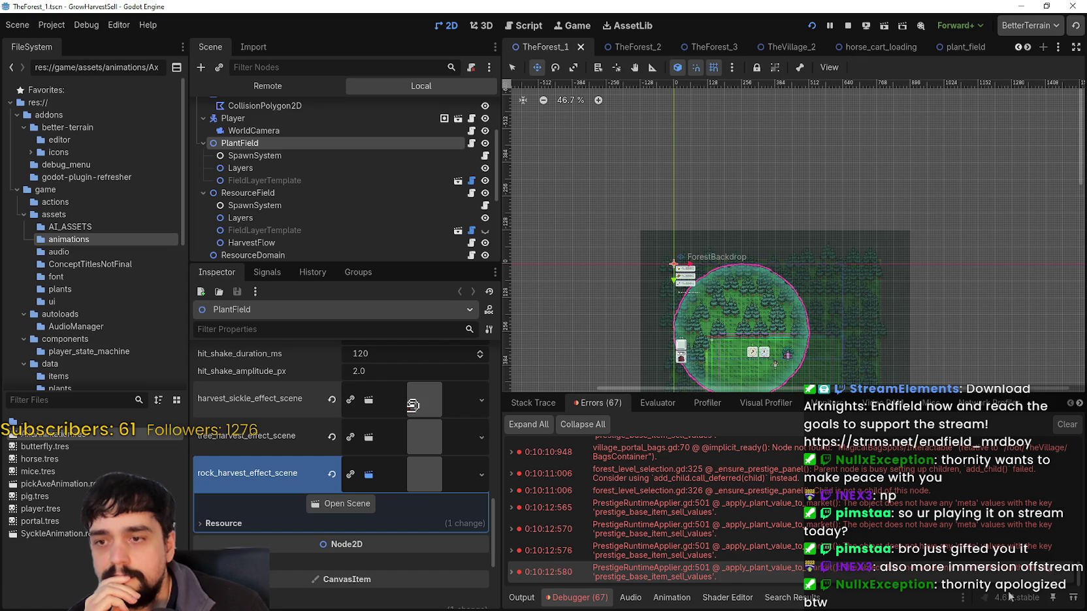
{"action": "left_click", "coordinate": [1066, 425]}
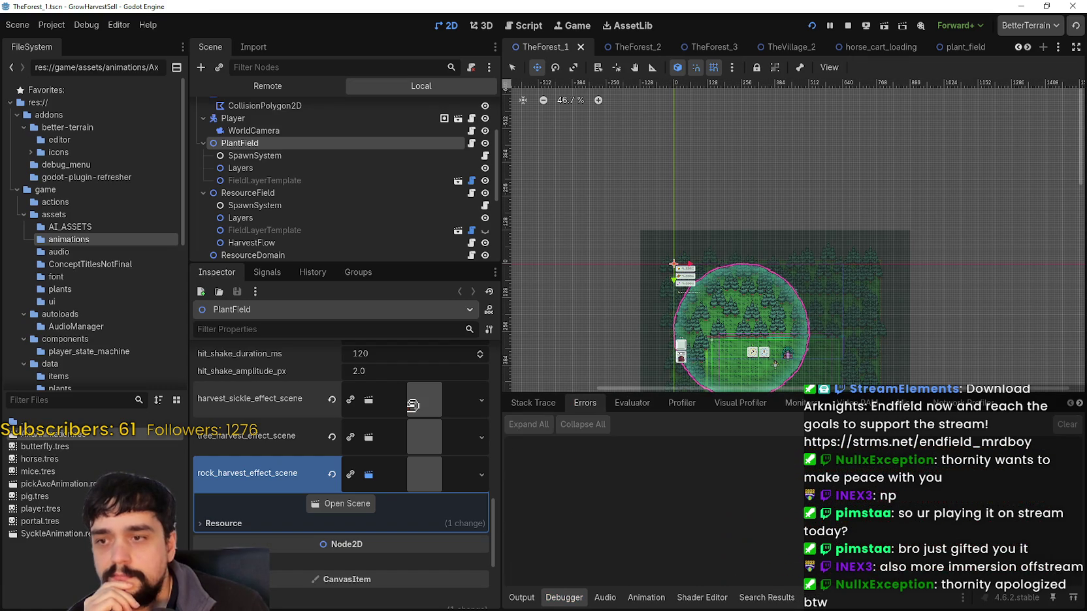
Check the Output log, stop the running game, and relaunch the GrowHarvestSell build.
{"action": "left_click", "coordinate": [524, 602]}
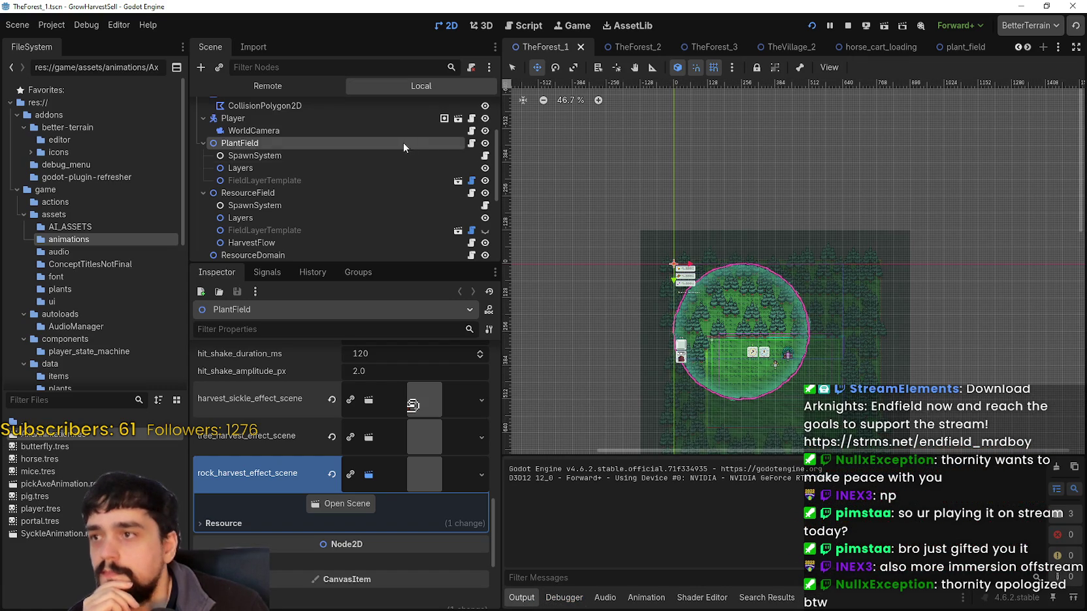
{"action": "scroll", "coordinate": [404, 148], "scroll_direction": "down", "scroll_amount": 1}
{"action": "left_click_drag", "start_coordinate": [861, 230], "coordinate": [825, 220]}
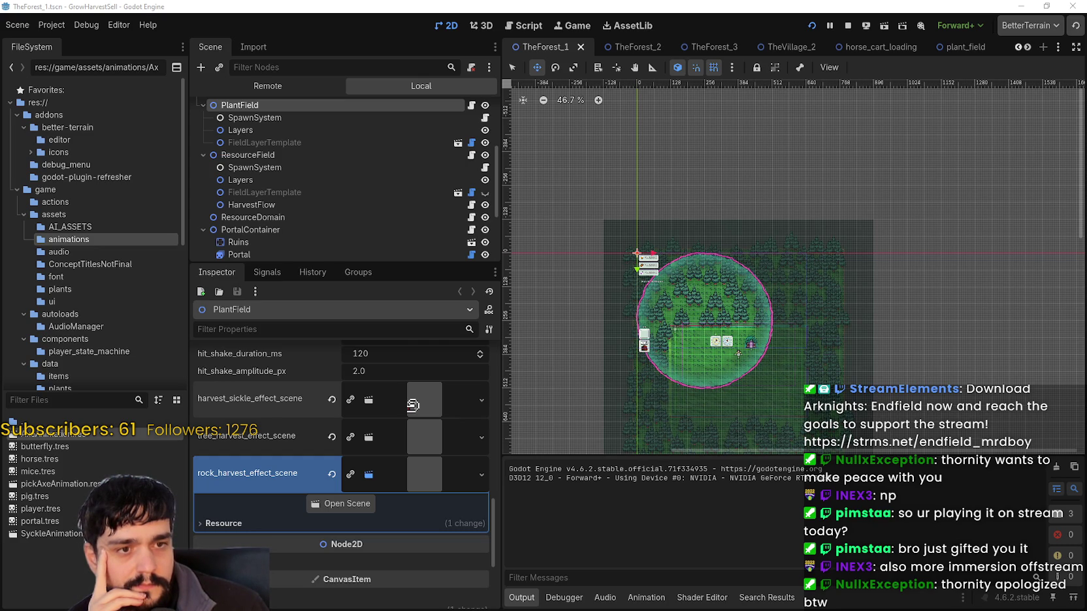
{"action": "left_click", "coordinate": [848, 25]}
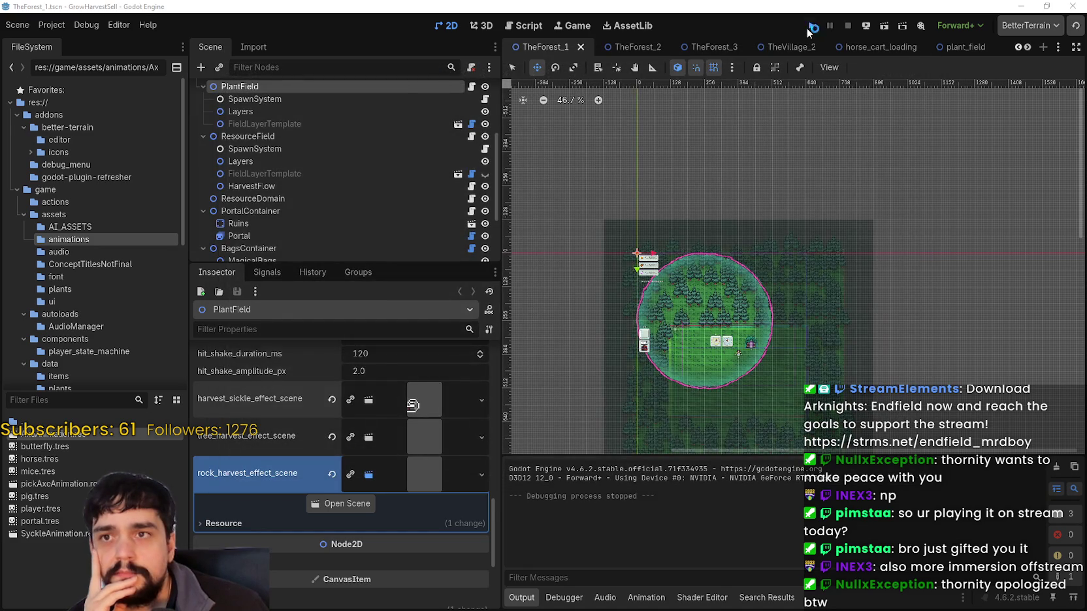
{"action": "left_click", "coordinate": [808, 29]}
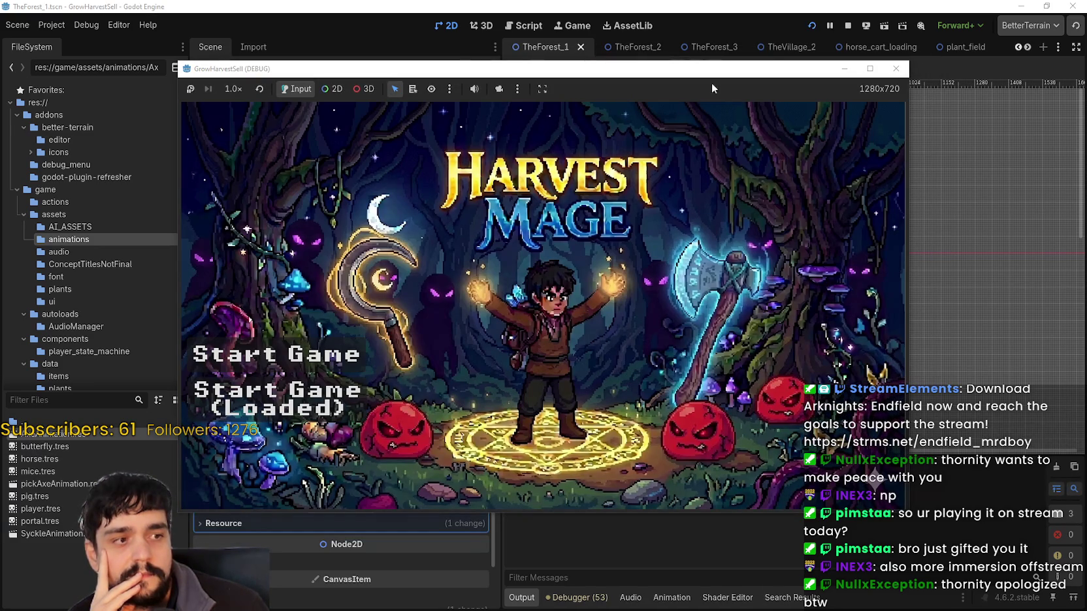
Continue the saved game, walk to the Mage Tower, unlock the Portal, and maximize the game window.
{"action": "left_click", "coordinate": [352, 404]}
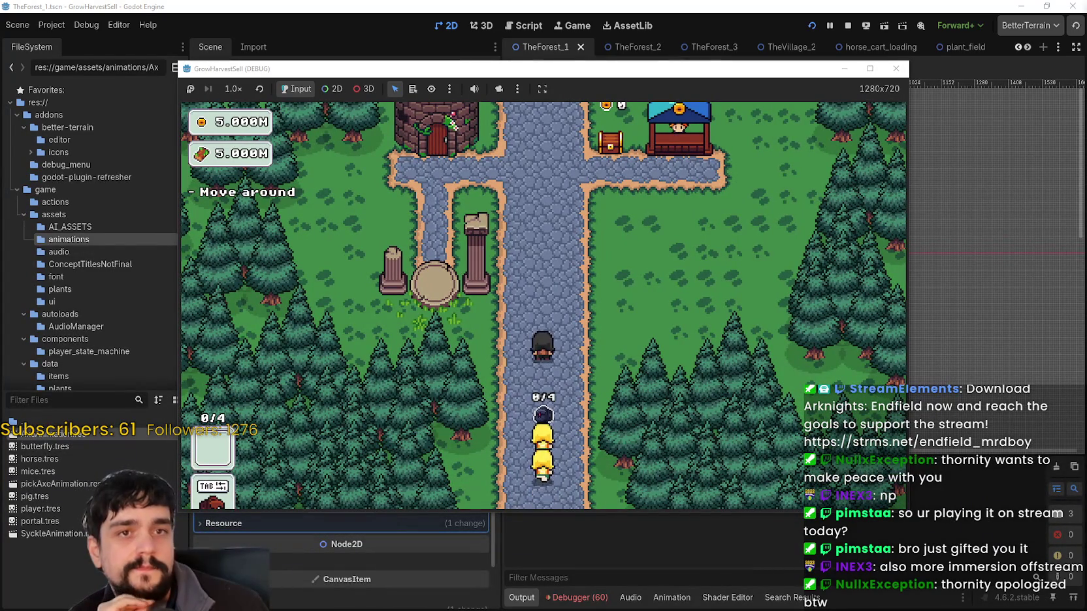
{"action": "key", "text": "w"}
{"action": "key", "text": "a"}
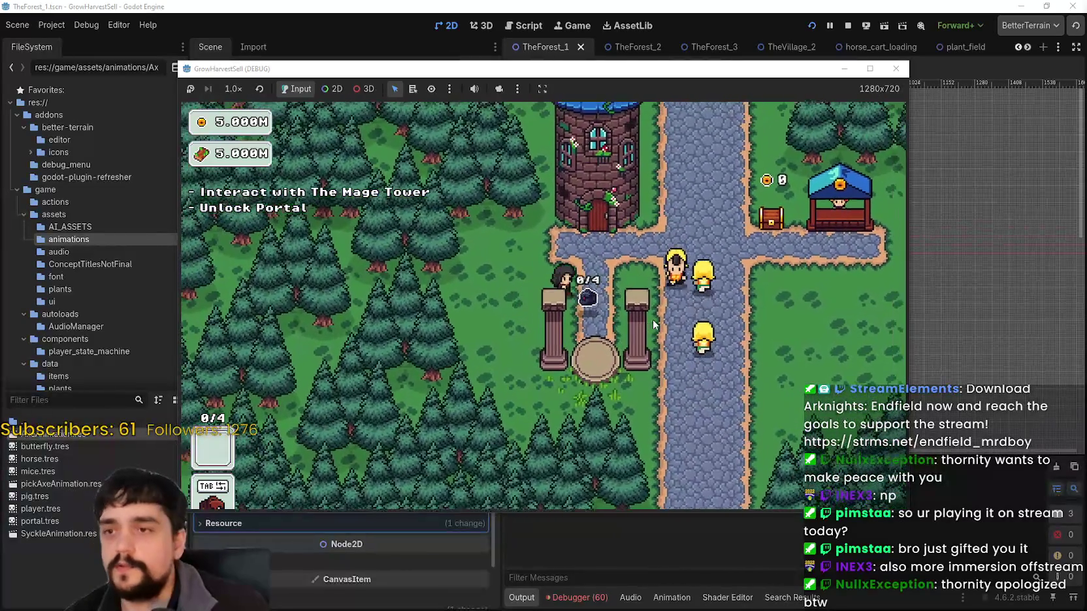
{"action": "key", "text": "e"}
{"action": "left_click", "coordinate": [607, 309]}
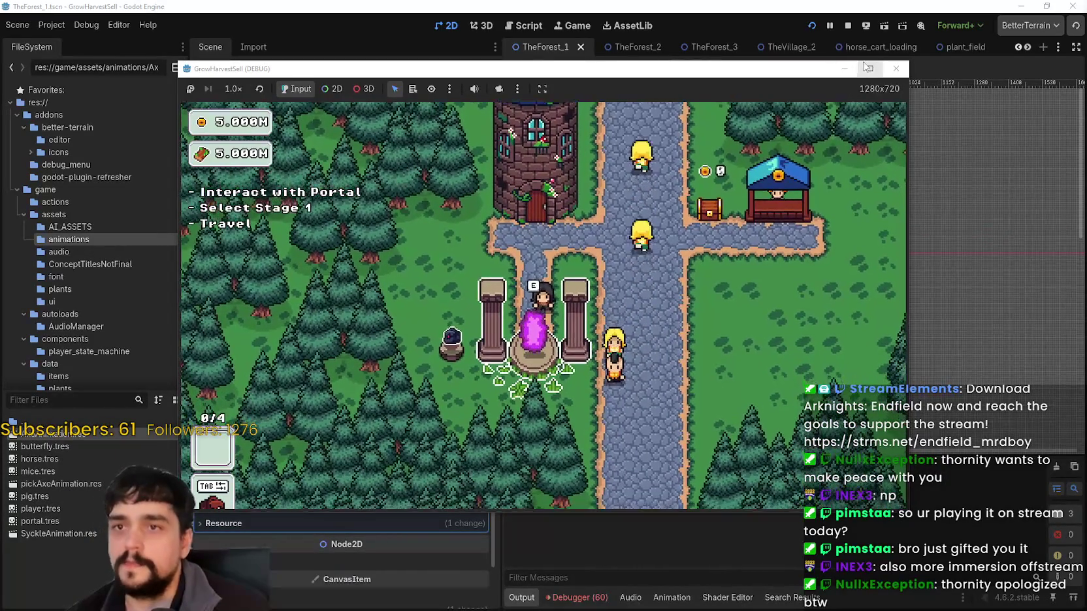
{"action": "left_click", "coordinate": [870, 68]}
Travel through the portal to the Stage 1 forest and walk right toward the flowers.
{"action": "key", "text": "e"}
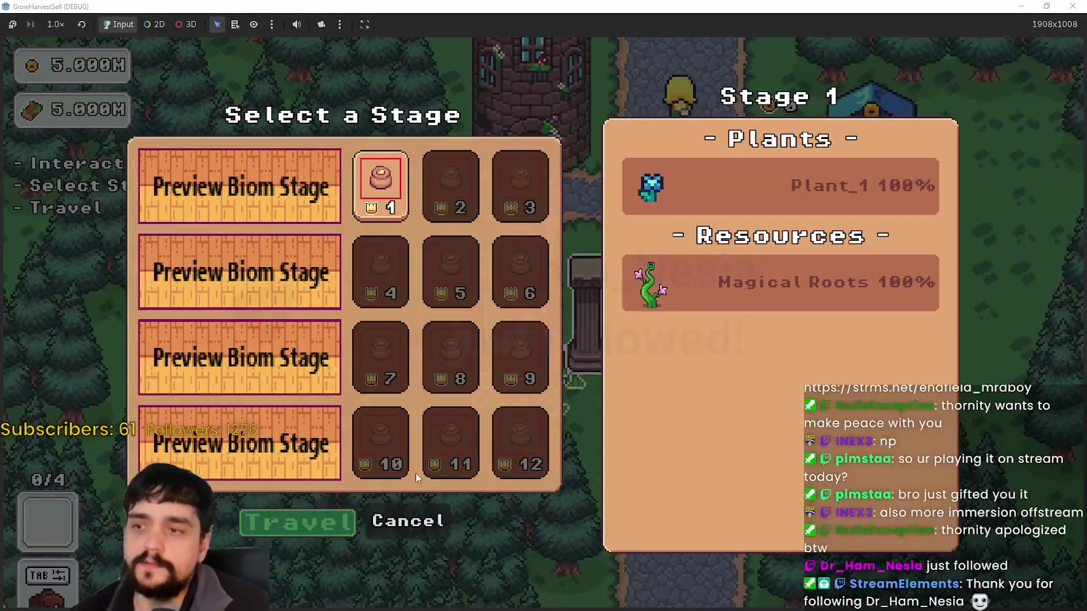
{"action": "left_click", "coordinate": [349, 519]}
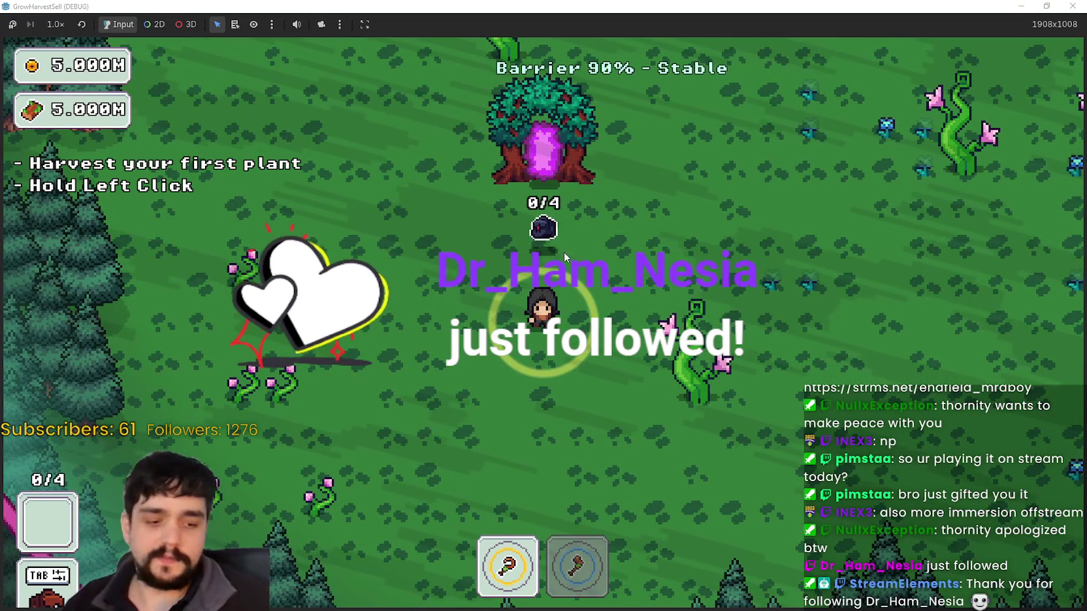
{"action": "key", "text": "d"}
{"action": "key", "text": "s"}
{"action": "key", "text": "2"}
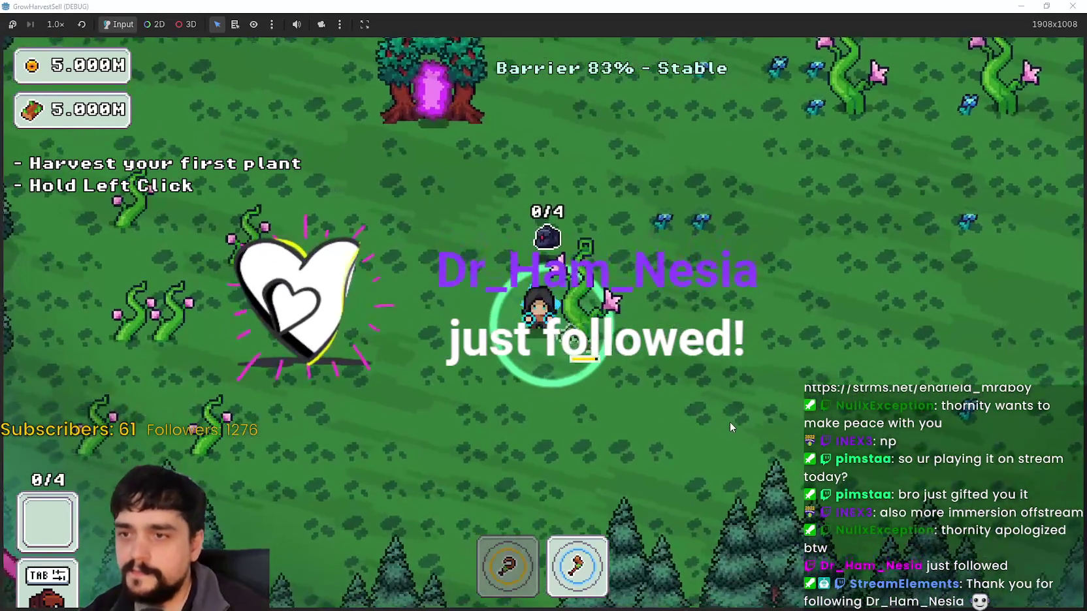
{"action": "key", "text": "d"}
{"action": "key", "text": "w"}
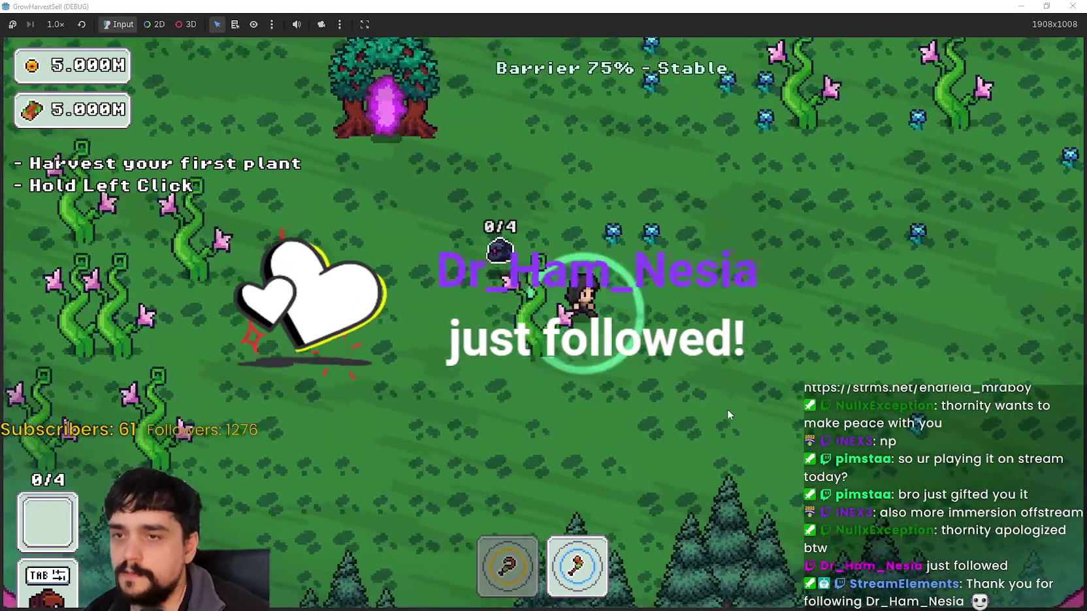
Switch back to the sickle and harvest the blue flowers across the field.
{"action": "key", "text": "a"}
{"action": "key", "text": "w"}
{"action": "key", "text": "1"}
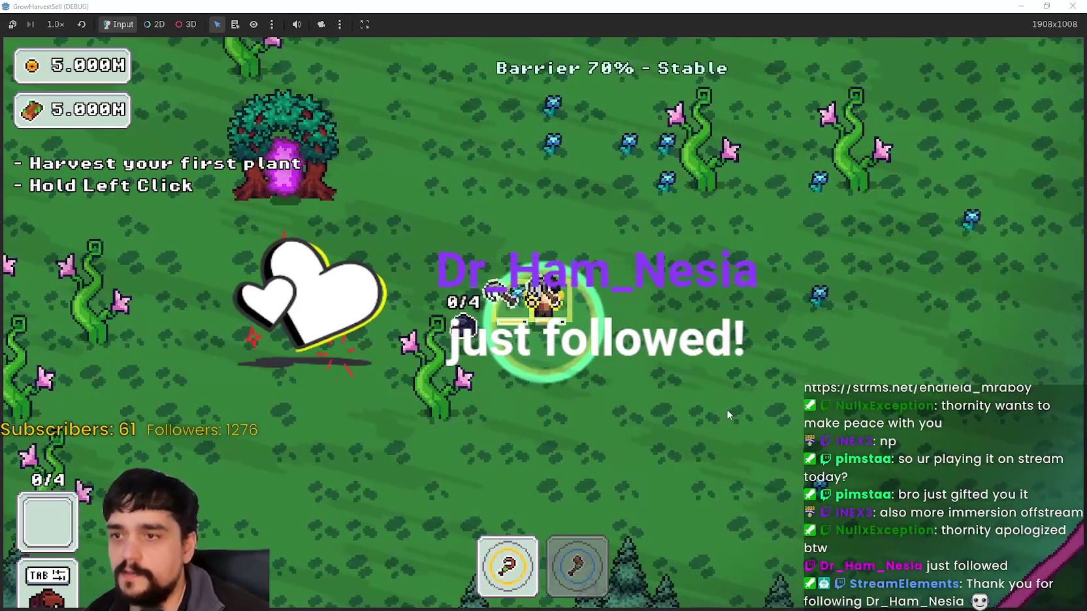
{"action": "key", "text": "a"}
{"action": "key", "text": "w"}
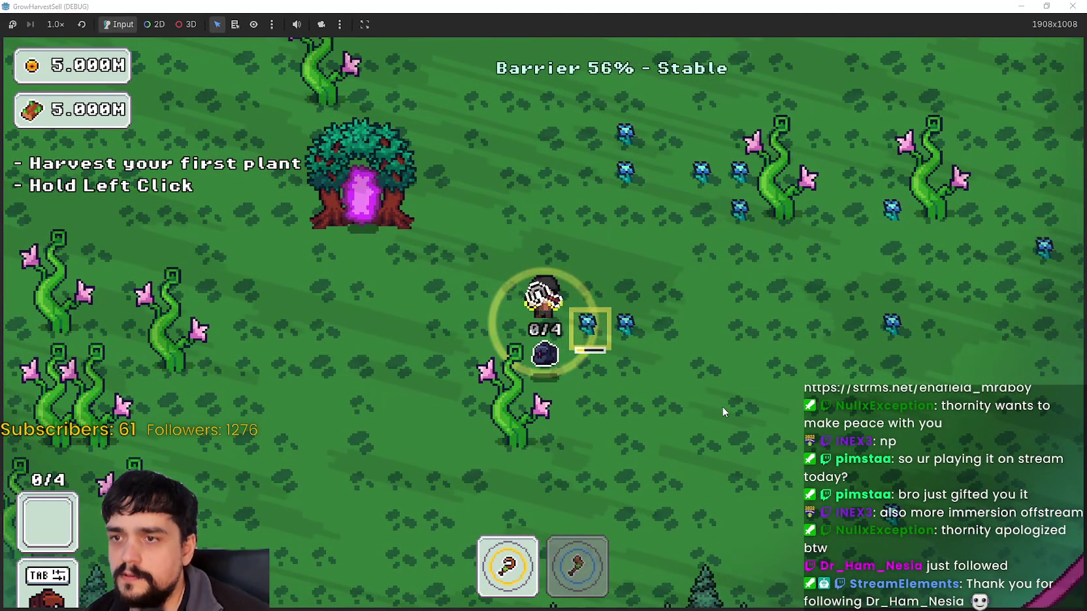
{"action": "left_click", "coordinate": [722, 406]}
{"action": "key", "text": "d"}
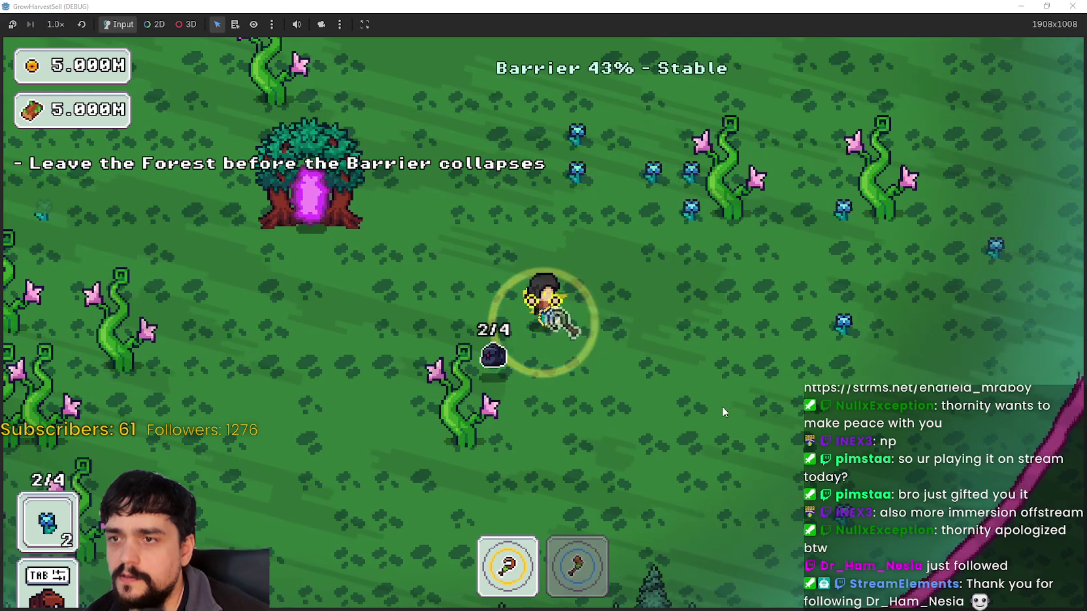
{"action": "key", "text": "w"}
{"action": "key", "text": "w"}
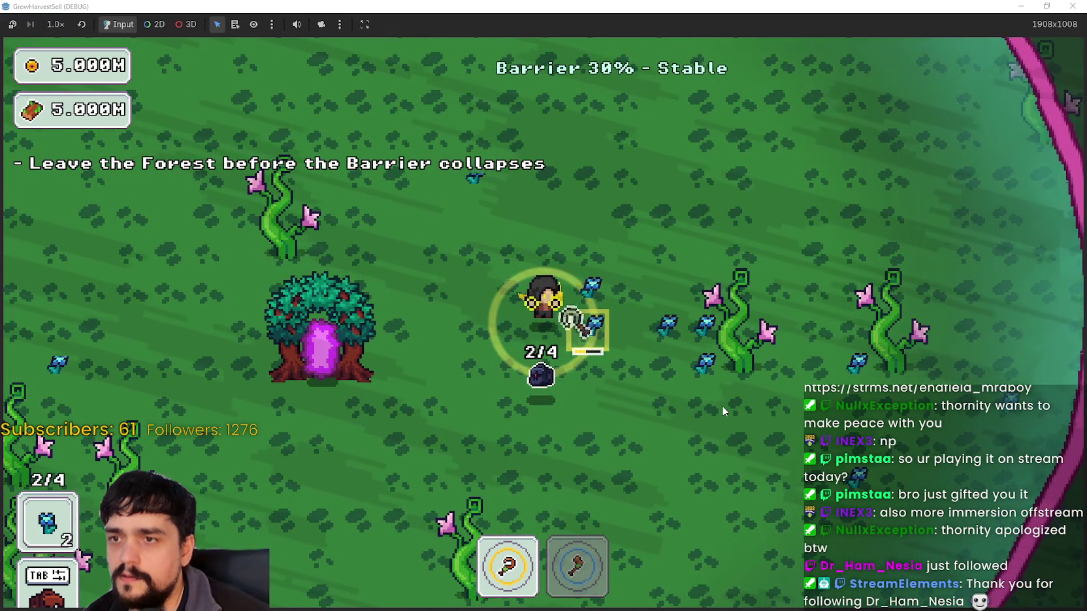
{"action": "key", "text": "w"}
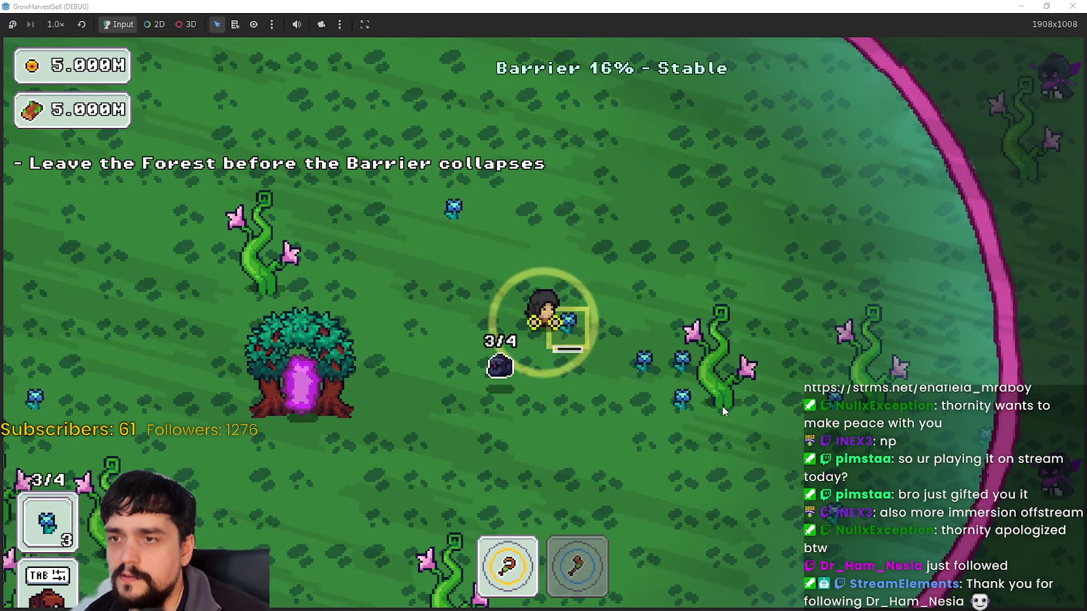
Return through the portal tree and sell the four blue flowers at the village market stall.
{"action": "key", "text": "a"}
{"action": "key", "text": "s"}
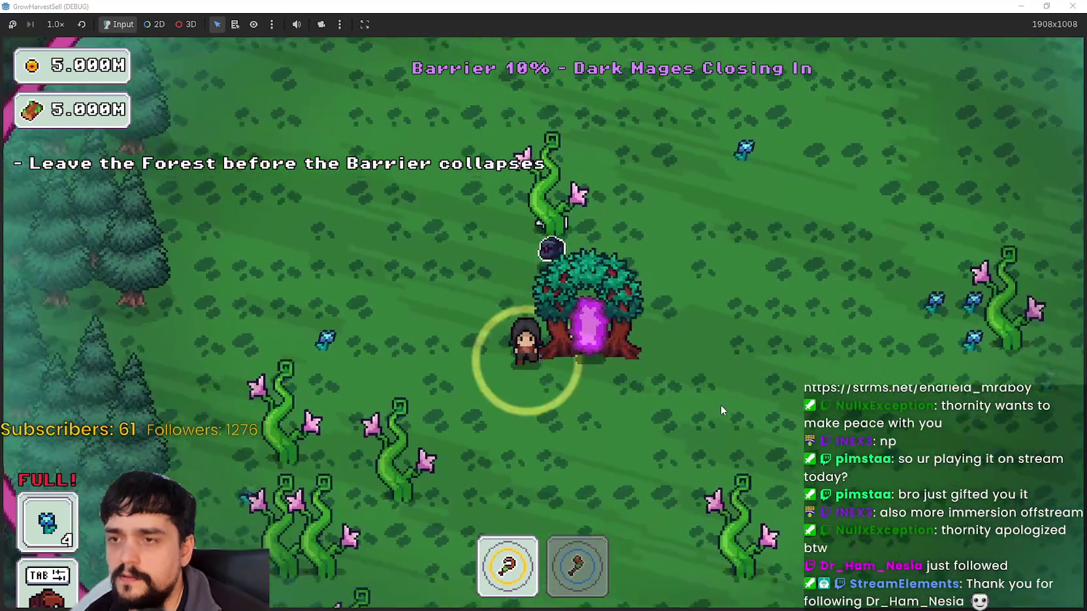
{"action": "key", "text": "e"}
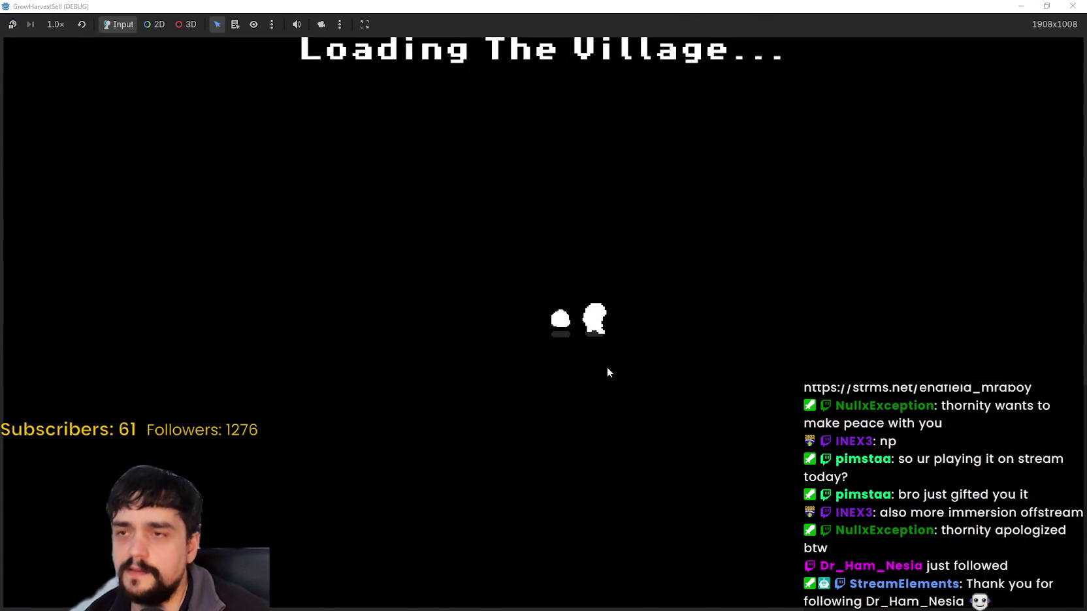
{"action": "key", "text": "d"}
{"action": "key", "text": "s"}
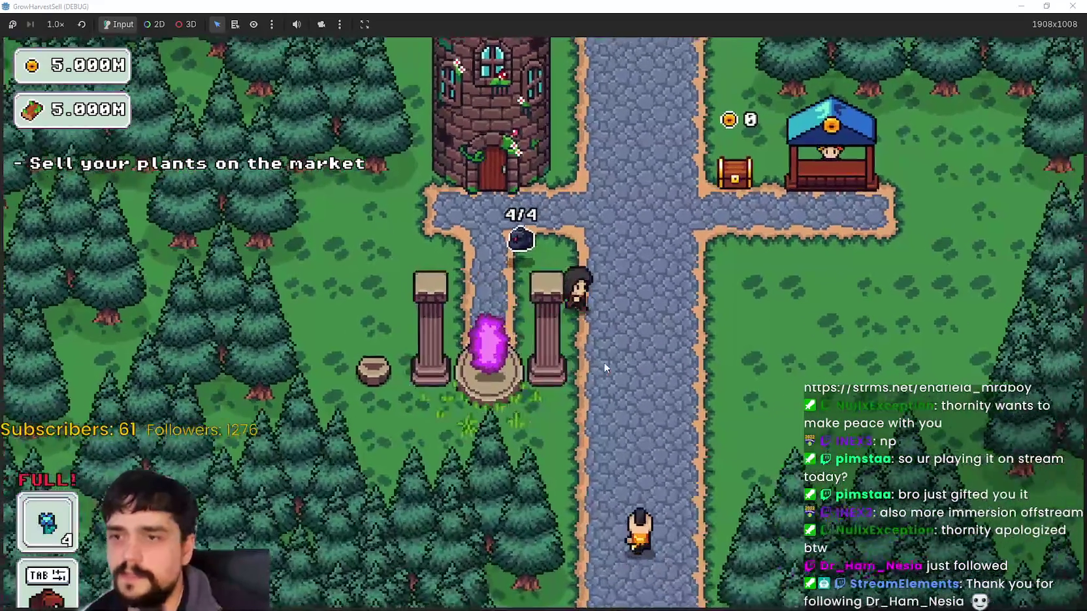
{"action": "key", "text": "d"}
{"action": "key", "text": "w"}
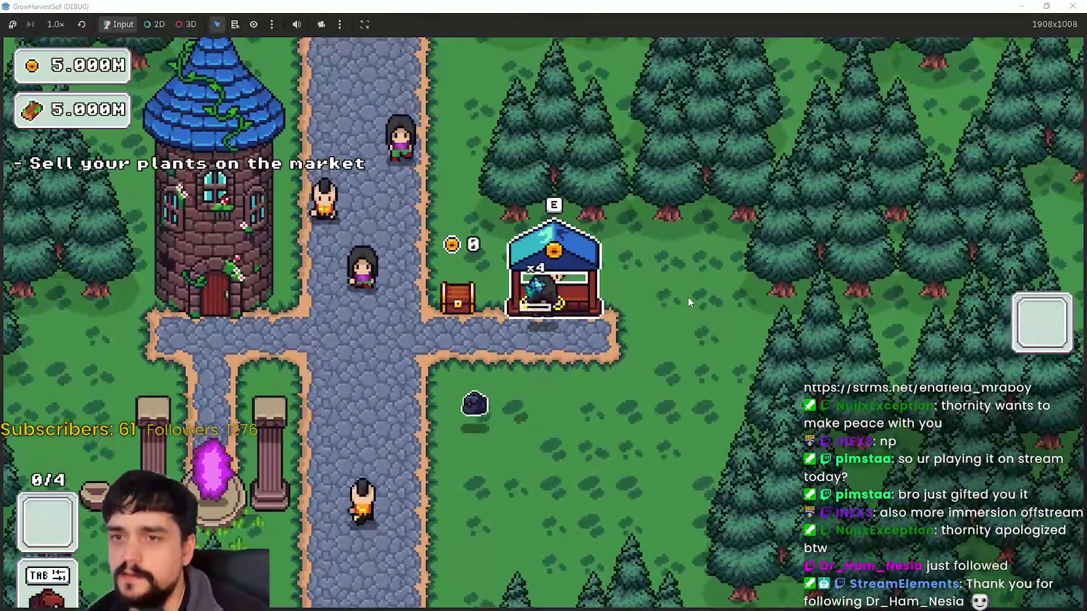
Go back to the portal pillars and travel to the forest stage again.
{"action": "key", "text": "a"}
{"action": "key", "text": "s"}
{"action": "key", "text": "e"}
{"action": "left_click", "coordinate": [340, 519]}
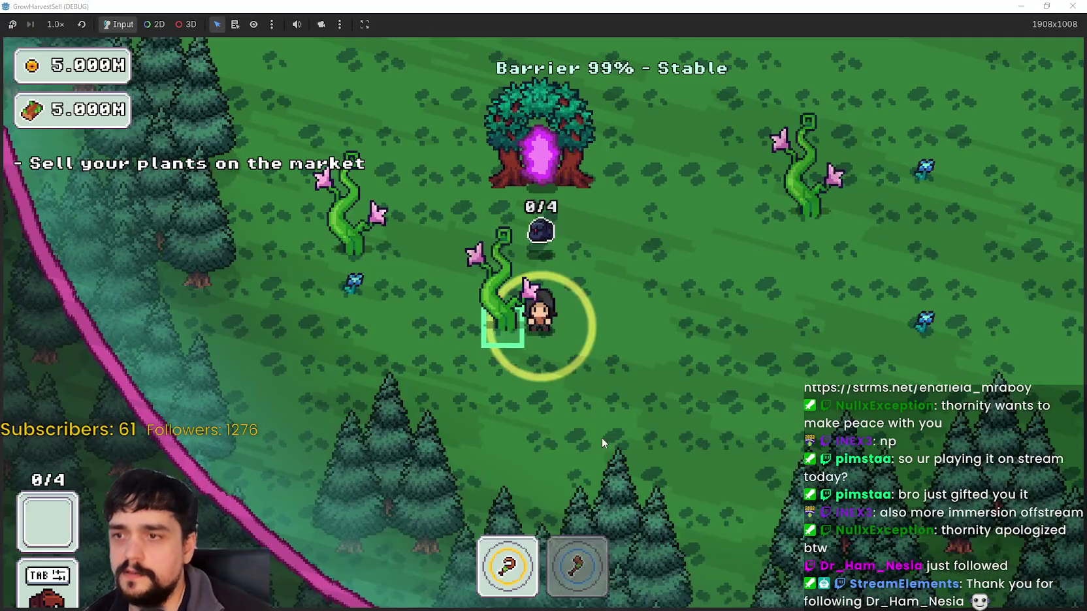
Chop the pink-flowered vine with the axe, then switch back to the sickle.
{"action": "key", "text": "d"}
{"action": "key", "text": "2"}
{"action": "key", "text": "a"}
{"action": "key", "text": "d"}
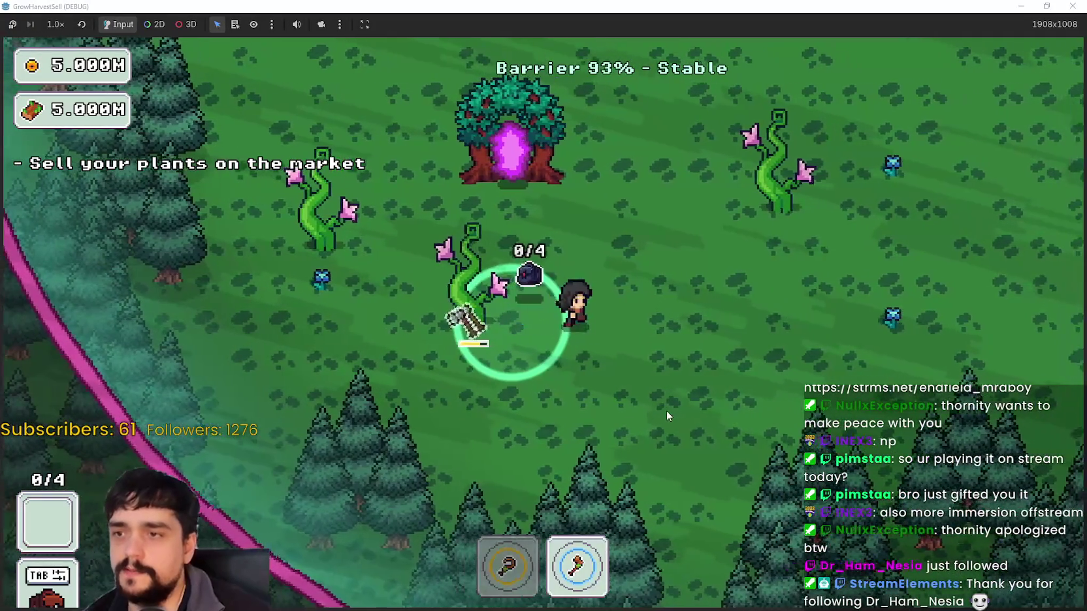
{"action": "key", "text": "a"}
{"action": "key", "text": "w"}
{"action": "key", "text": "1"}
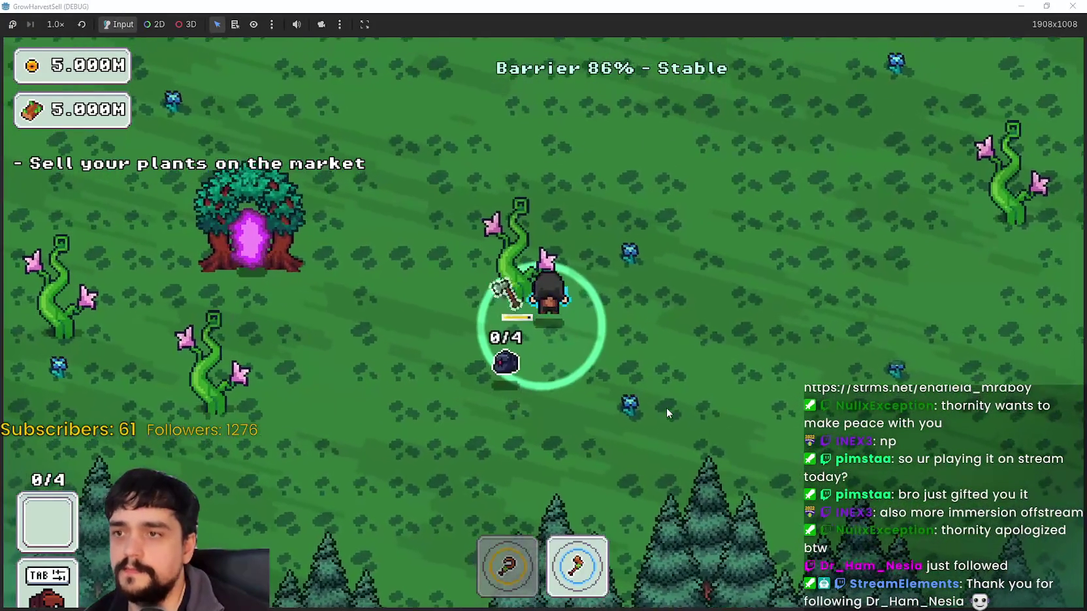
{"action": "key", "text": "d"}
{"action": "key", "text": "w"}
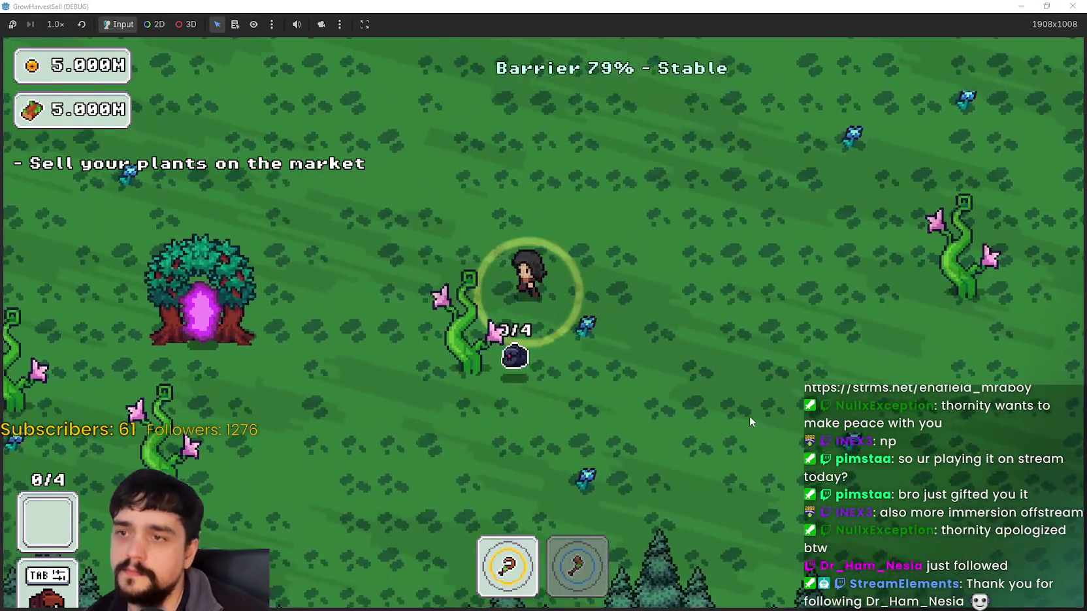
Harvest more blue flowers until the bag is full at 4/4.
{"action": "key", "text": "d"}
{"action": "key", "text": "s"}
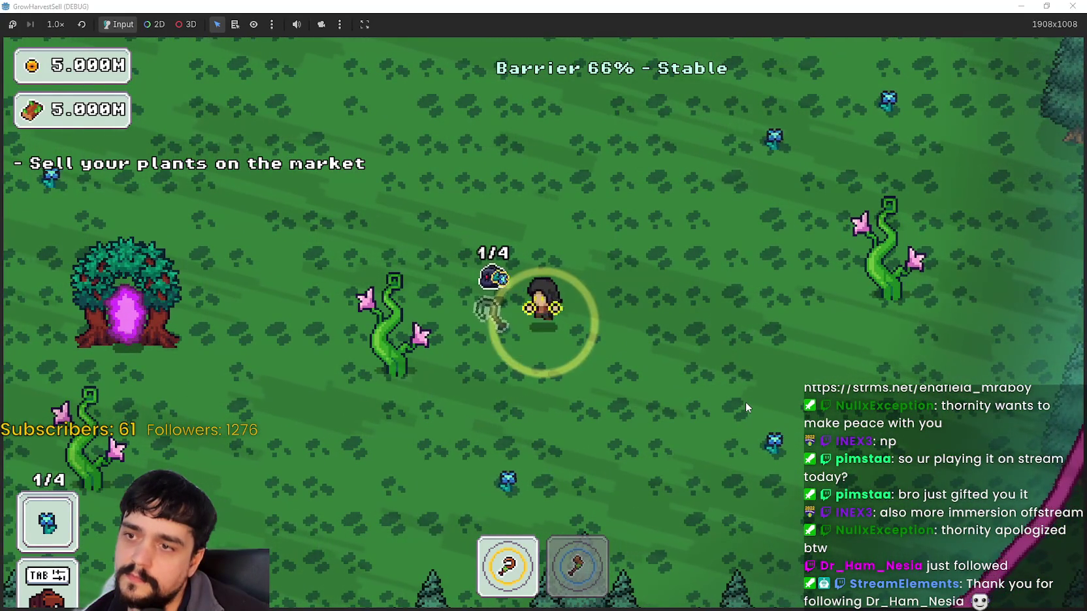
{"action": "key", "text": "d"}
{"action": "key", "text": "s"}
{"action": "key", "text": "s"}
{"action": "key", "text": "a"}
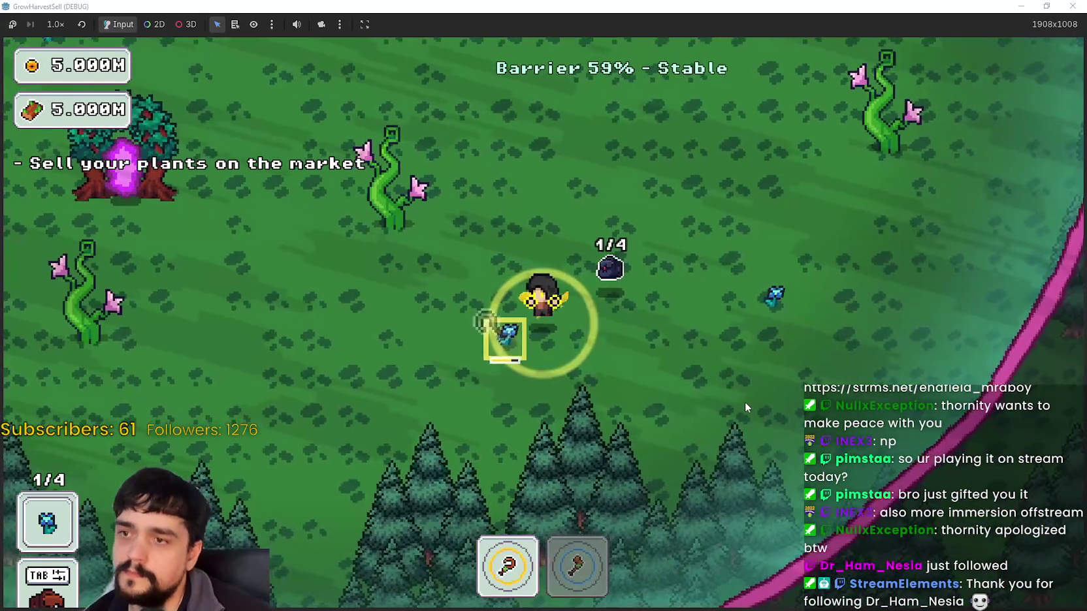
{"action": "key", "text": "e"}
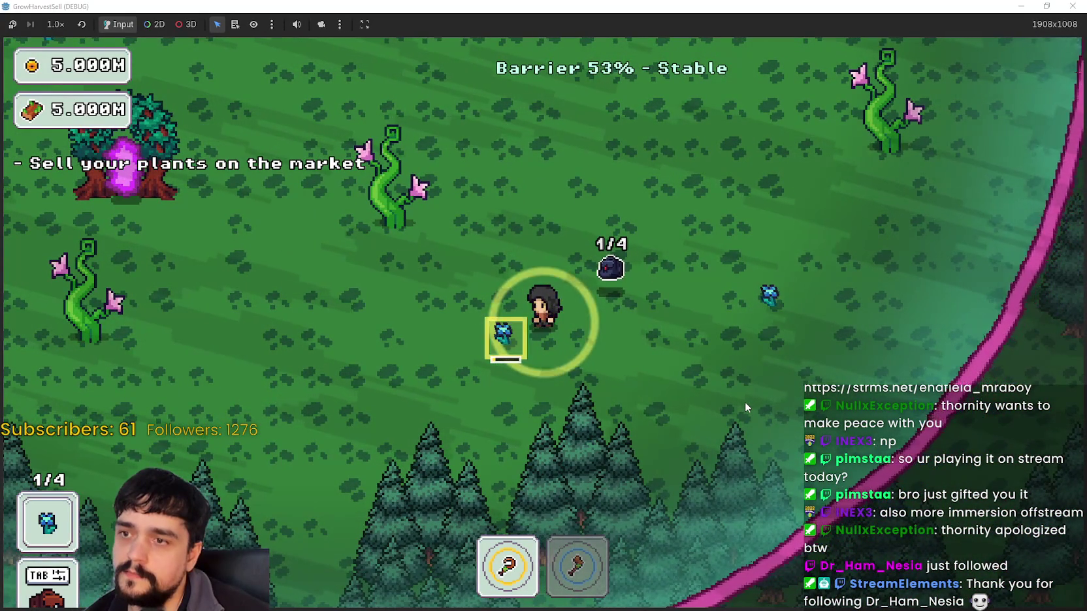
{"action": "key", "text": "d"}
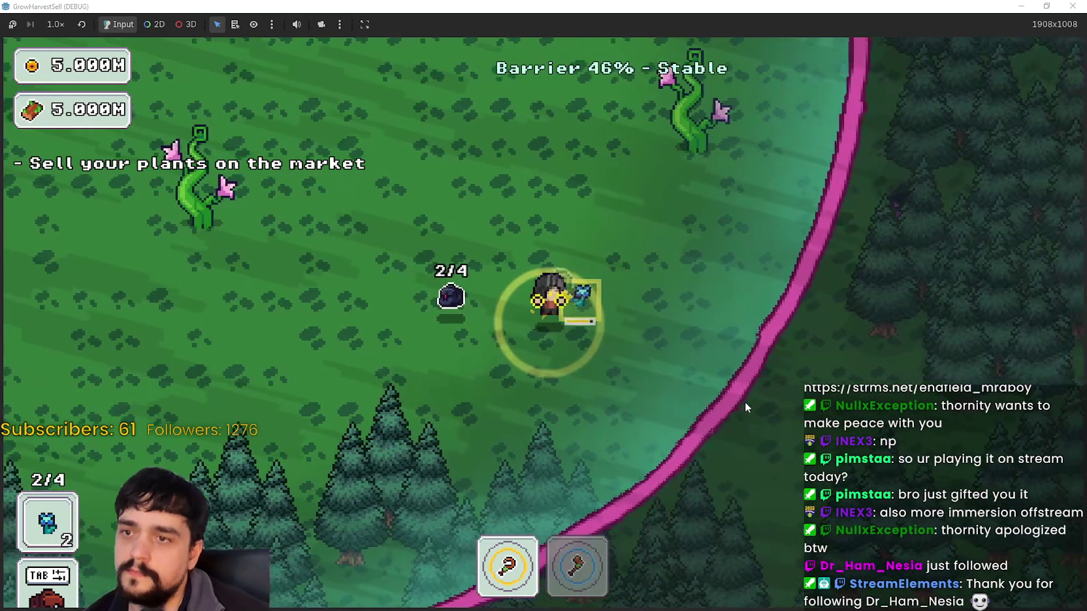
{"action": "key", "text": "w"}
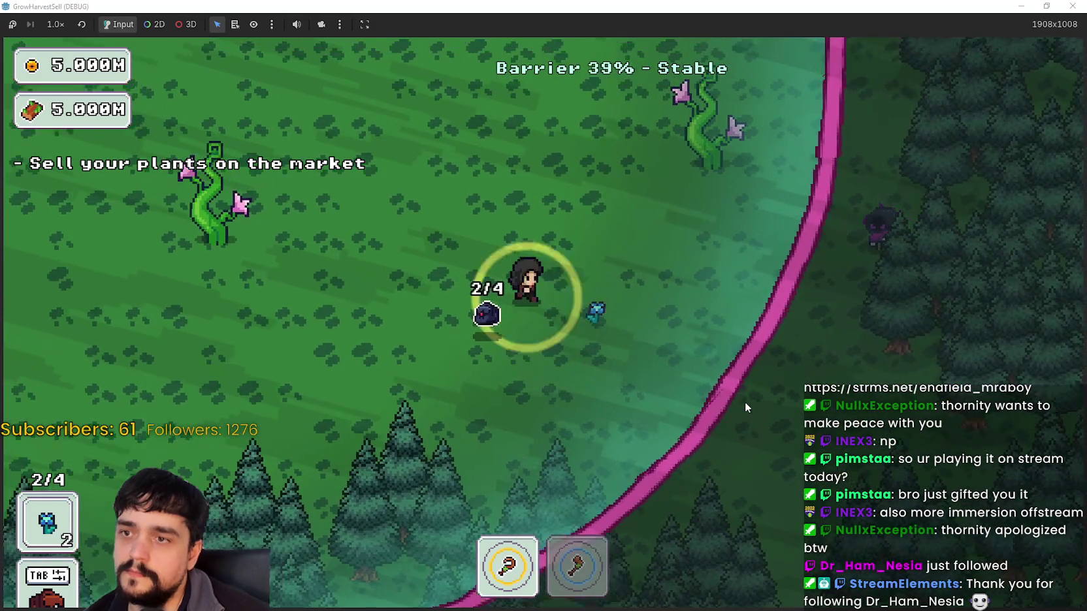
{"action": "key", "text": "w"}
{"action": "key", "text": "e"}
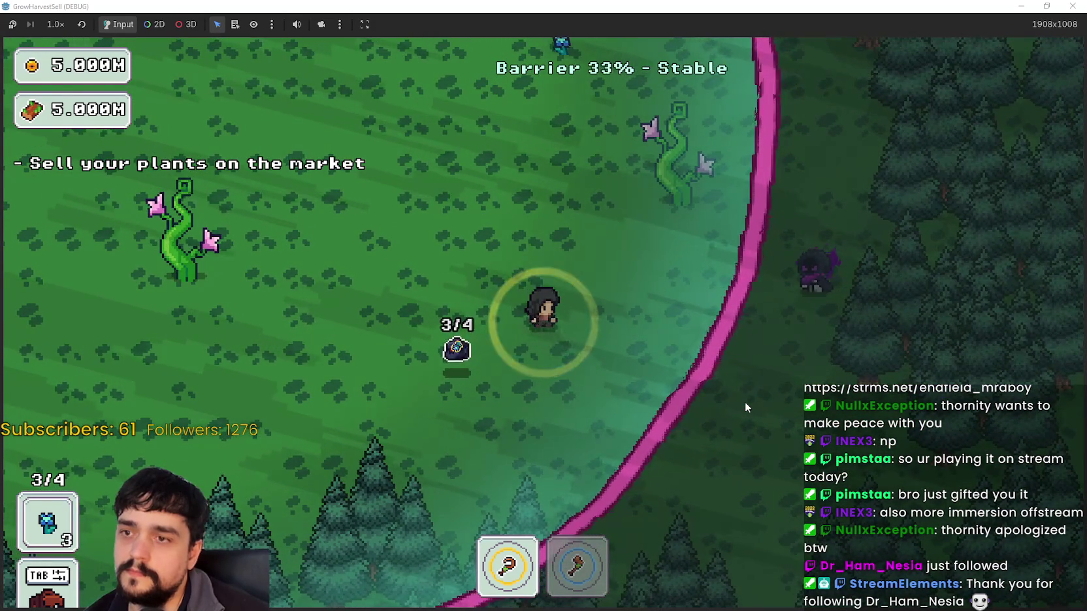
{"action": "key", "text": "w"}
{"action": "key", "text": "d"}
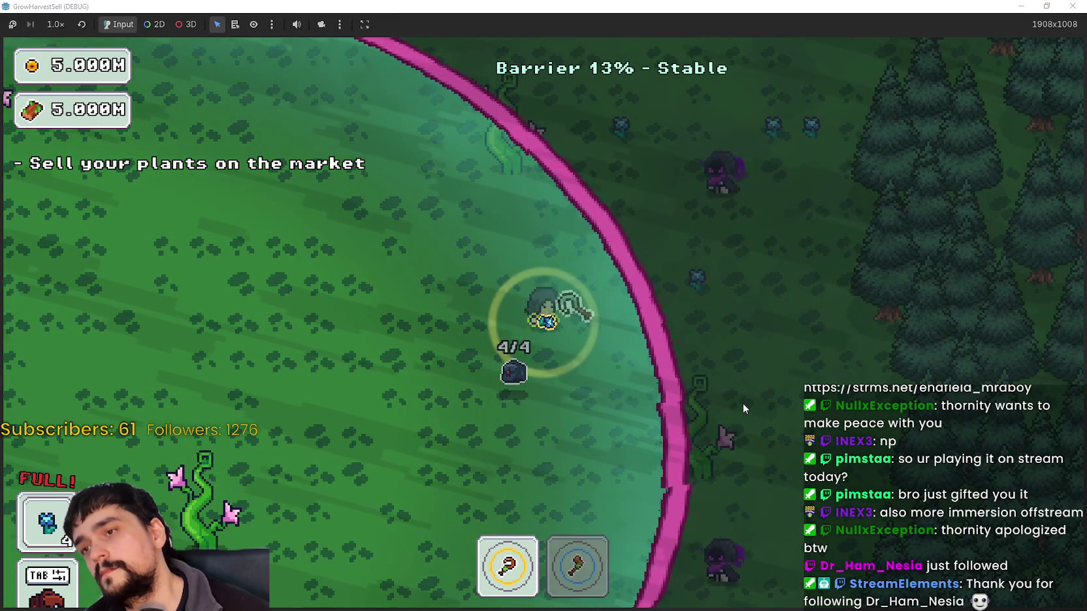
Chop two nearby plants with the axe, then switch back to the sickle.
{"action": "key", "text": "a"}
{"action": "key", "text": "s"}
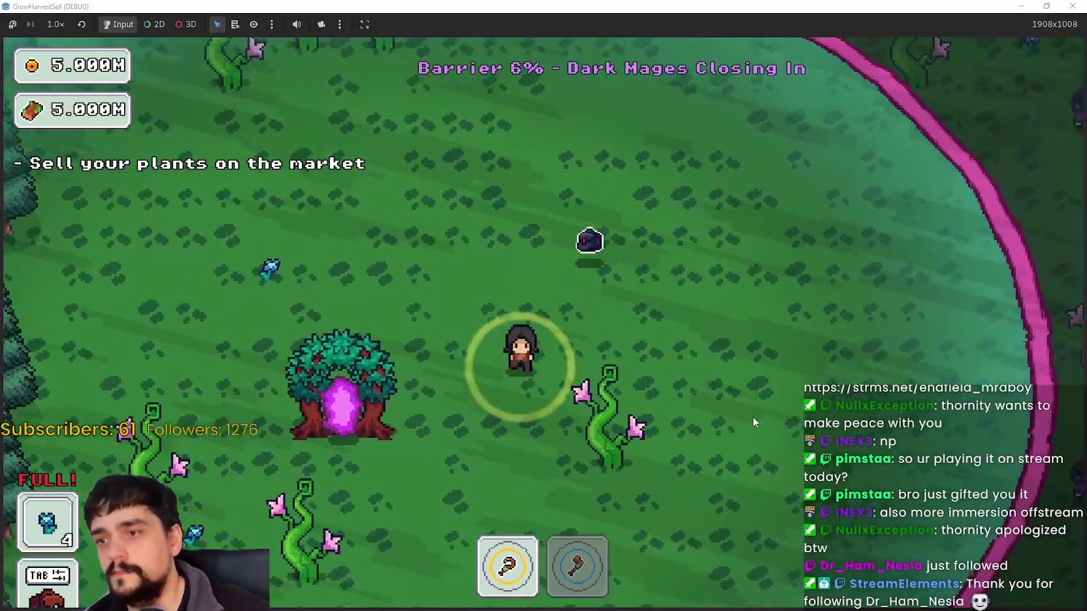
{"action": "key", "text": "2"}
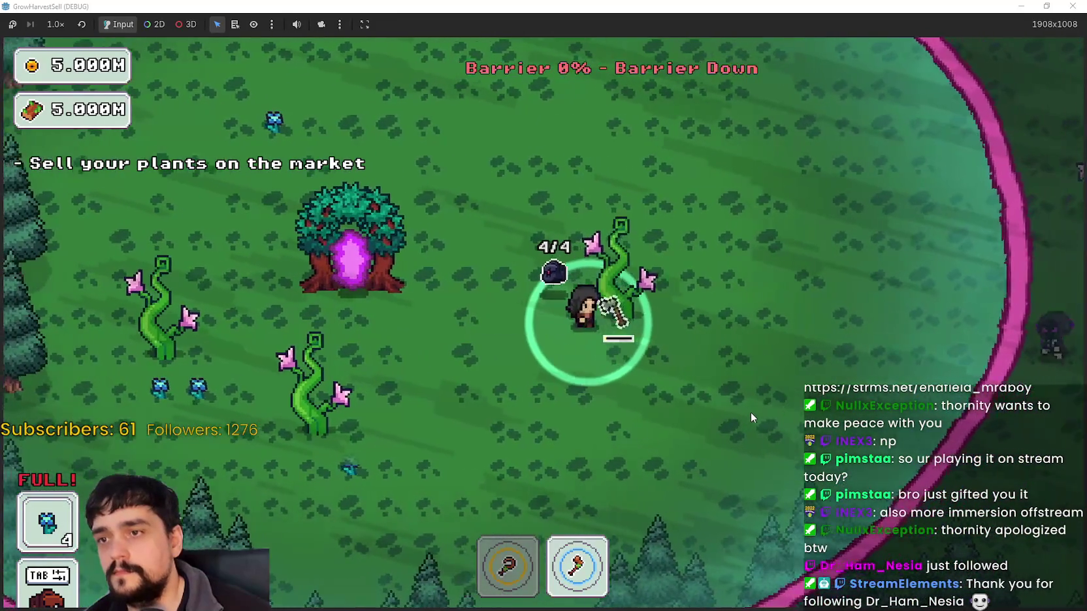
{"action": "left_click", "coordinate": [750, 411]}
{"action": "key", "text": "a"}
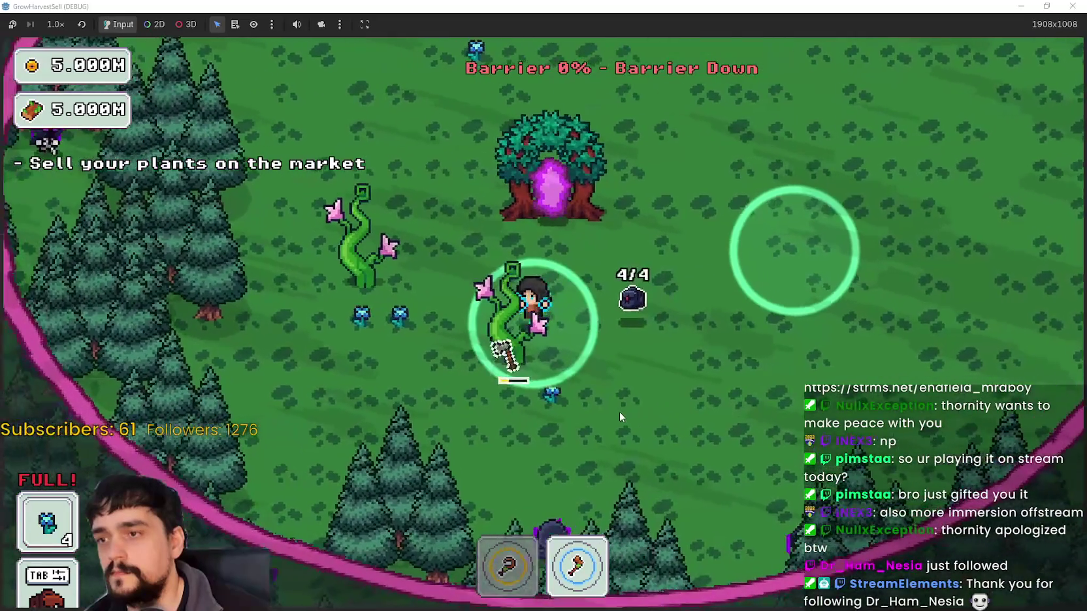
{"action": "left_click", "coordinate": [619, 411]}
{"action": "key", "text": "a"}
{"action": "key", "text": "1"}
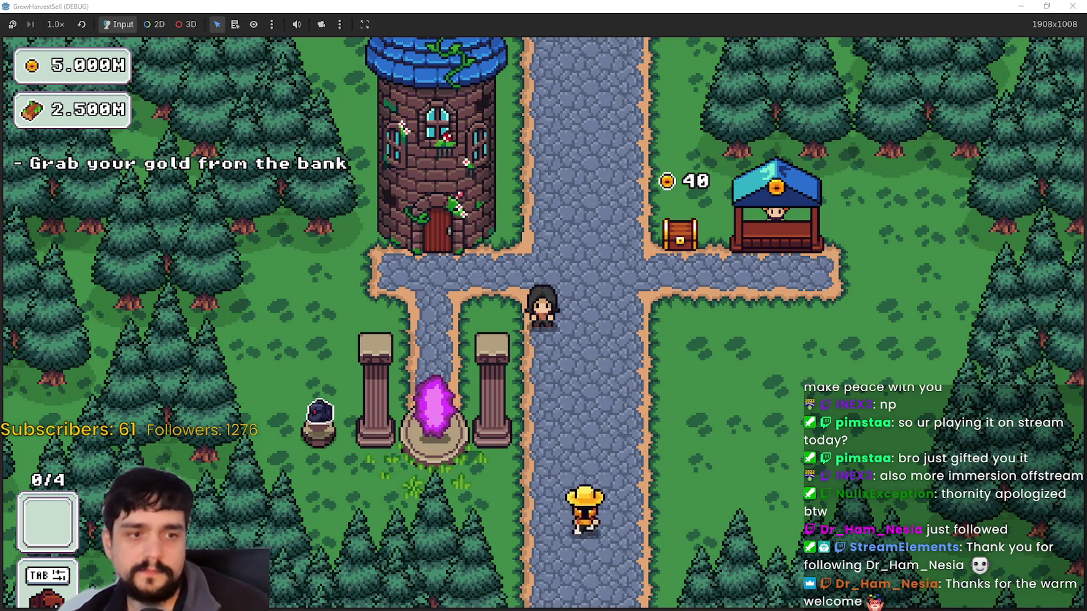
Stop the running game with F8 to return to the editor's TheForest_1 scene.
{"action": "key", "text": "F8"}
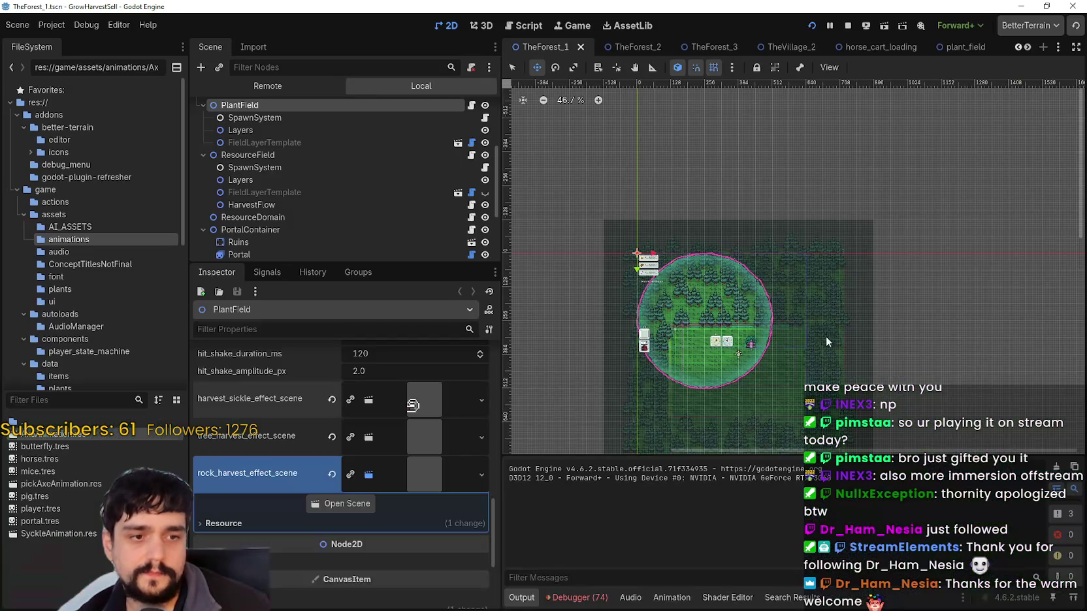
Reveal the hidden open scenes, pass AxeAnimation, and bring up the SyckleAnimation scene's sickle frames.
{"action": "left_click", "coordinate": [1029, 49]}
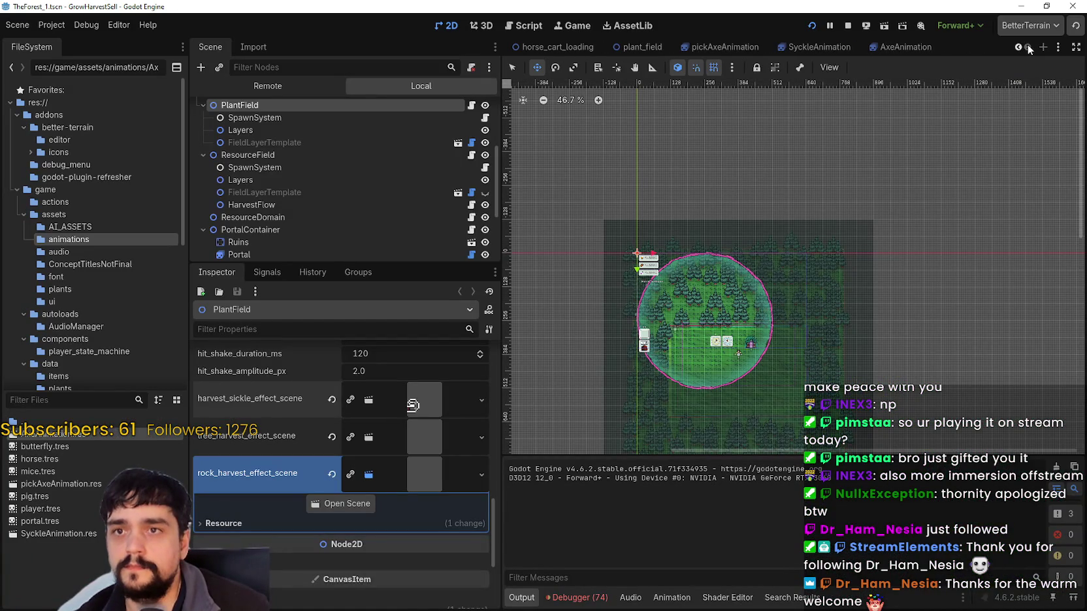
{"action": "left_click", "coordinate": [904, 48]}
{"action": "left_click", "coordinate": [804, 51]}
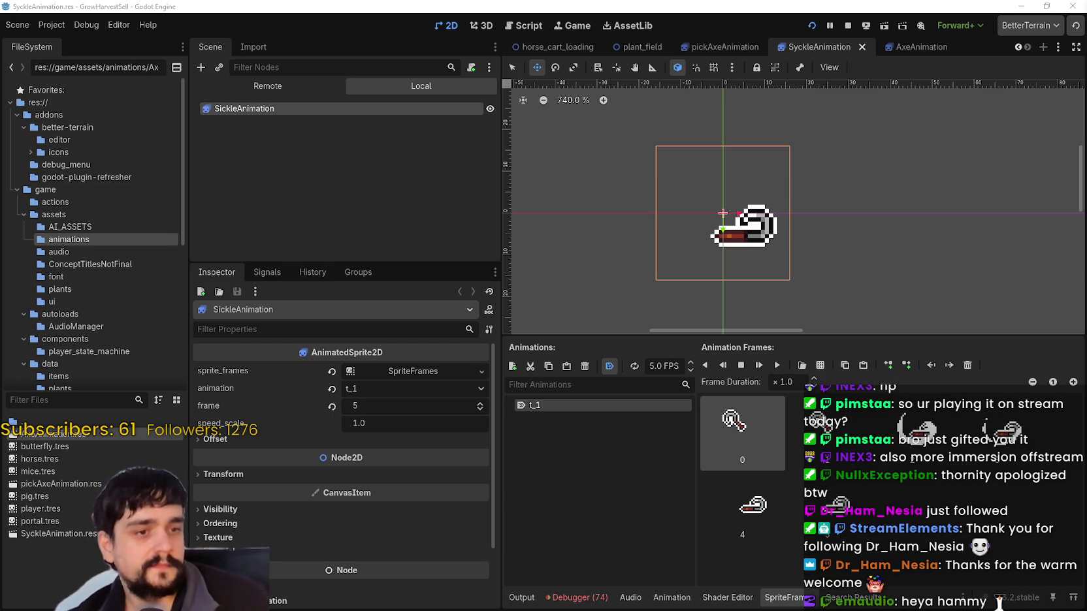
{"action": "scroll", "coordinate": [780, 226], "scroll_direction": "down", "scroll_amount": 1}
Zoom out over the sickle frames, then bring up the yu-gi-oh image results and preview Nightmare Magician.
{"action": "scroll", "coordinate": [813, 227], "scroll_direction": "down", "scroll_amount": 1}
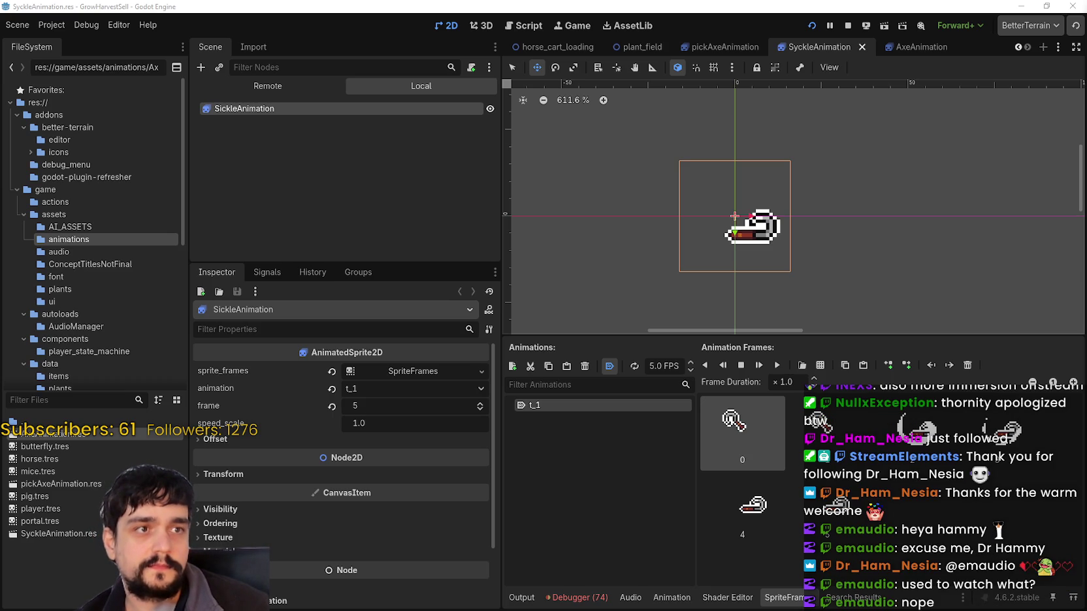
{"action": "key", "text": "alt+Tab"}
{"action": "mouse_move", "coordinate": [870, 101]}
{"action": "left_mouse_down"}
{"action": "mouse_move", "coordinate": [854, 35]}
{"action": "mouse_move", "coordinate": [925, 23]}
{"action": "mouse_move", "coordinate": [751, 1]}
{"action": "left_mouse_up"}
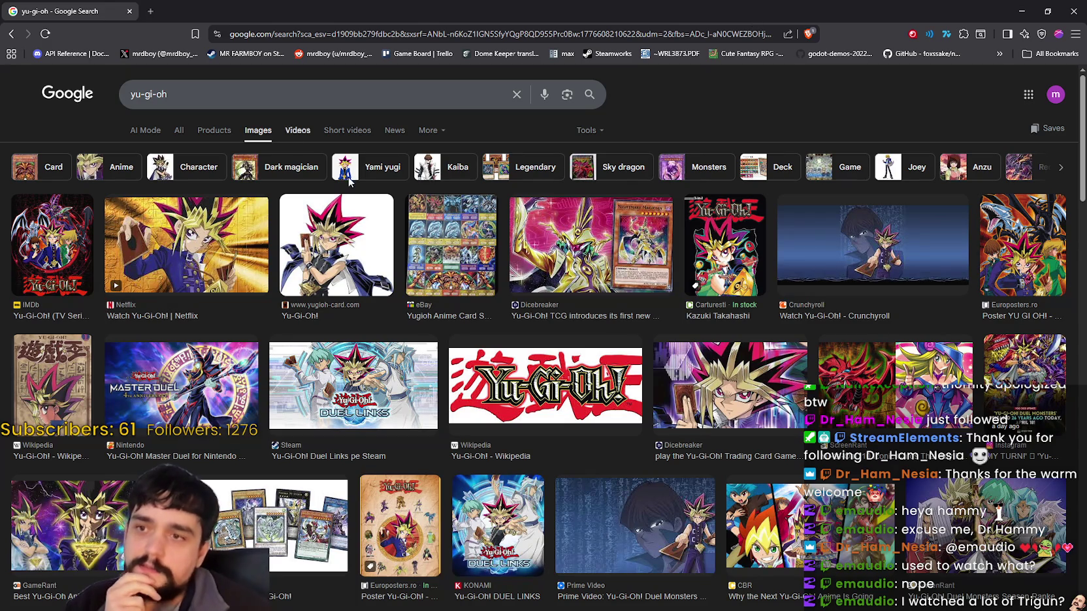
{"action": "left_click", "coordinate": [552, 219]}
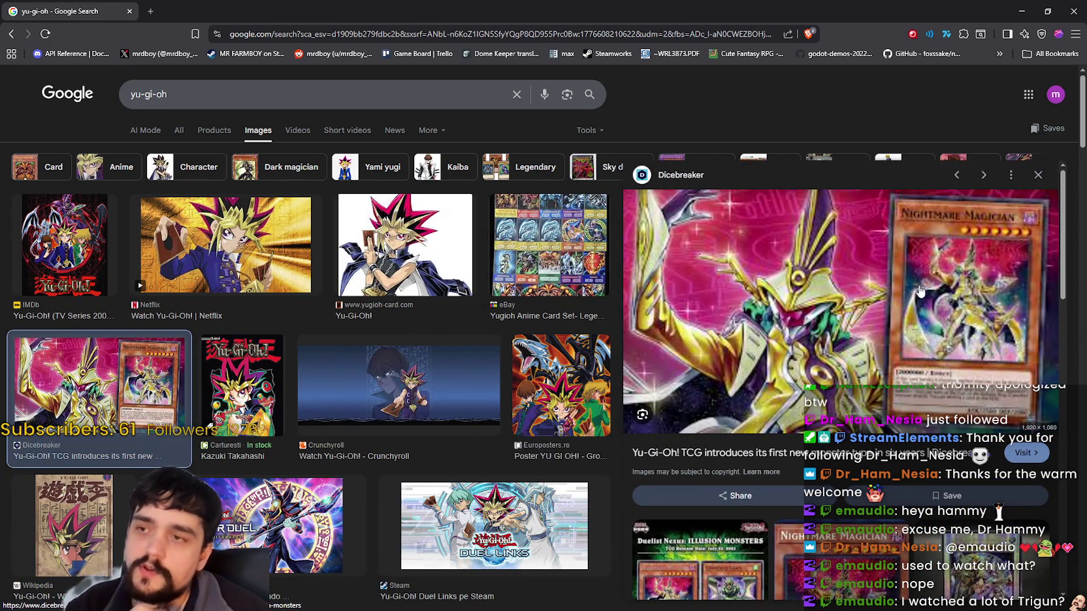
Preview the Evolution TCG Nightmare Magician card, then step back to the eBay card set.
{"action": "scroll", "coordinate": [898, 375], "scroll_direction": "down", "scroll_amount": 2}
{"action": "scroll", "coordinate": [861, 464], "scroll_direction": "down", "scroll_amount": 2}
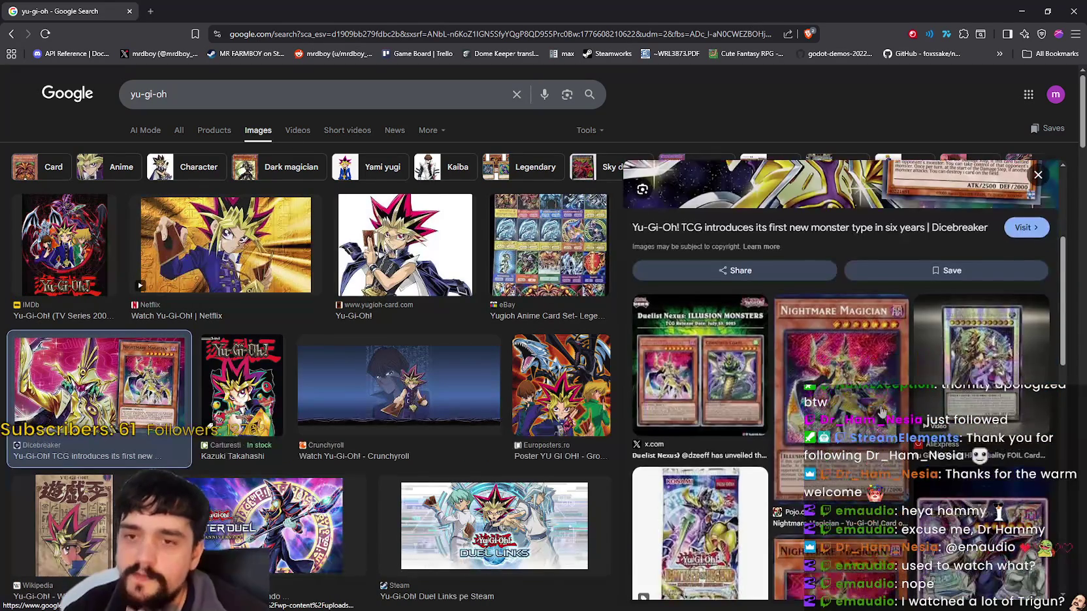
{"action": "scroll", "coordinate": [885, 414], "scroll_direction": "down", "scroll_amount": 1}
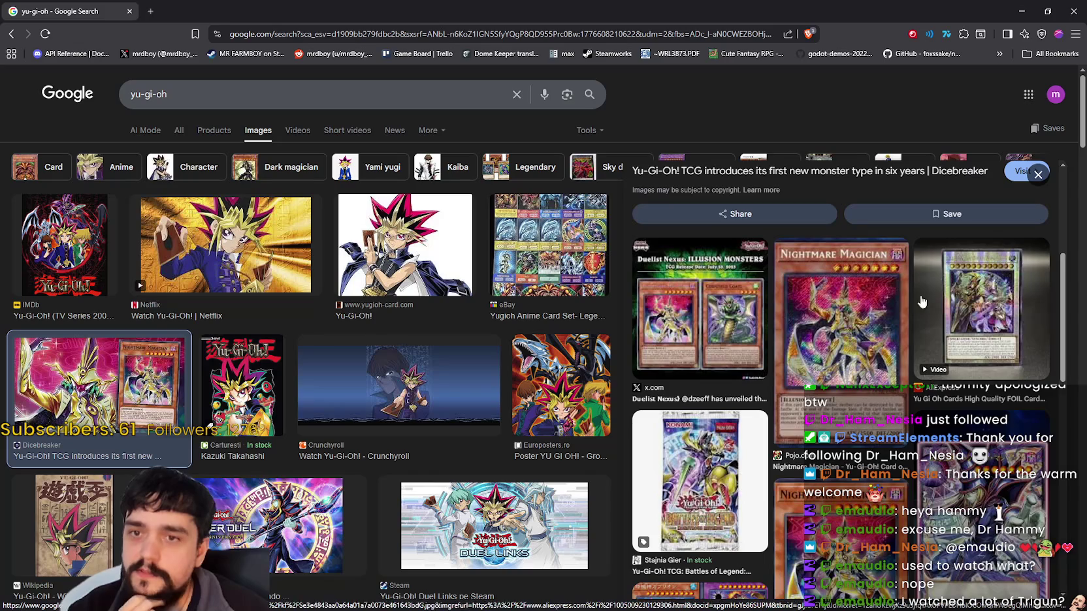
{"action": "scroll", "coordinate": [857, 382], "scroll_direction": "down", "scroll_amount": 2}
{"action": "scroll", "coordinate": [836, 426], "scroll_direction": "down", "scroll_amount": 1}
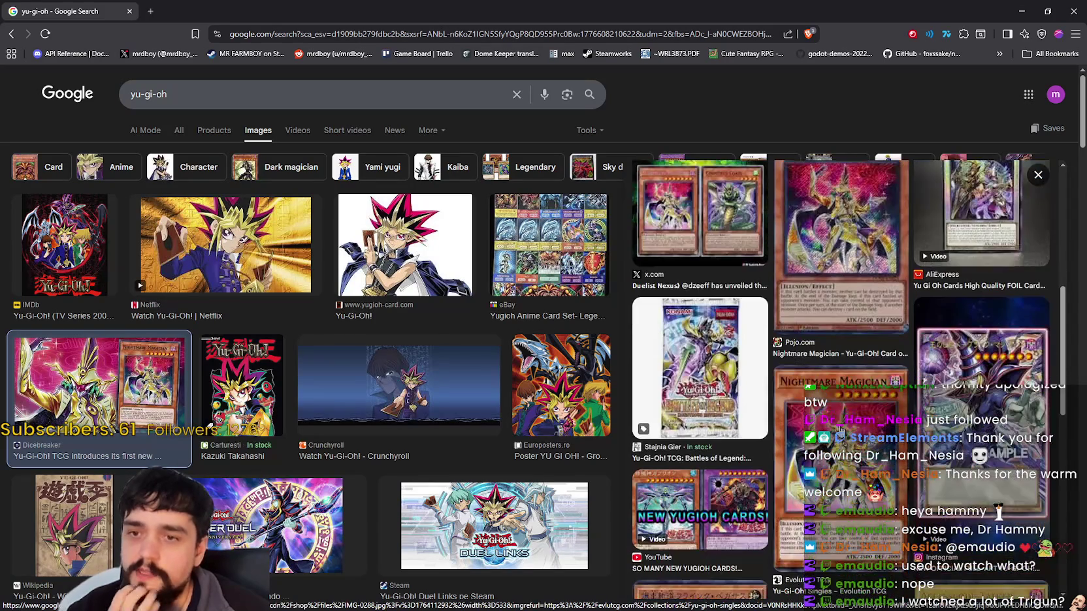
{"action": "left_click", "coordinate": [840, 431]}
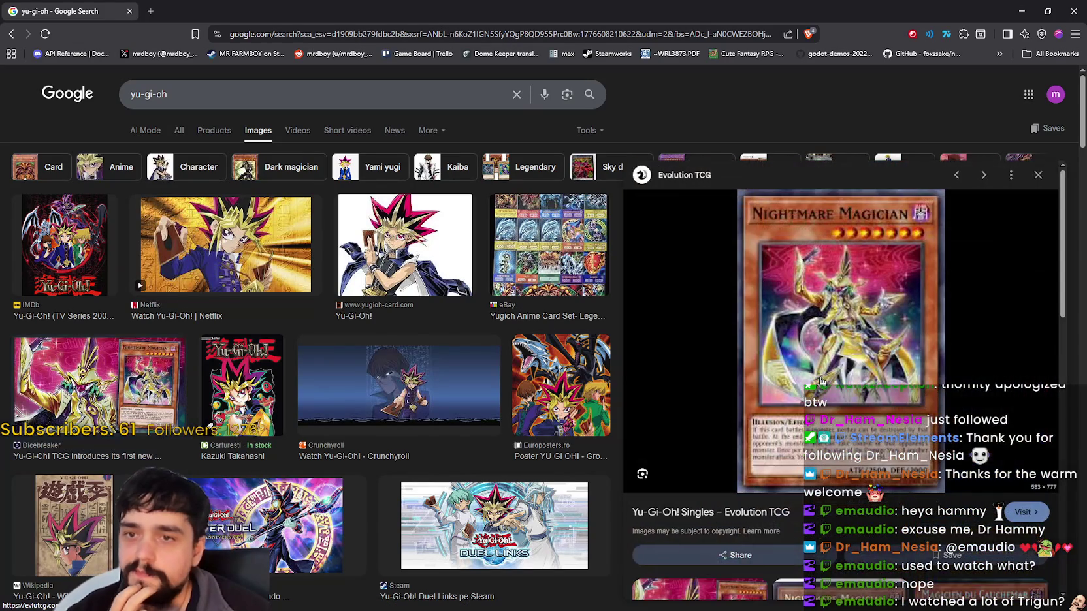
{"action": "scroll", "coordinate": [834, 375], "scroll_direction": "down", "scroll_amount": 5}
{"action": "scroll", "coordinate": [992, 194], "scroll_direction": "up", "scroll_amount": 5}
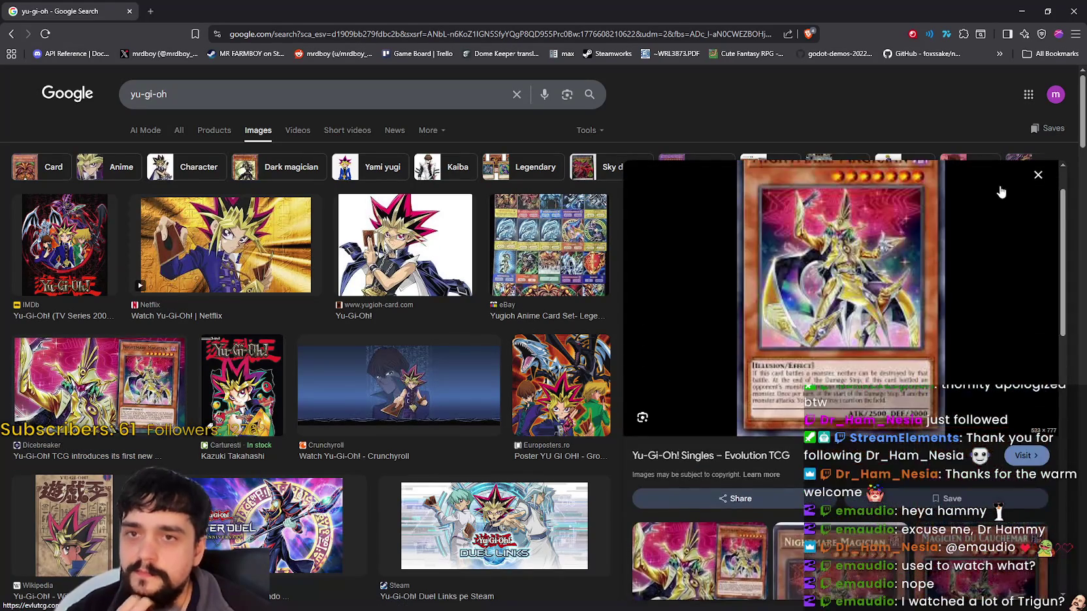
{"action": "scroll", "coordinate": [911, 516], "scroll_direction": "down", "scroll_amount": 5}
{"action": "scroll", "coordinate": [908, 496], "scroll_direction": "down", "scroll_amount": 3}
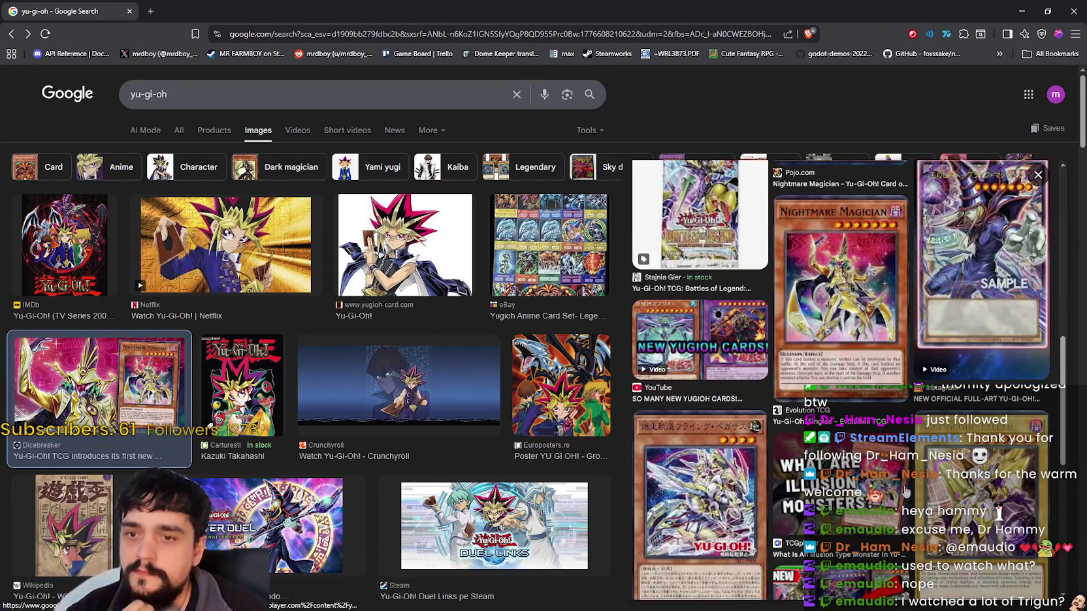
{"action": "scroll", "coordinate": [910, 494], "scroll_direction": "up", "scroll_amount": 2}
{"action": "scroll", "coordinate": [827, 430], "scroll_direction": "up", "scroll_amount": 3}
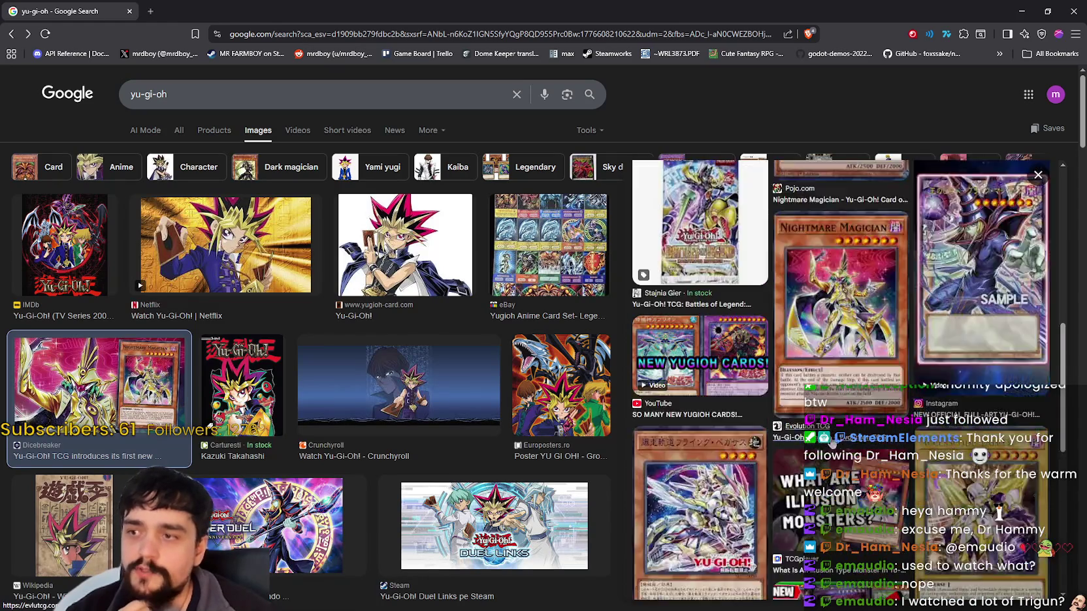
{"action": "scroll", "coordinate": [825, 431], "scroll_direction": "up", "scroll_amount": 3}
{"action": "key", "text": "Left"}
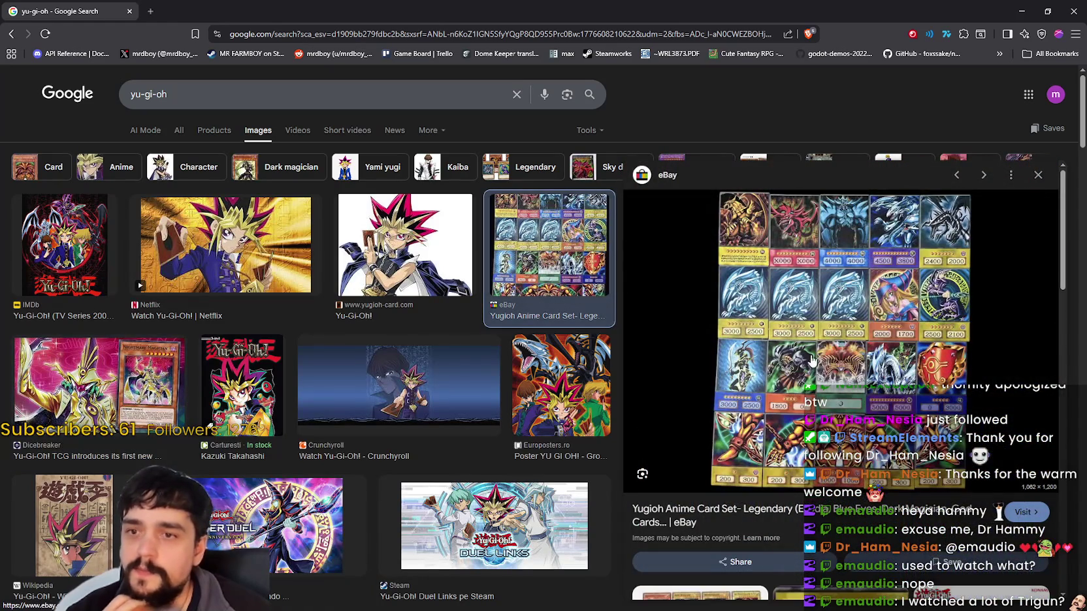
{"action": "scroll", "coordinate": [799, 399], "scroll_direction": "down", "scroll_amount": 8}
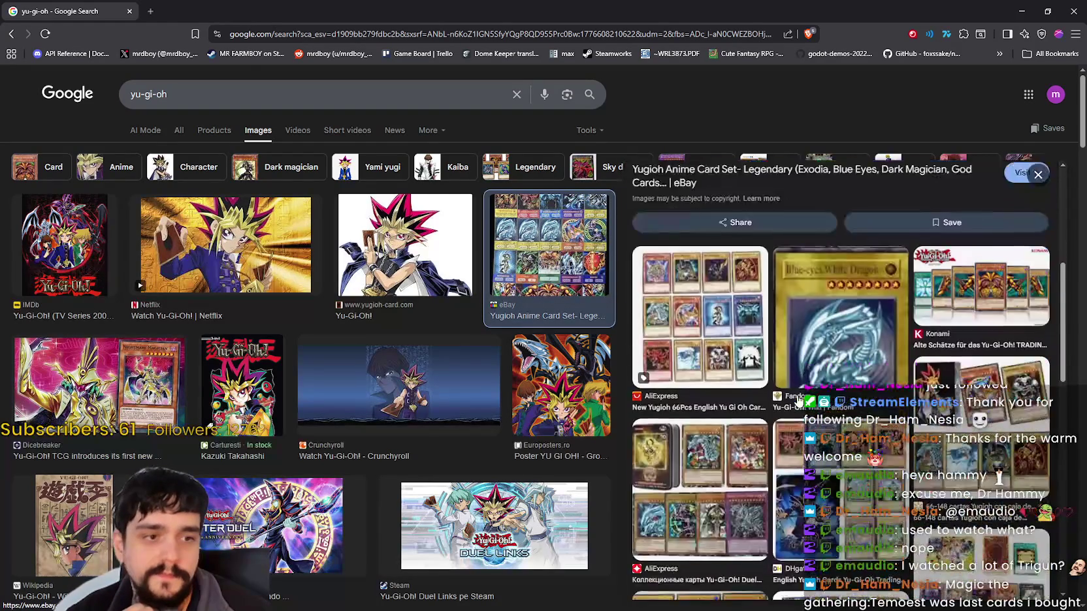
{"action": "scroll", "coordinate": [796, 397], "scroll_direction": "down", "scroll_amount": 2}
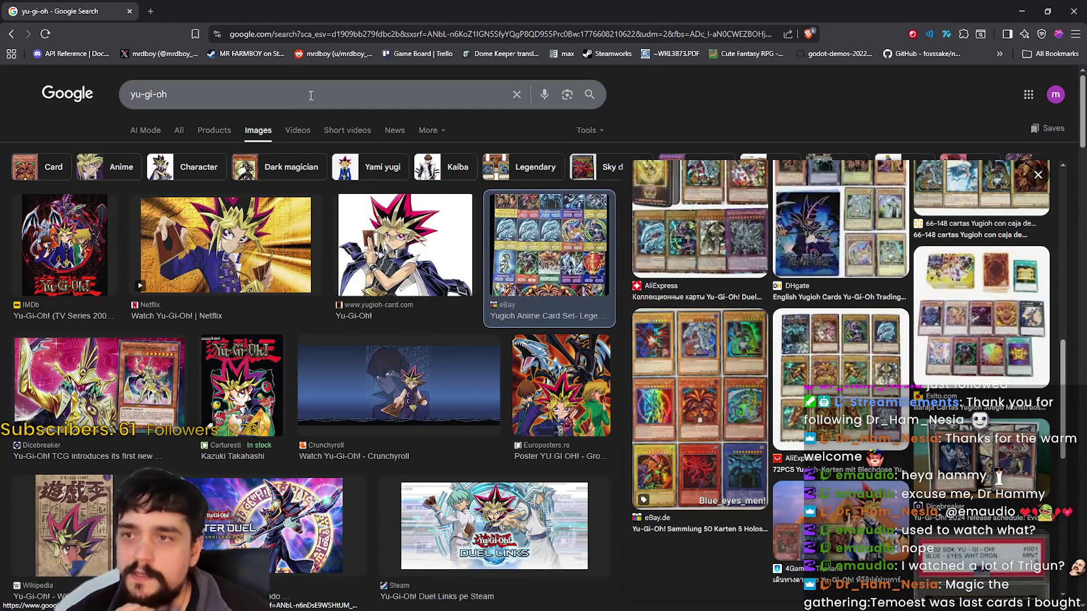
Replace the yu-gi-oh query with a new image search for 'pokemon cards'.
{"action": "left_click", "coordinate": [172, 93]}
{"action": "key", "text": "ctrl+a"}
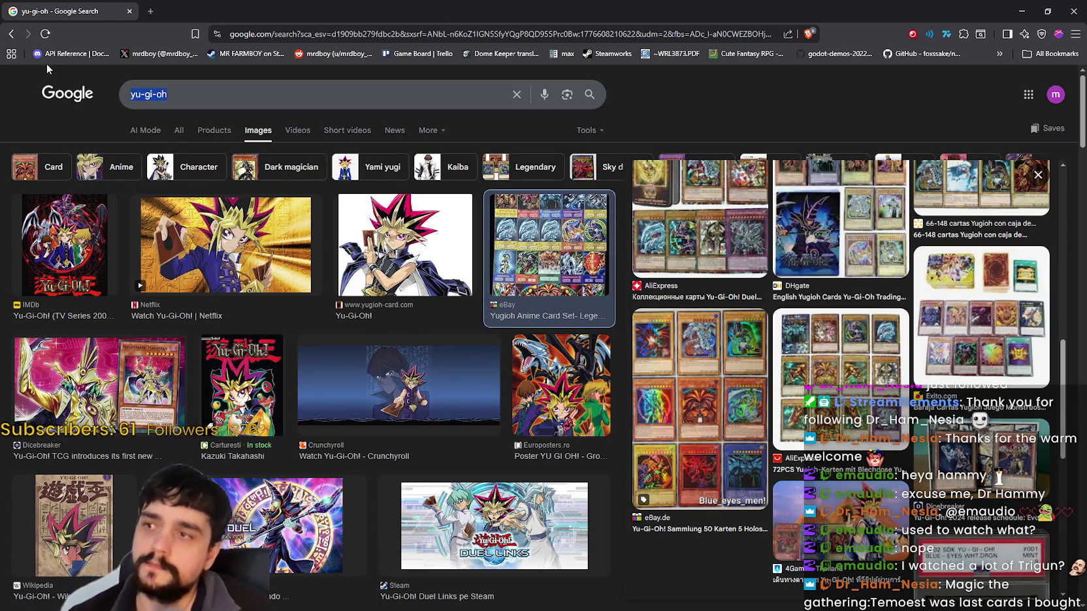
{"action": "type", "text": "pokemon cards"}
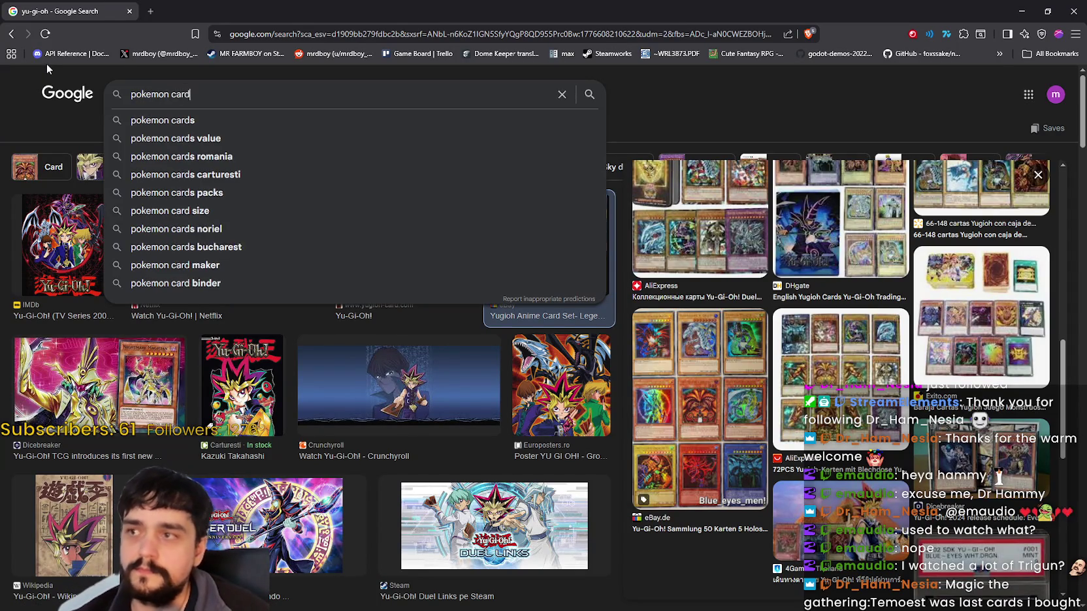
{"action": "key", "text": "Return"}
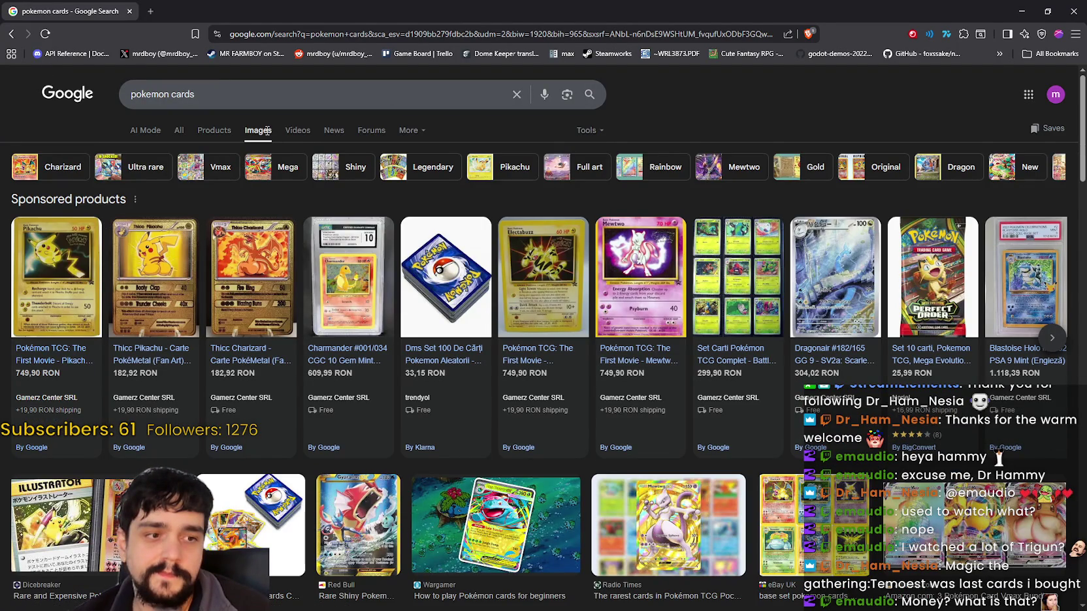
Preview the LA Times graded Pikachu, TheGamer's Charizard/Flareon, cene's Umbreon, and ScreenRant's 90s cards.
{"action": "scroll", "coordinate": [774, 365], "scroll_direction": "down", "scroll_amount": 2}
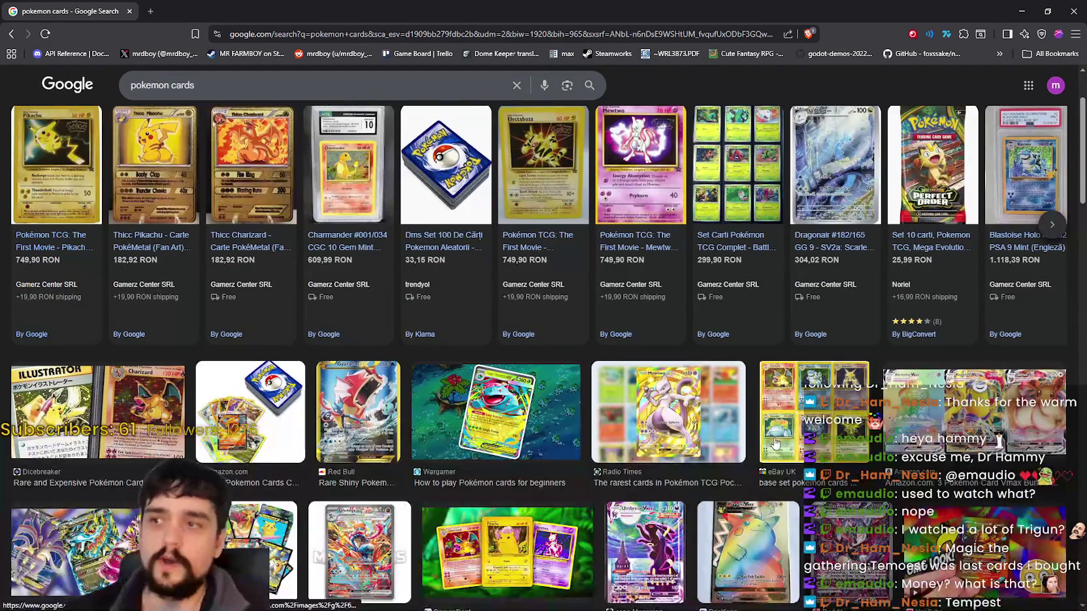
{"action": "scroll", "coordinate": [776, 434], "scroll_direction": "down", "scroll_amount": 4}
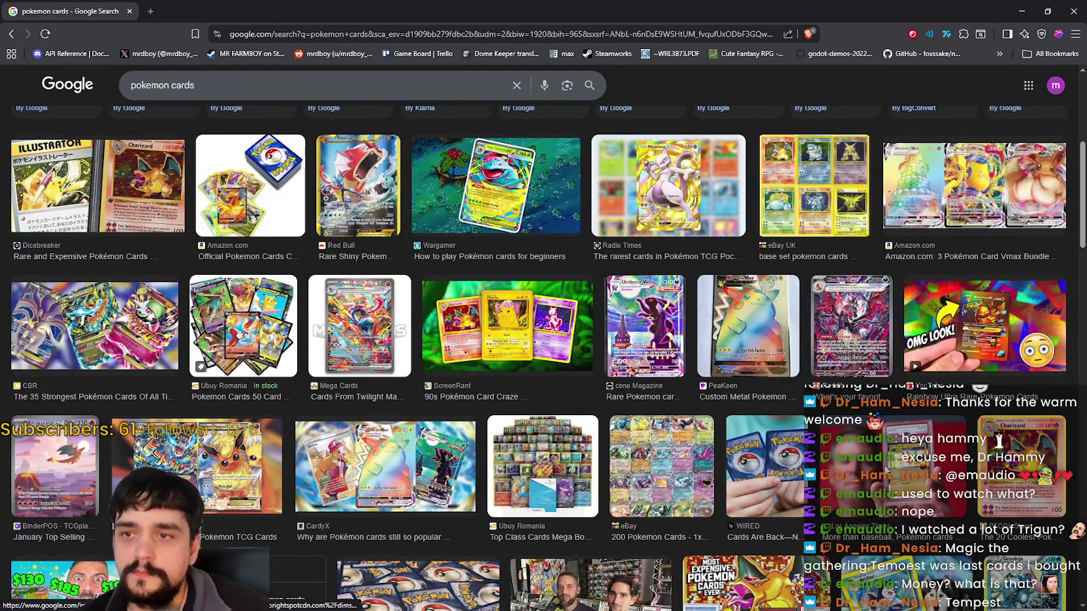
{"action": "left_click", "coordinate": [862, 464]}
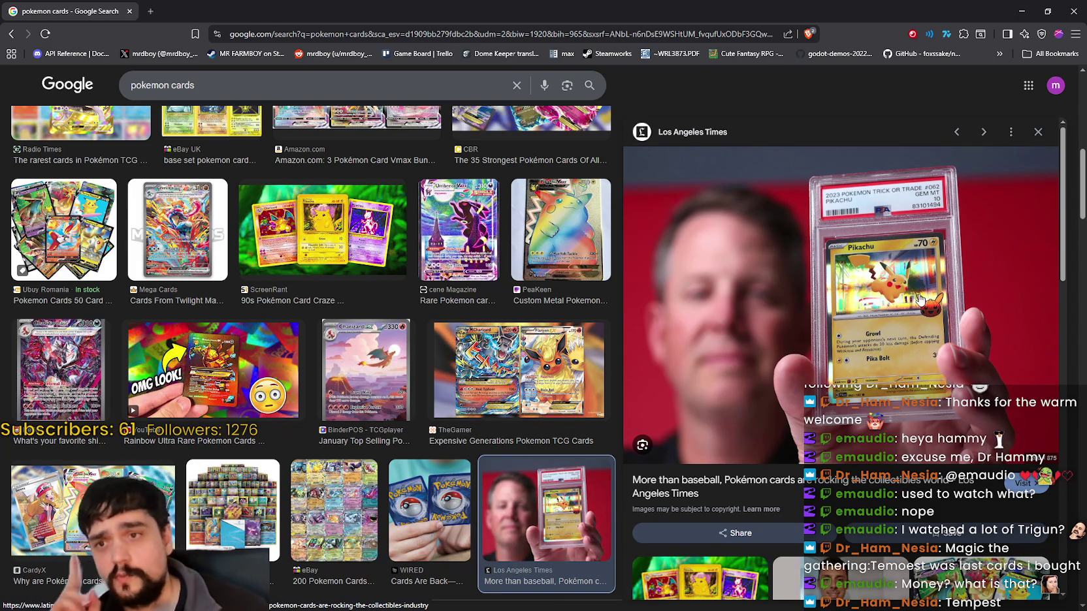
{"action": "scroll", "coordinate": [286, 426], "scroll_direction": "down", "scroll_amount": 1}
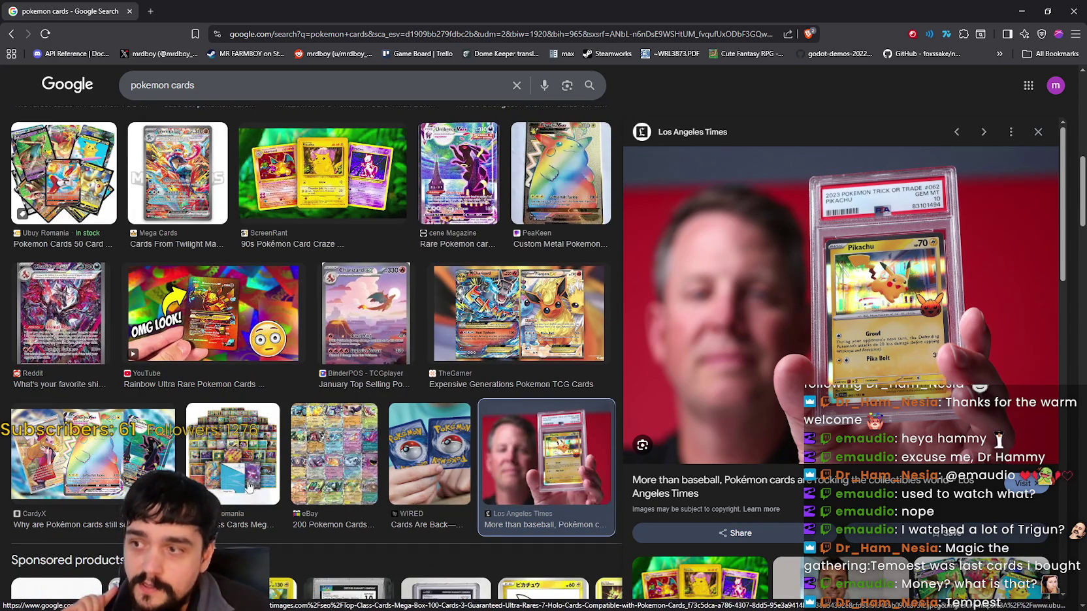
{"action": "scroll", "coordinate": [1068, 464], "scroll_direction": "down", "scroll_amount": 2}
{"action": "scroll", "coordinate": [1069, 464], "scroll_direction": "up", "scroll_amount": 2}
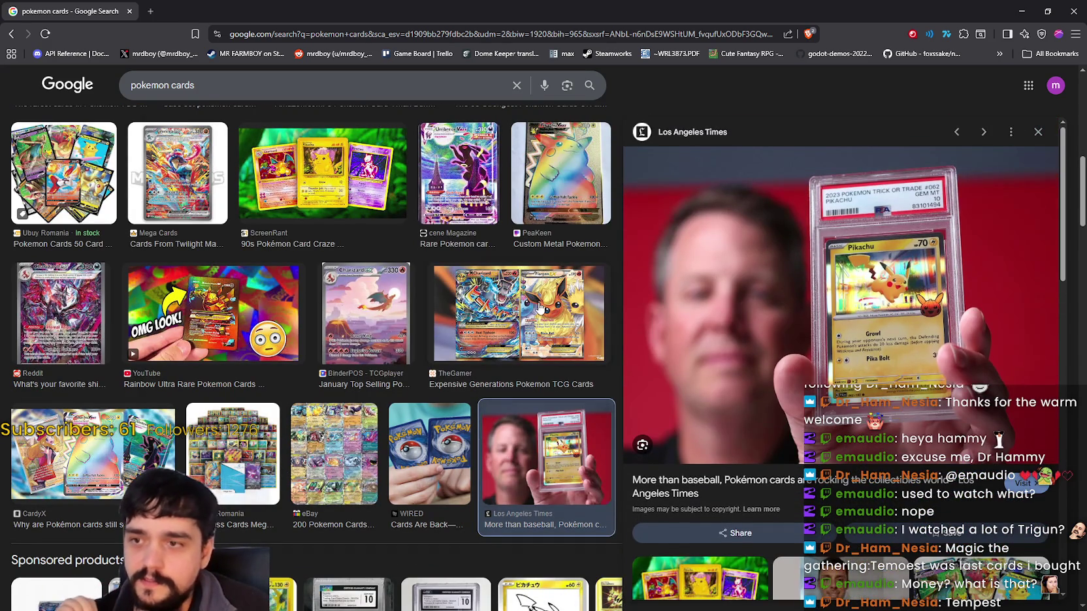
{"action": "left_click", "coordinate": [540, 308]}
{"action": "left_click", "coordinate": [456, 183]}
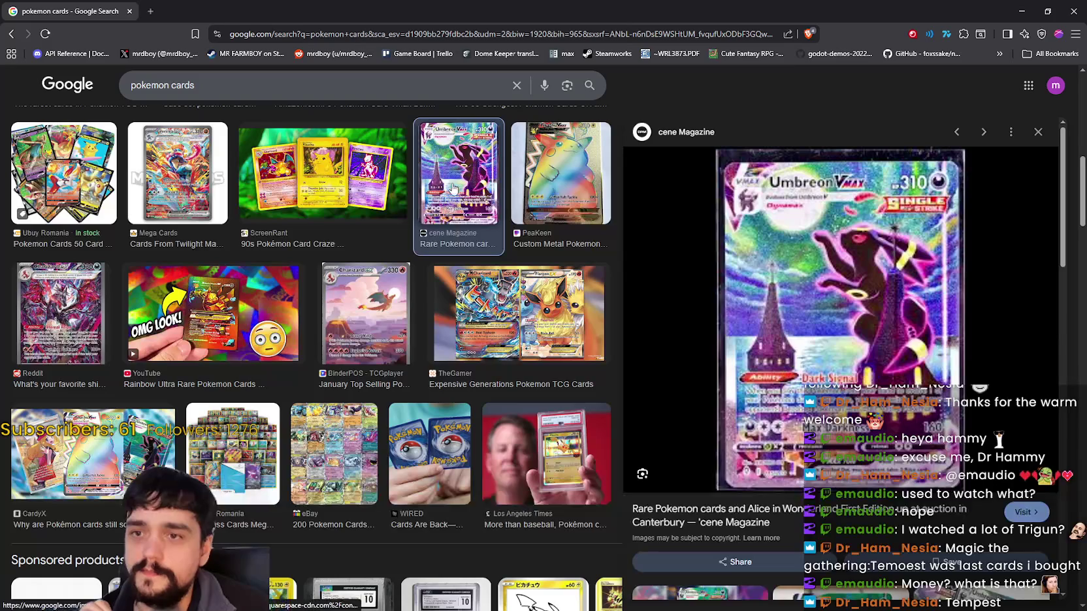
{"action": "left_click", "coordinate": [321, 184]}
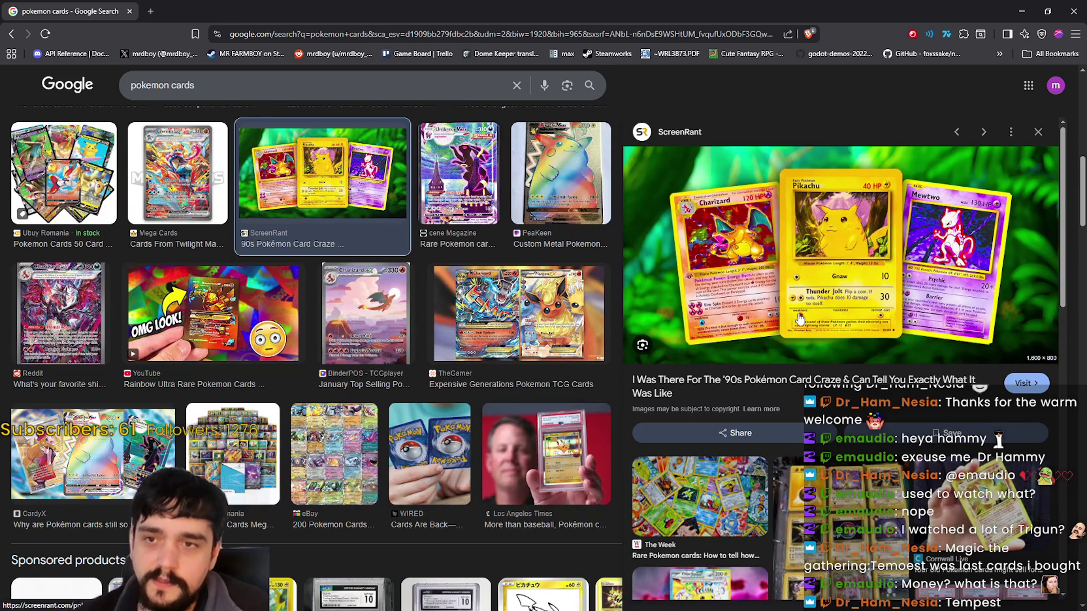
Revisit the LA Times Pikachu, then preview BinderPOS's Charizard ex and TheGamer's Charizard/Flareon cards.
{"action": "scroll", "coordinate": [800, 319], "scroll_direction": "down", "scroll_amount": 3}
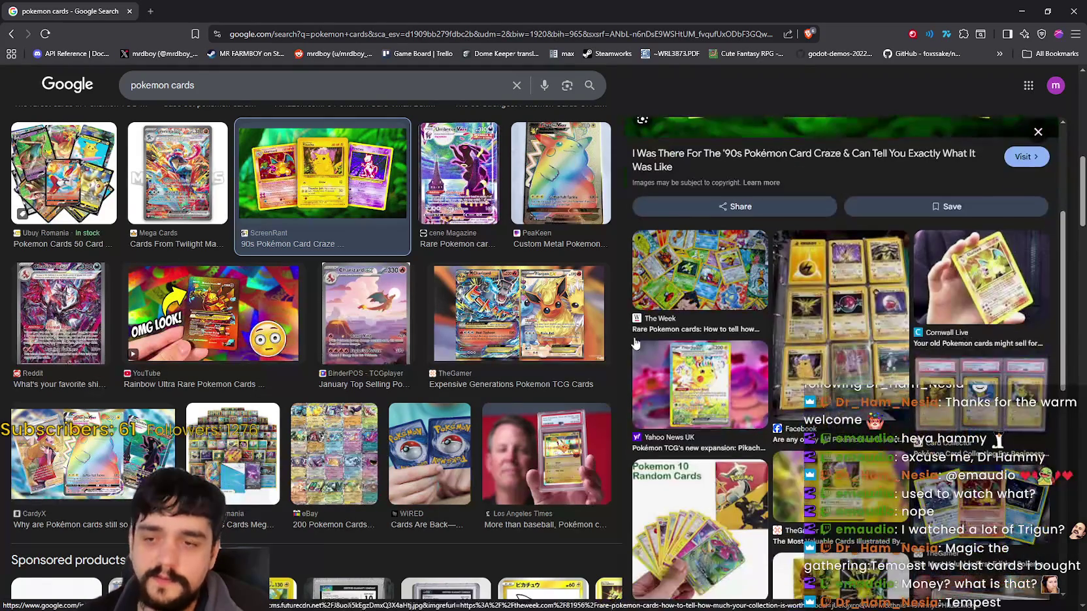
{"action": "left_click", "coordinate": [546, 451]}
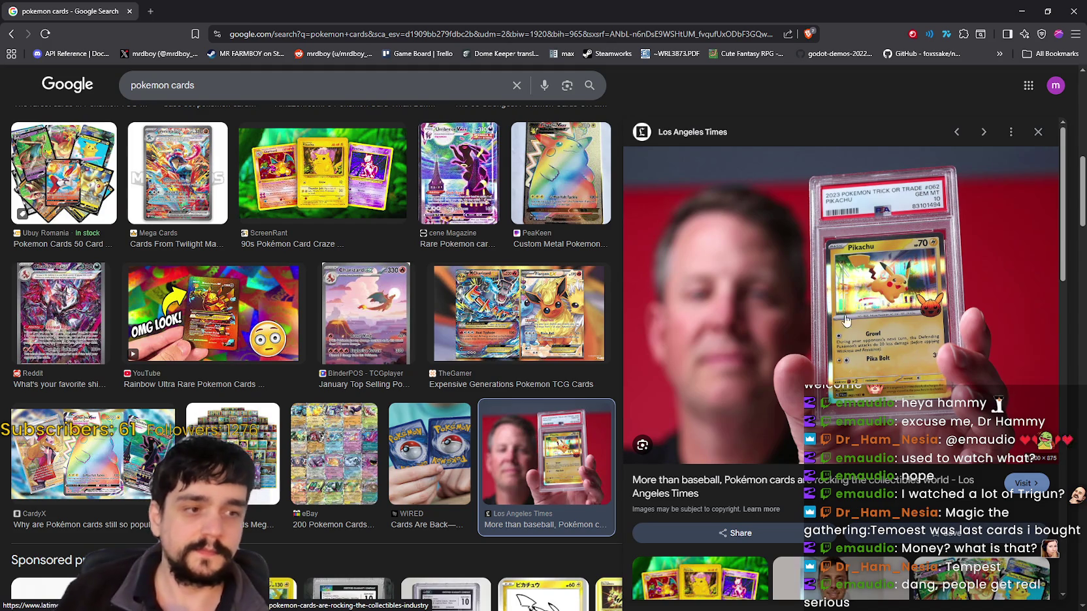
{"action": "scroll", "coordinate": [834, 313], "scroll_direction": "down", "scroll_amount": 2}
{"action": "scroll", "coordinate": [834, 313], "scroll_direction": "up", "scroll_amount": 2}
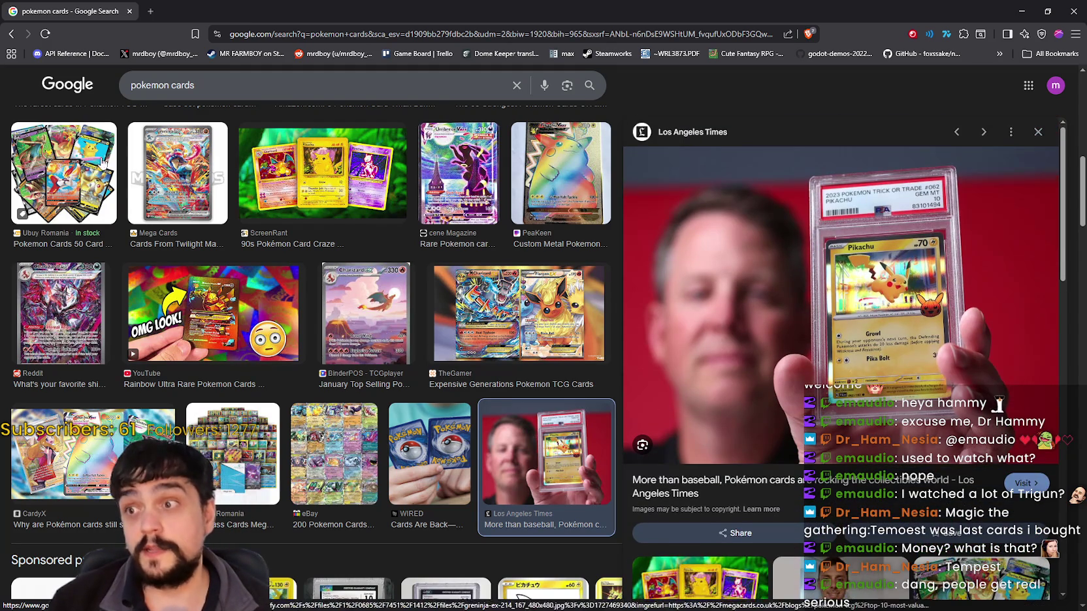
{"action": "left_click", "coordinate": [400, 337]}
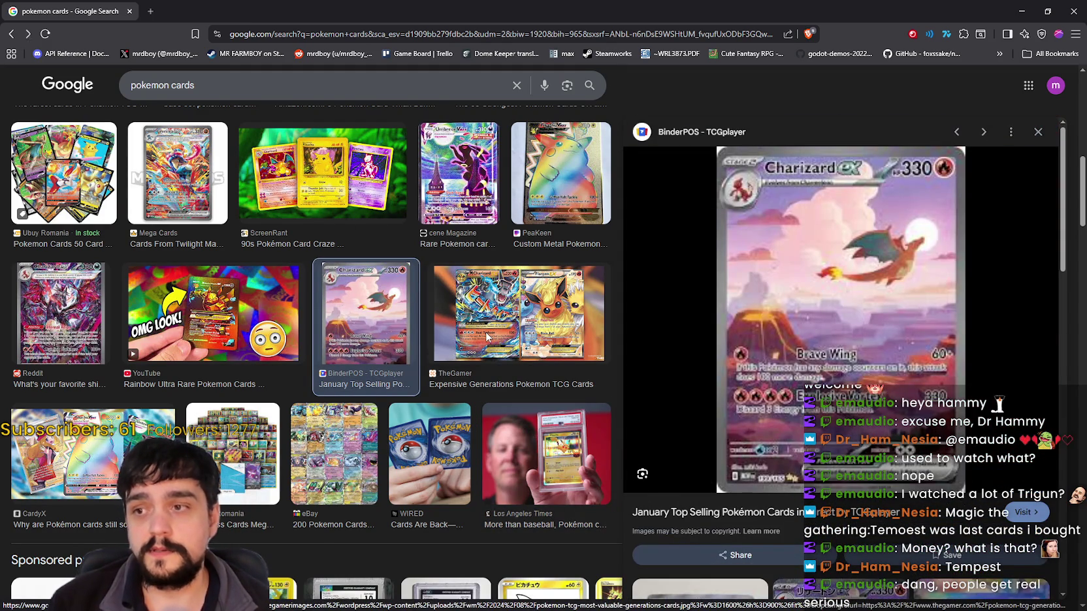
{"action": "left_click", "coordinate": [487, 337]}
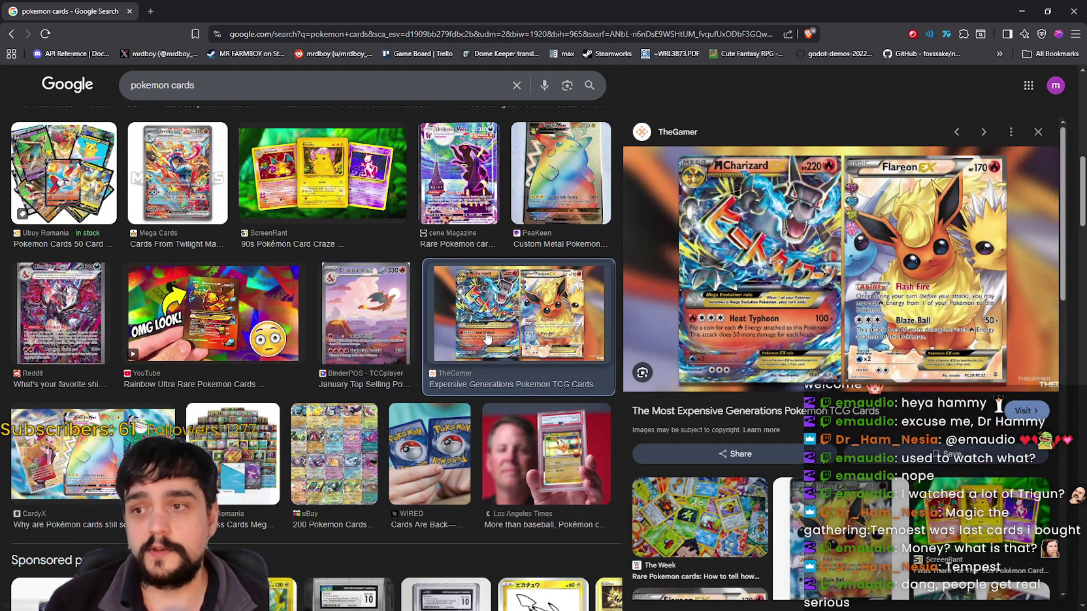
{"action": "triple_click", "coordinate": [220, 85]}
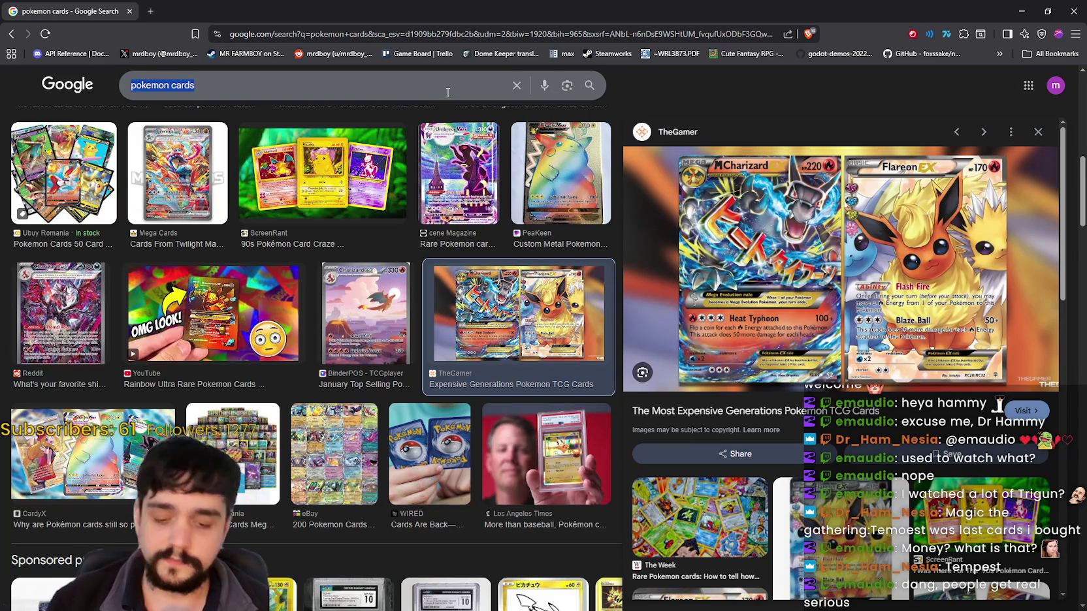
Search 'Yu gi oh cards' and preview the 500-card box, Dragon Master Magia, and Egyptian God cards.
{"action": "type", "text": "Yu"}
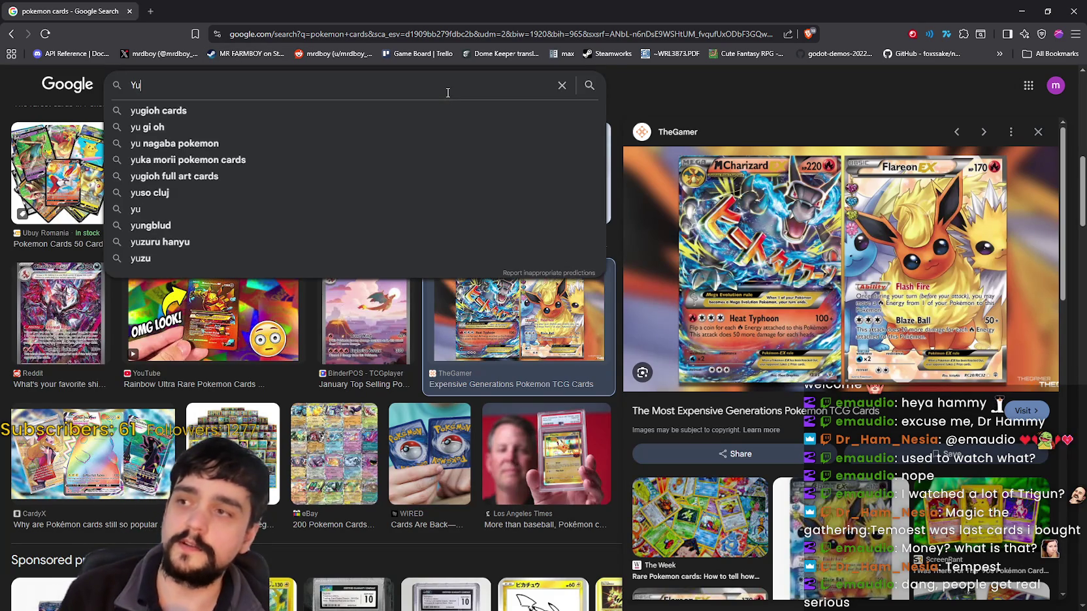
{"action": "type", "text": " gi oh cards"}
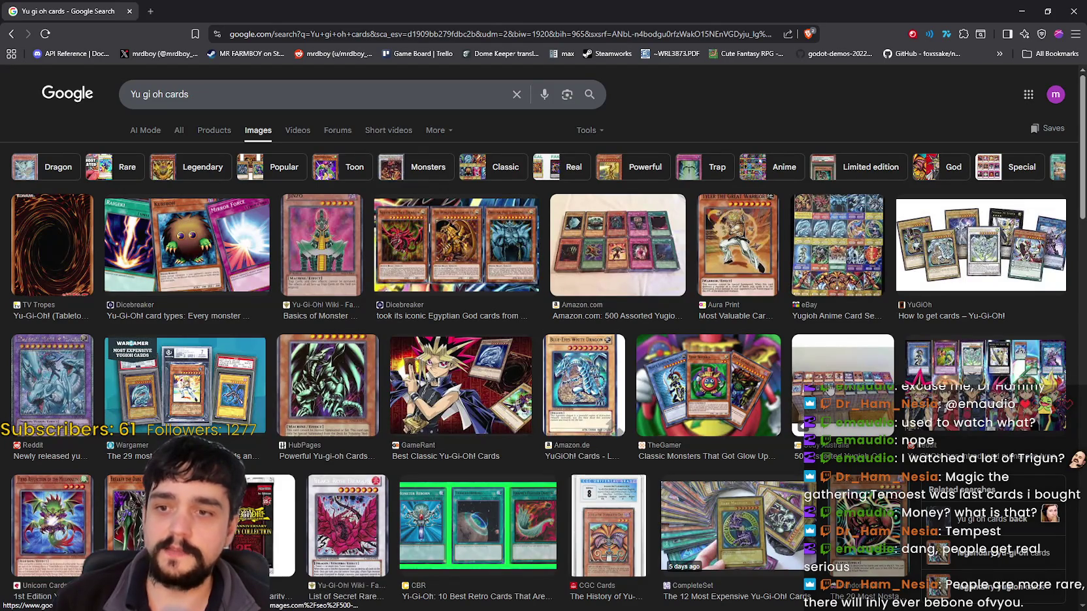
{"action": "left_click", "coordinate": [826, 386]}
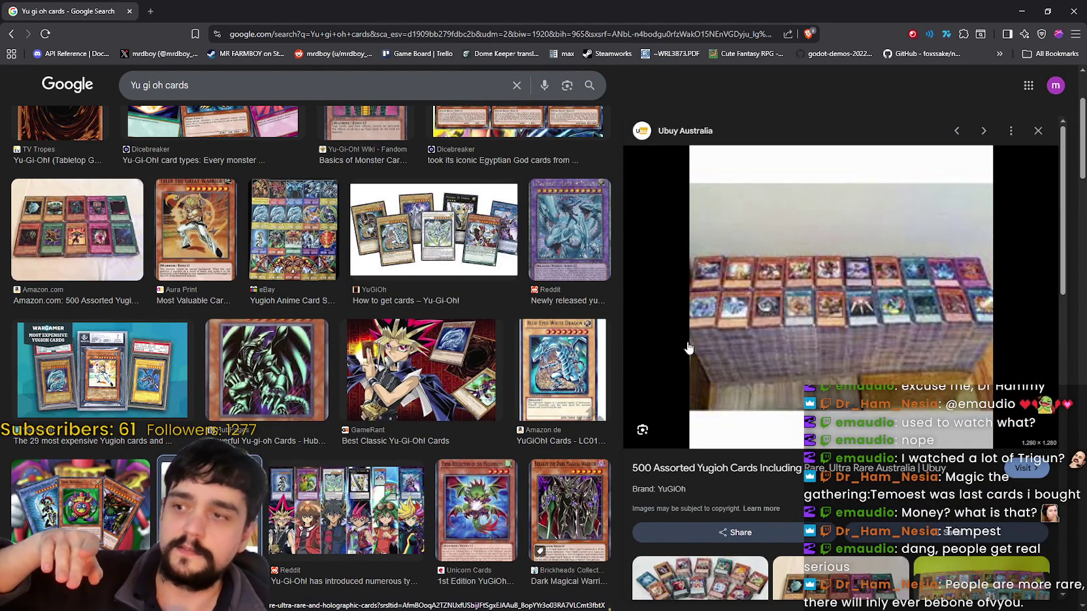
{"action": "left_click", "coordinate": [573, 260]}
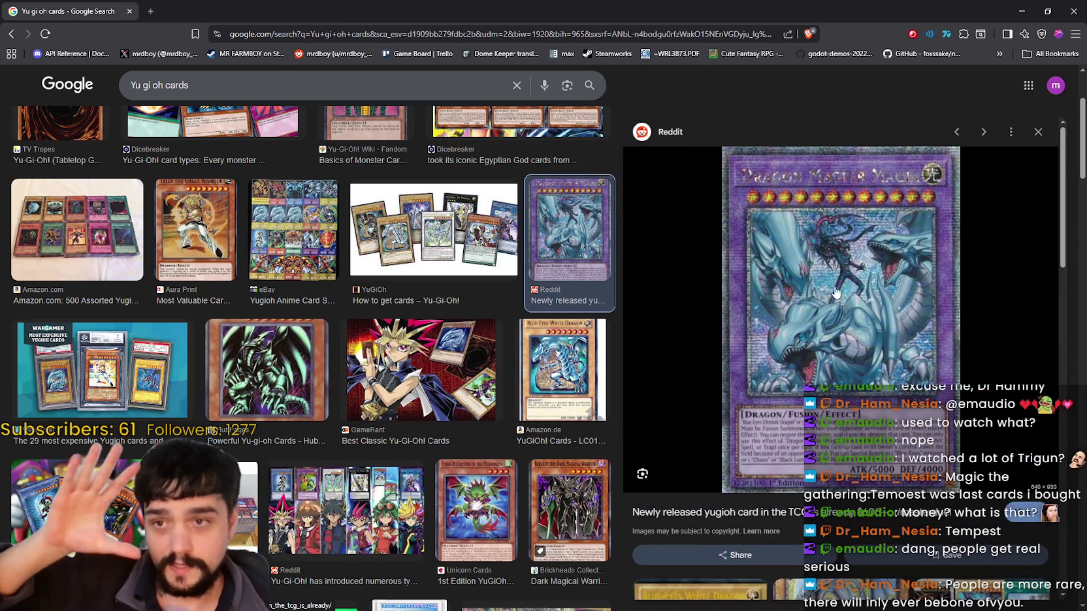
{"action": "scroll", "coordinate": [495, 323], "scroll_direction": "up", "scroll_amount": 3}
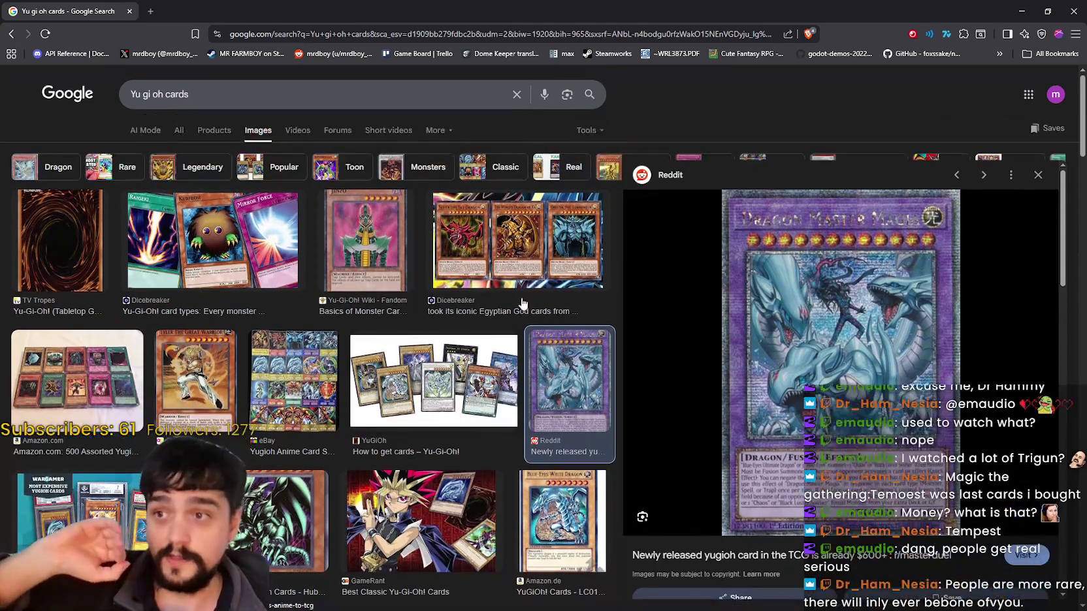
{"action": "left_click", "coordinate": [504, 268]}
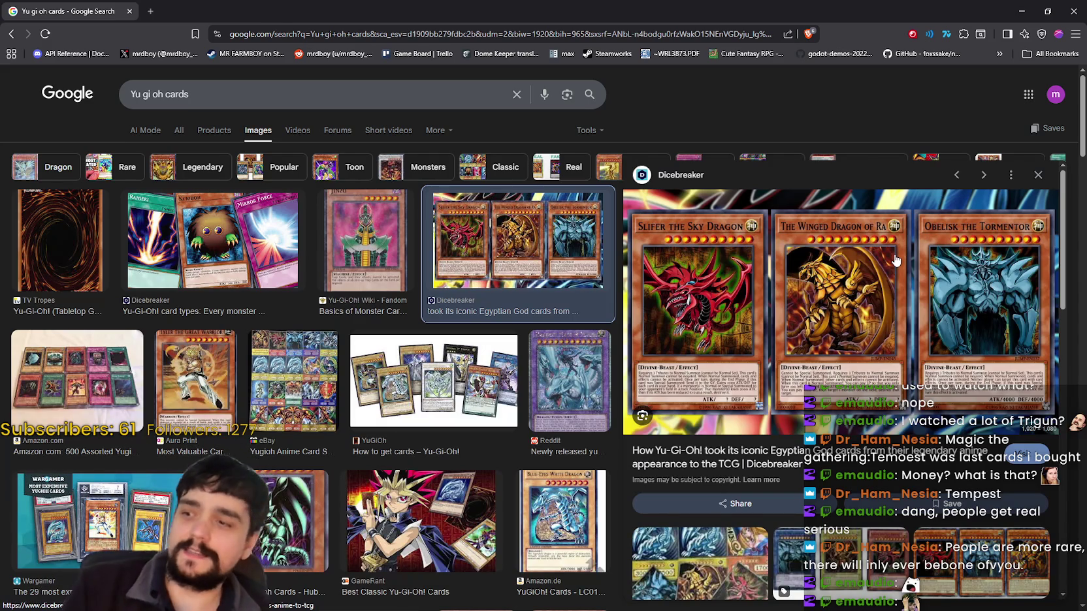
Open Wargamer's most expensive Yugioh cards article in a new tab and switch to it.
{"action": "key", "text": "Right"}
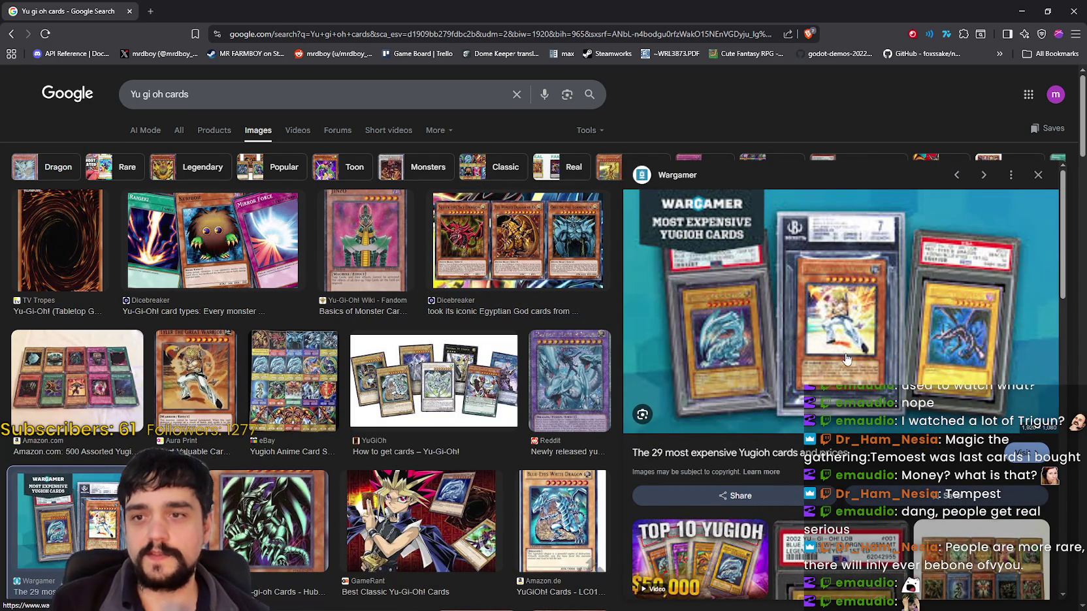
{"action": "right_click", "coordinate": [775, 457]}
{"action": "left_click", "coordinate": [819, 261]}
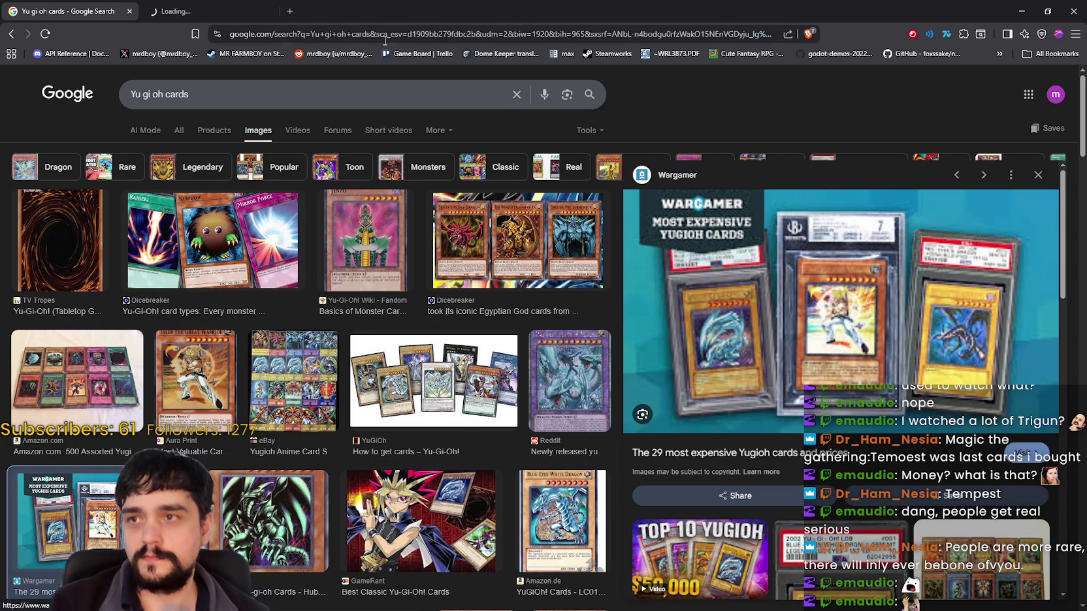
{"action": "left_click", "coordinate": [194, 8]}
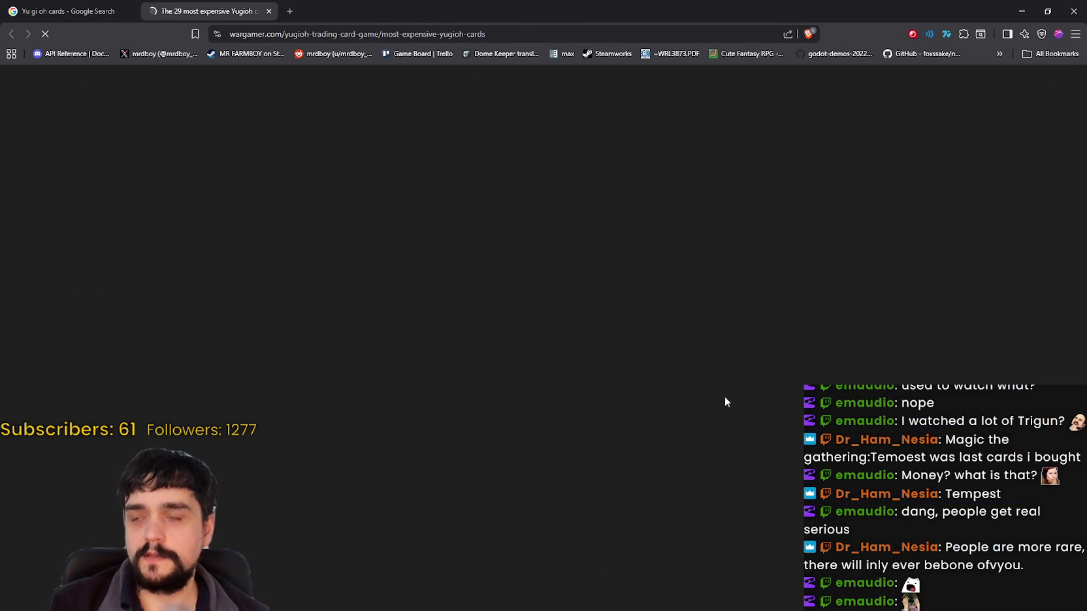
Scroll down to the most expensive cards list and highlight Tyler the Great Warrior at $311,211.
{"action": "scroll", "coordinate": [486, 324], "scroll_direction": "down", "scroll_amount": 2}
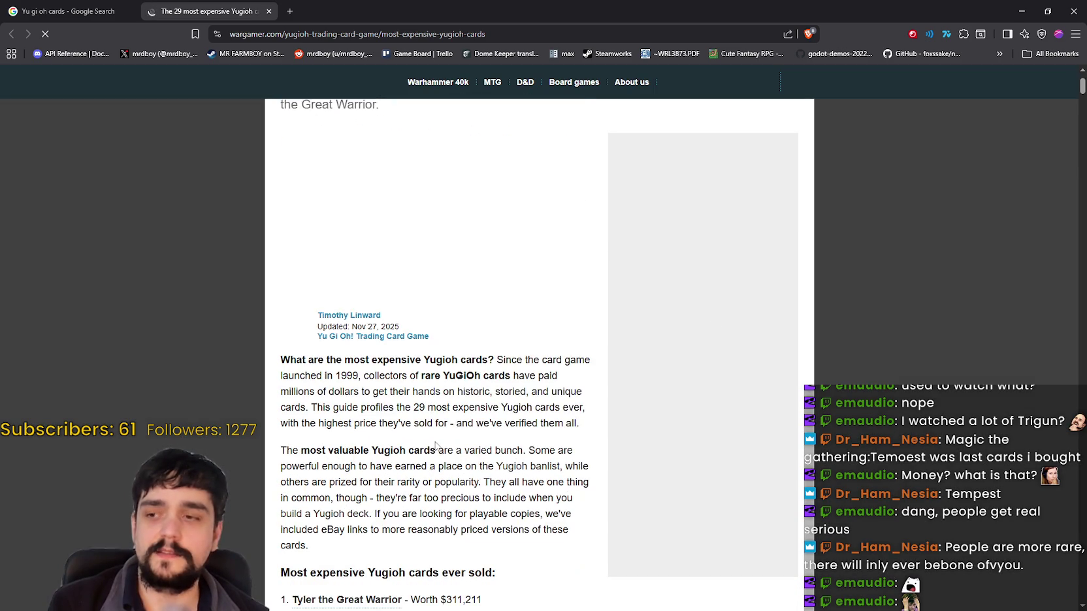
{"action": "scroll", "coordinate": [480, 387], "scroll_direction": "down", "scroll_amount": 3}
{"action": "scroll", "coordinate": [476, 385], "scroll_direction": "down", "scroll_amount": 1}
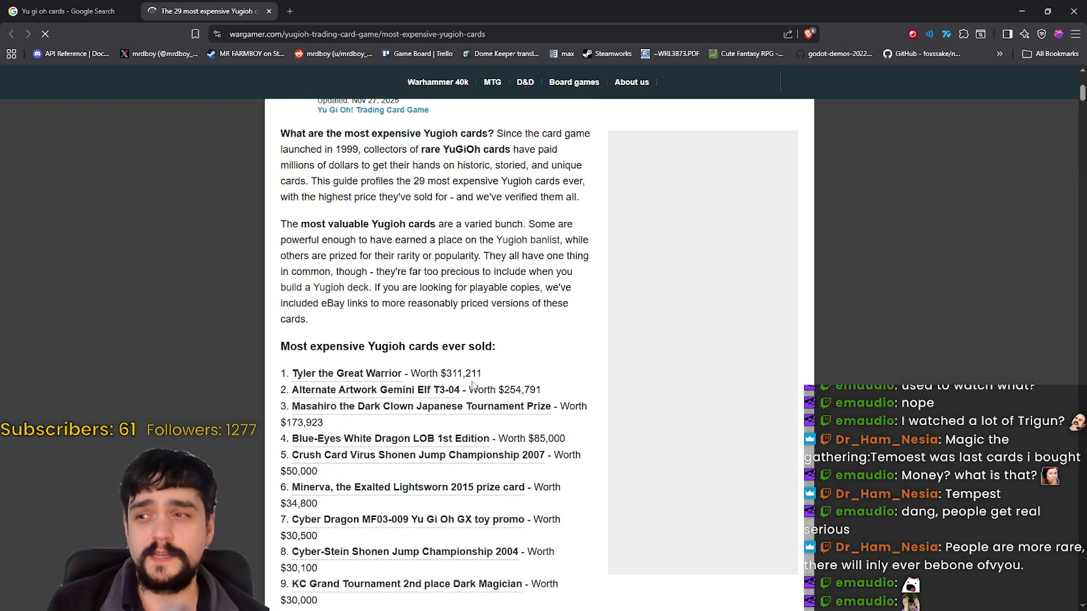
{"action": "scroll", "coordinate": [423, 326], "scroll_direction": "down", "scroll_amount": 2}
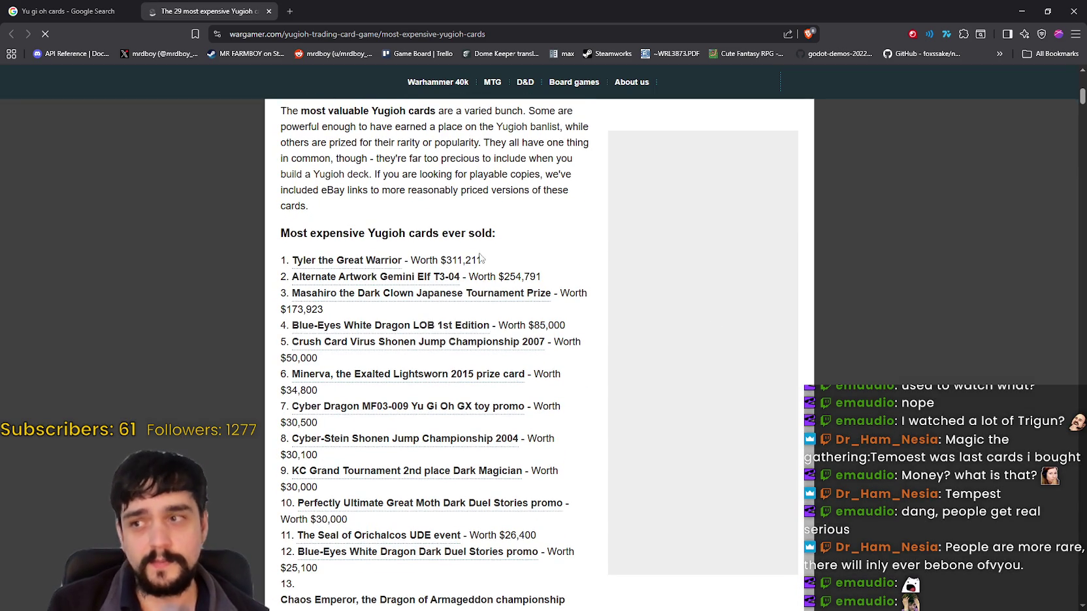
{"action": "left_click_drag", "start_coordinate": [481, 260], "coordinate": [319, 273]}
{"action": "scroll", "coordinate": [319, 273], "scroll_direction": "down", "scroll_amount": 2}
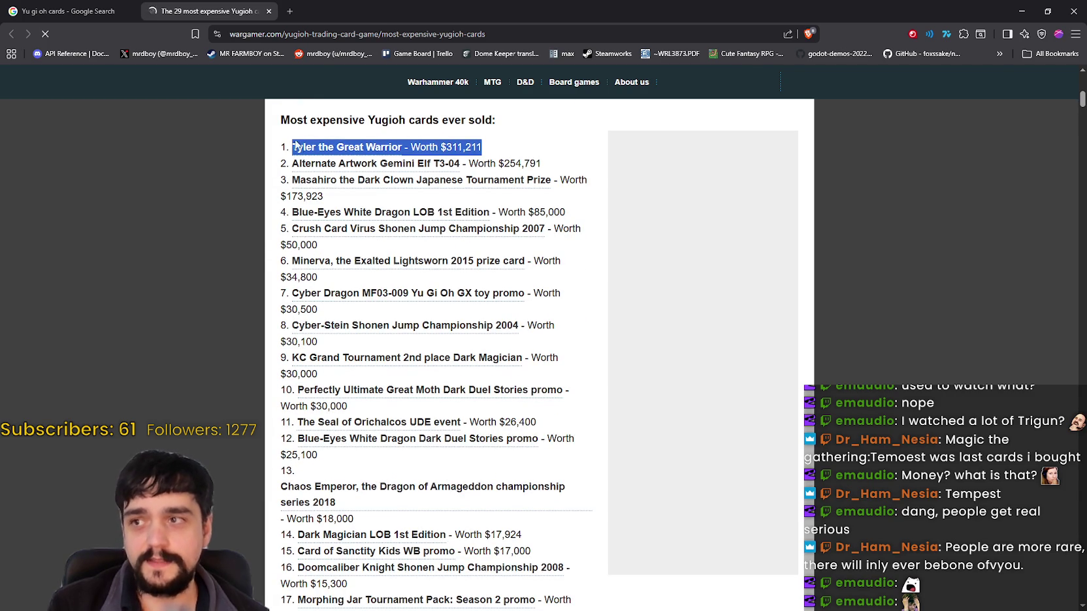